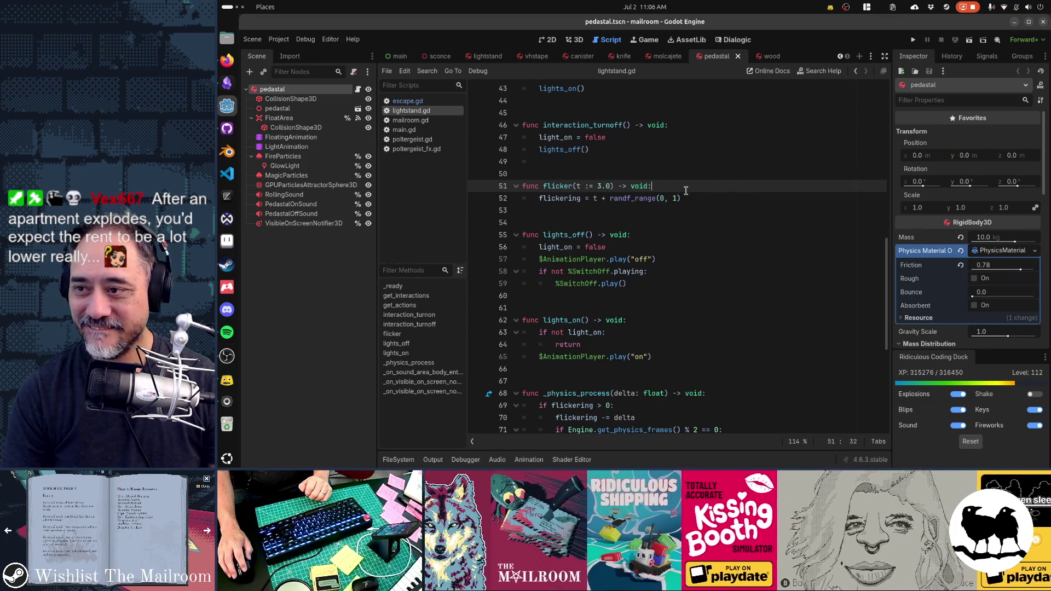
Open player.tscn and look at its lights_off function.
key("shift+alt+o")
type("player")
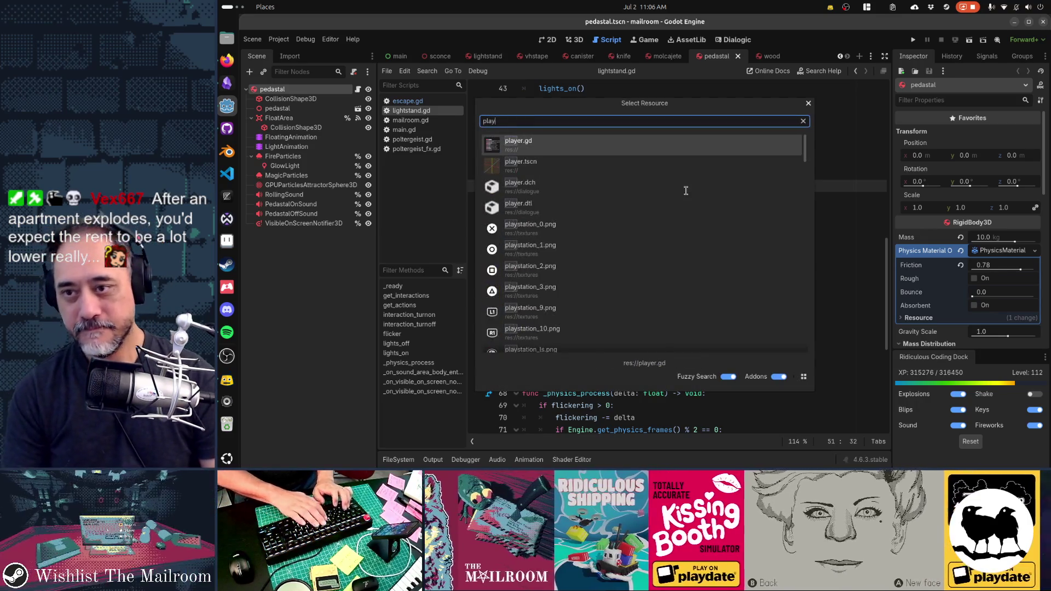
key("Down")
key("Return")
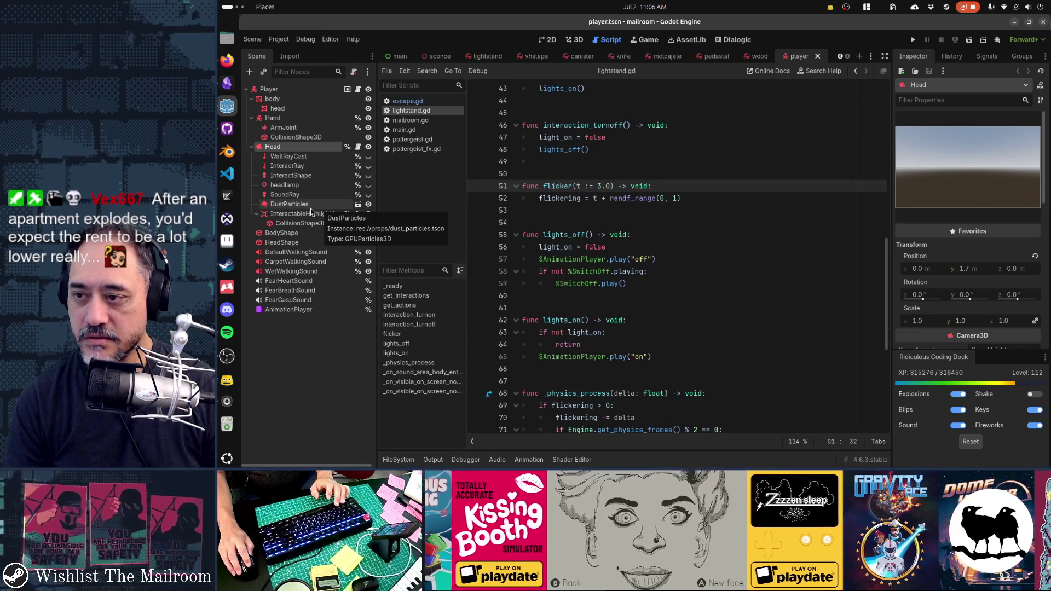
left_click(610, 250)
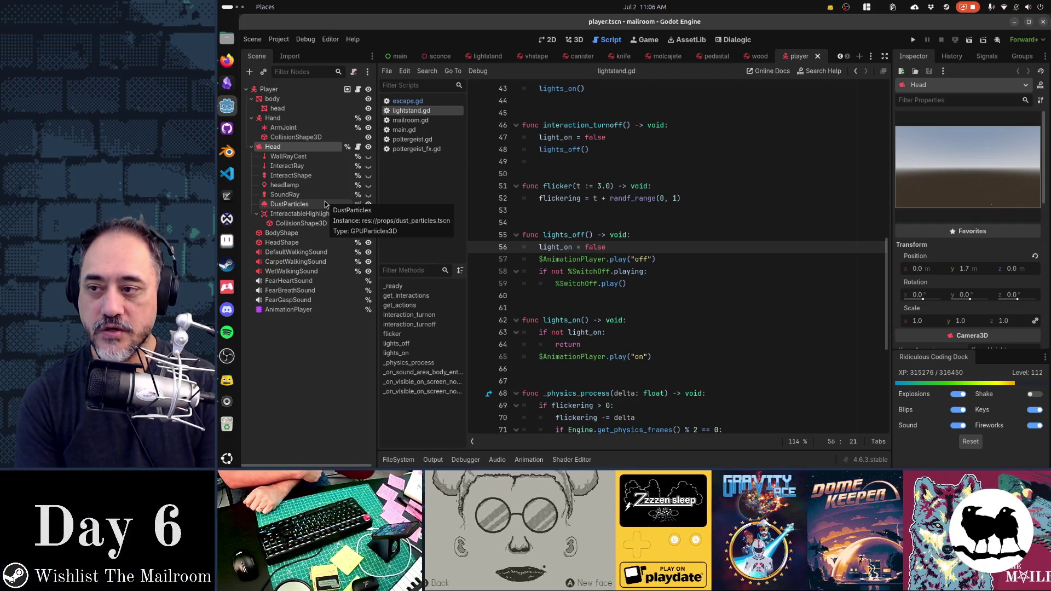
Open invertworld.gd and follow its preload path to open bricks_fx.tscn.
key("ctrl+shift+o")
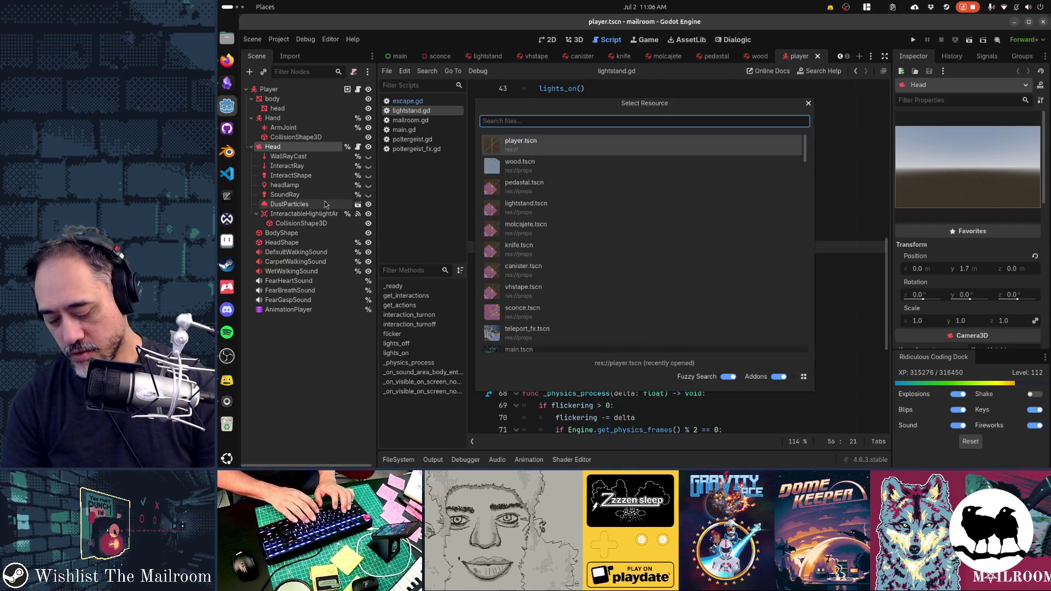
type("inve")
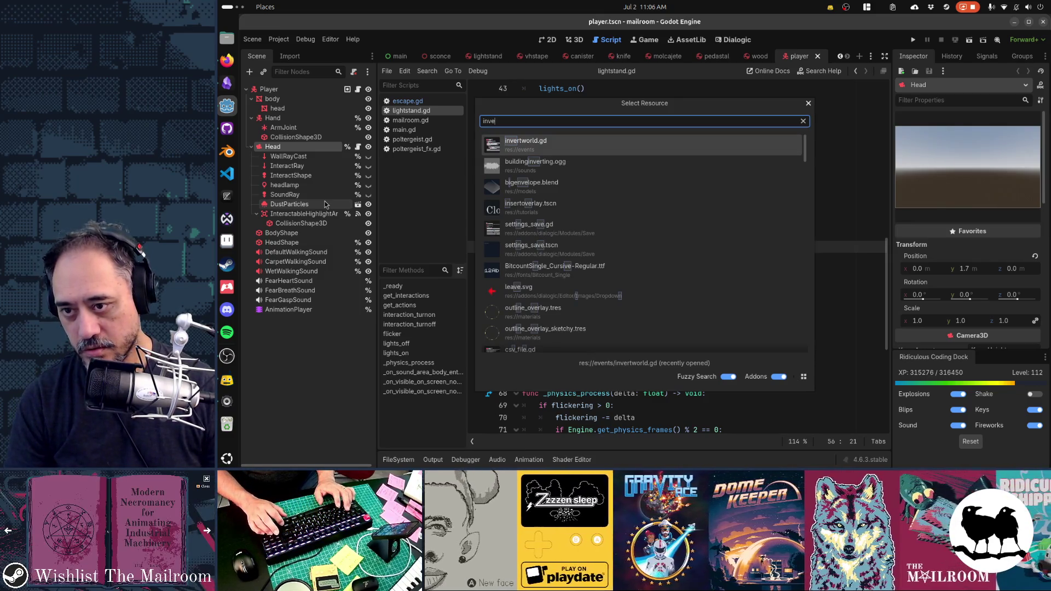
key("Return")
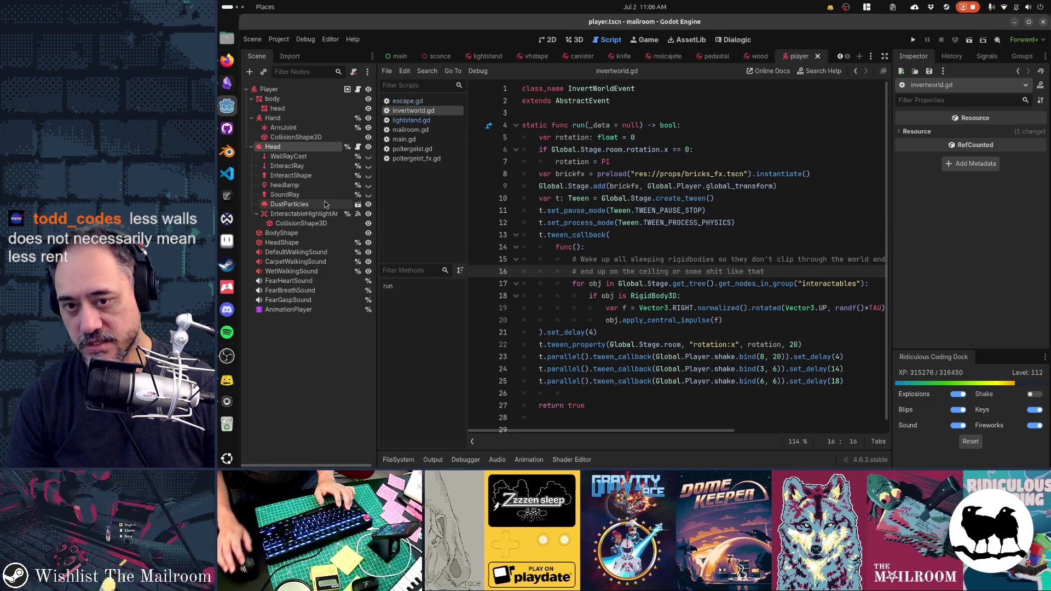
left_click(560, 174)
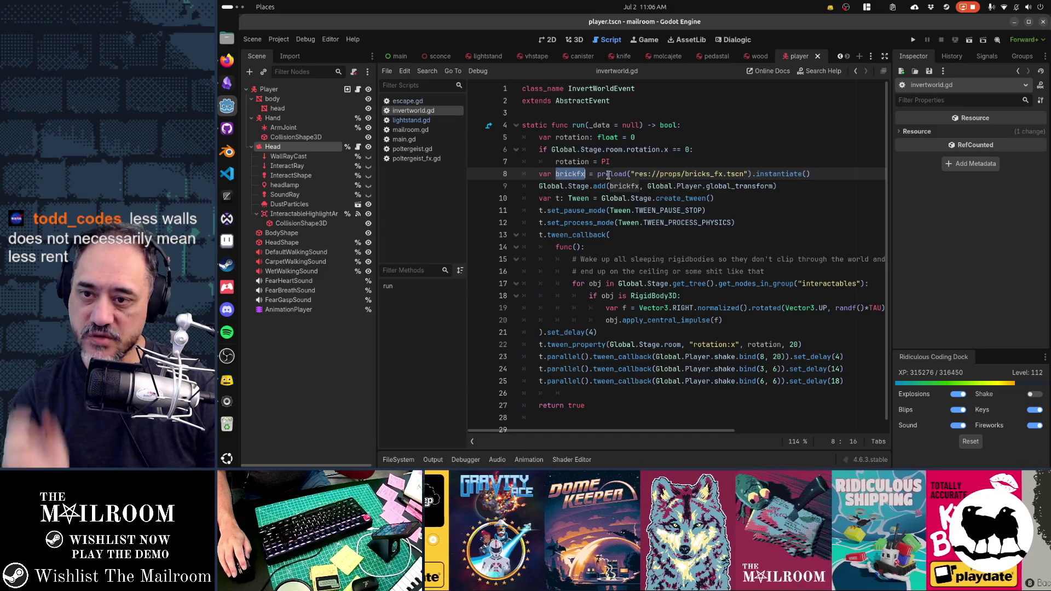
left_click(729, 174, "ctrl")
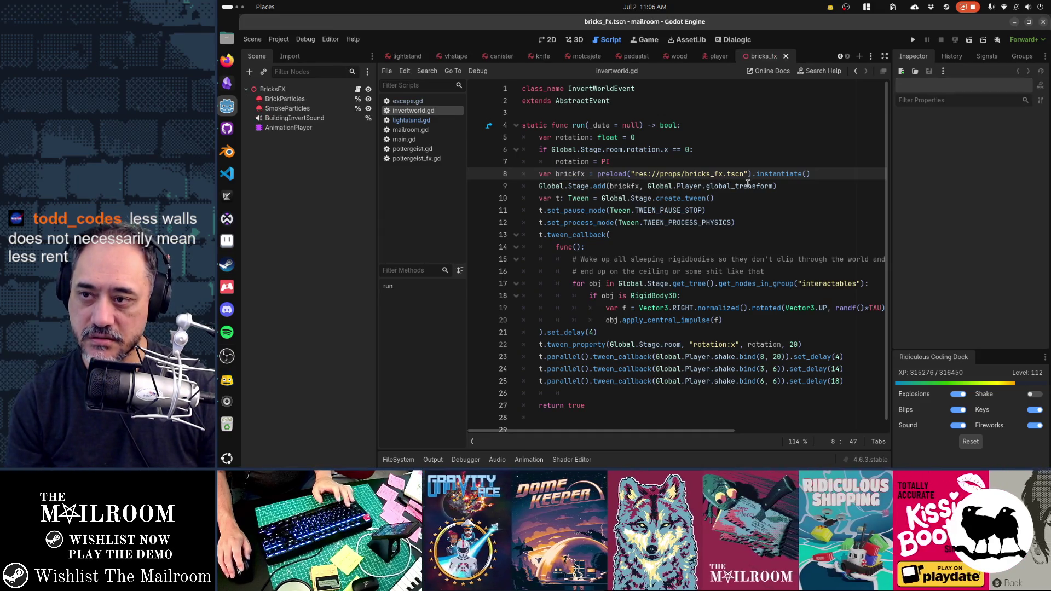
Review bricks_fx.gd's _physics_process player-following code, then open poltergeist_fx.tscn.
left_click(357, 89)
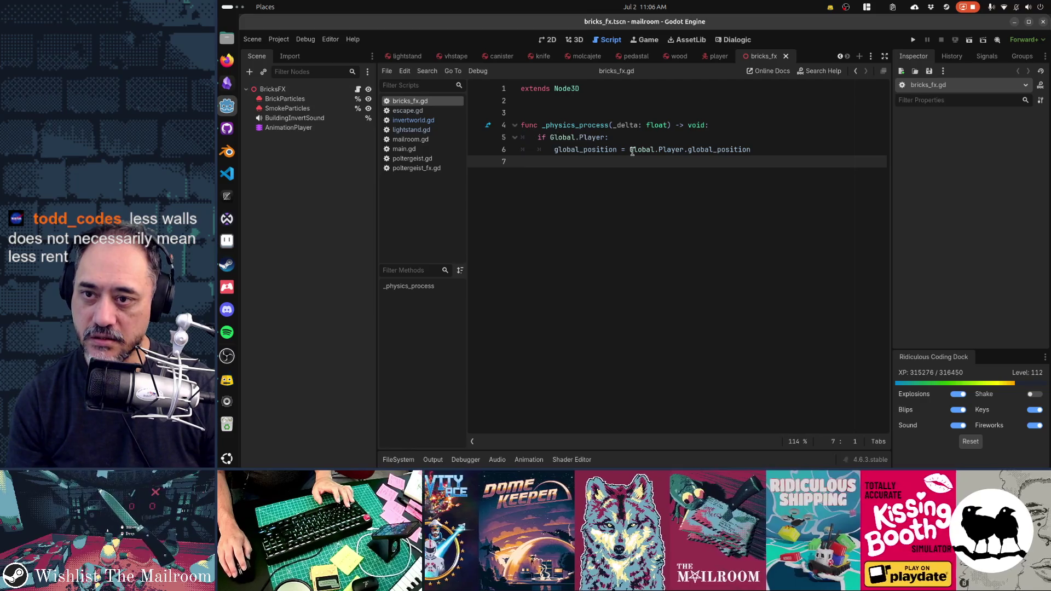
left_click(591, 124)
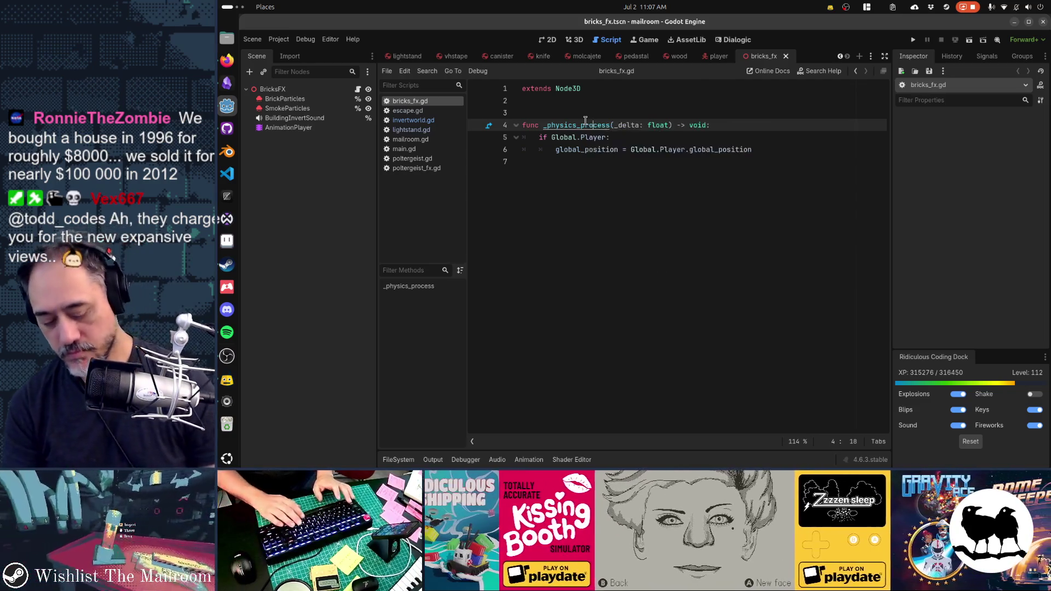
key("shift+alt+o")
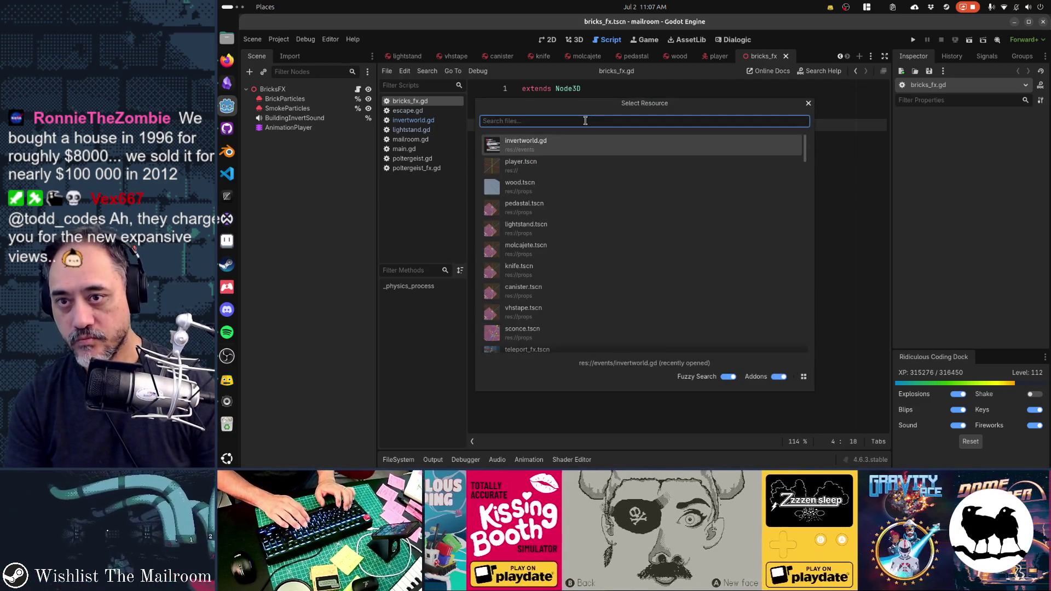
type("p")
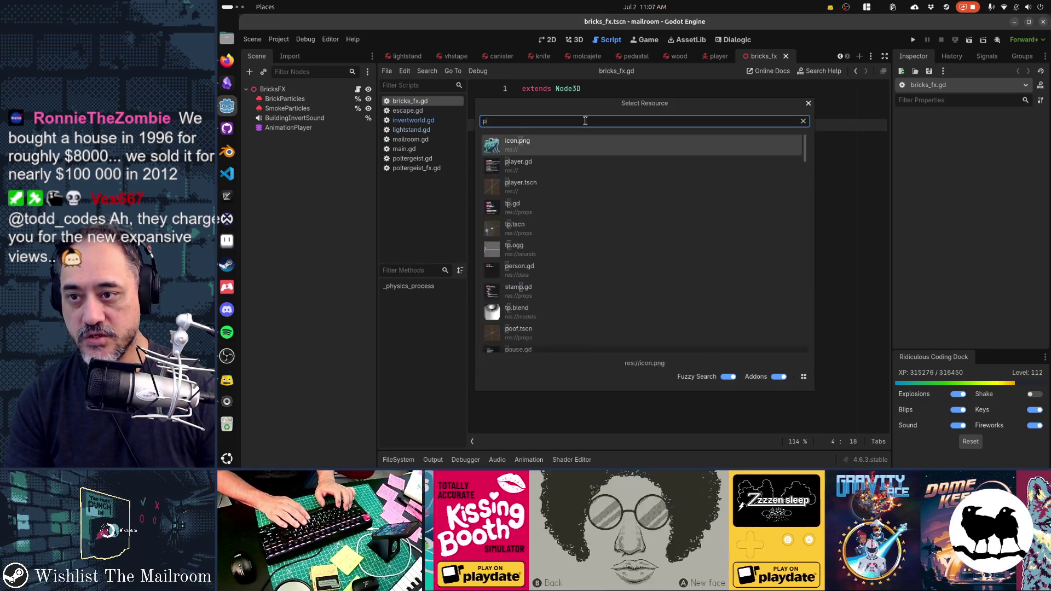
type("olte")
key("Down")
key("Down")
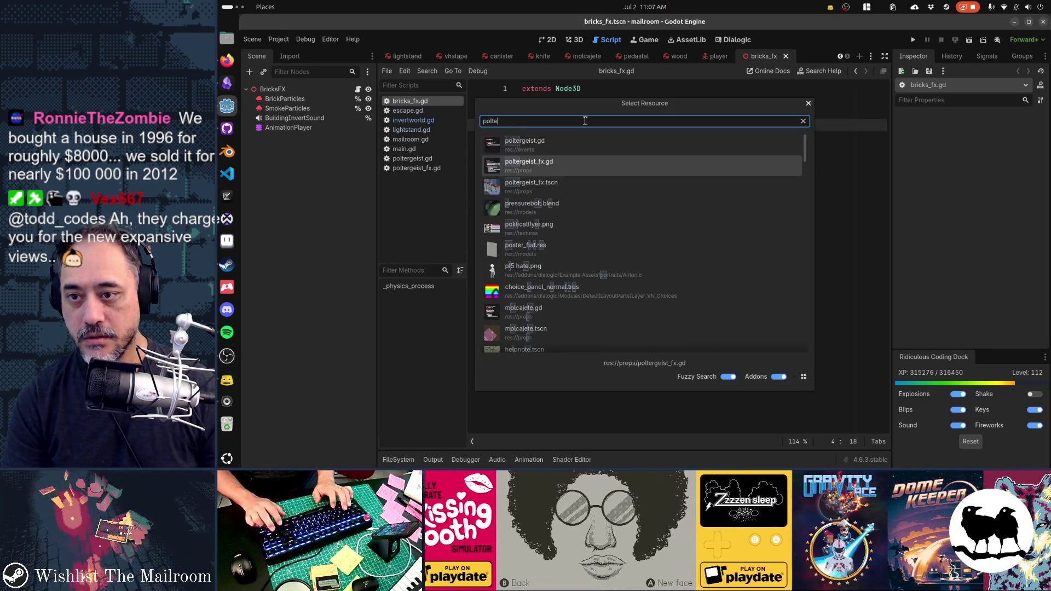
key("Return")
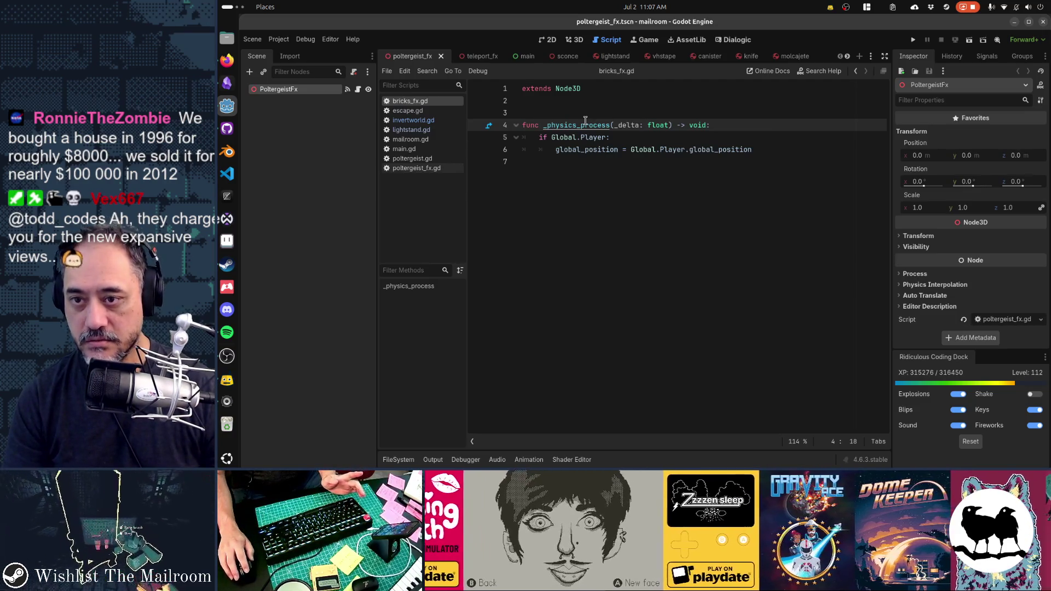
left_click(801, 150)
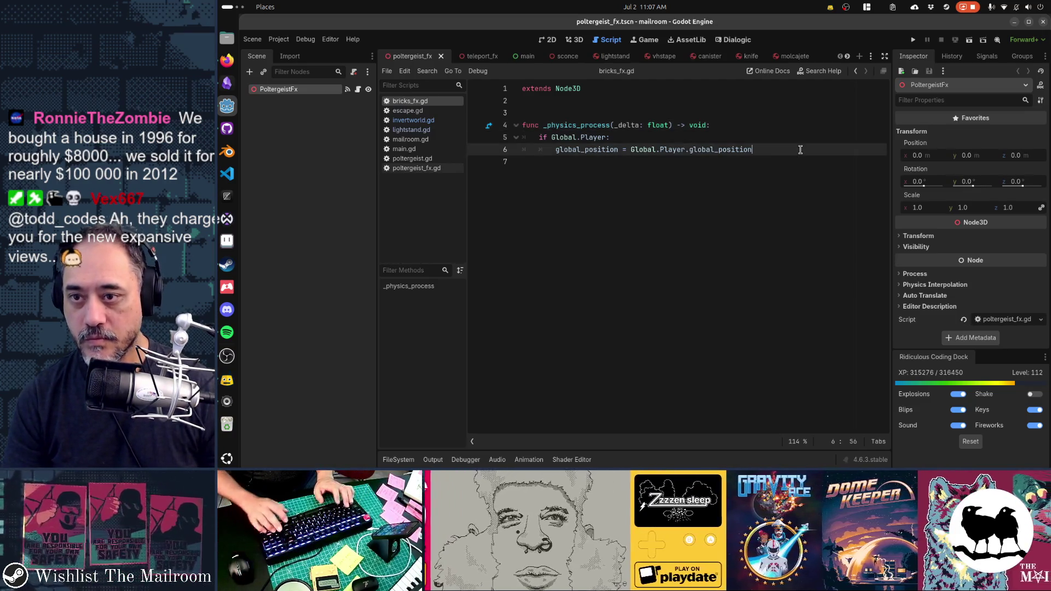
Paste the if Global.Player position block at the top of poltergeist_fx.gd's _physics_process, properly indented.
key("shift+Up")
key("shift+Home")
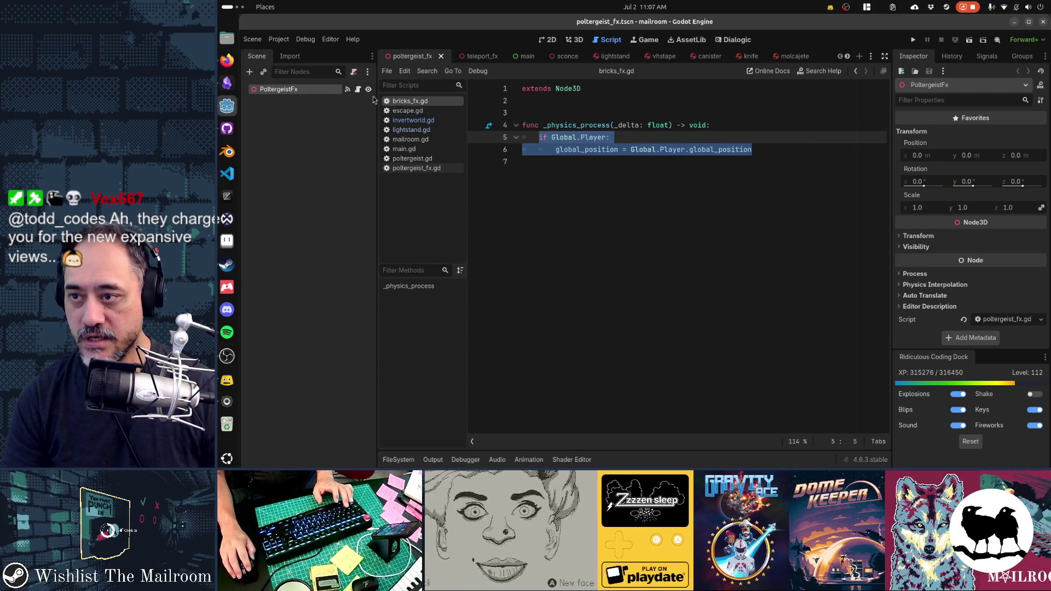
left_click(358, 88)
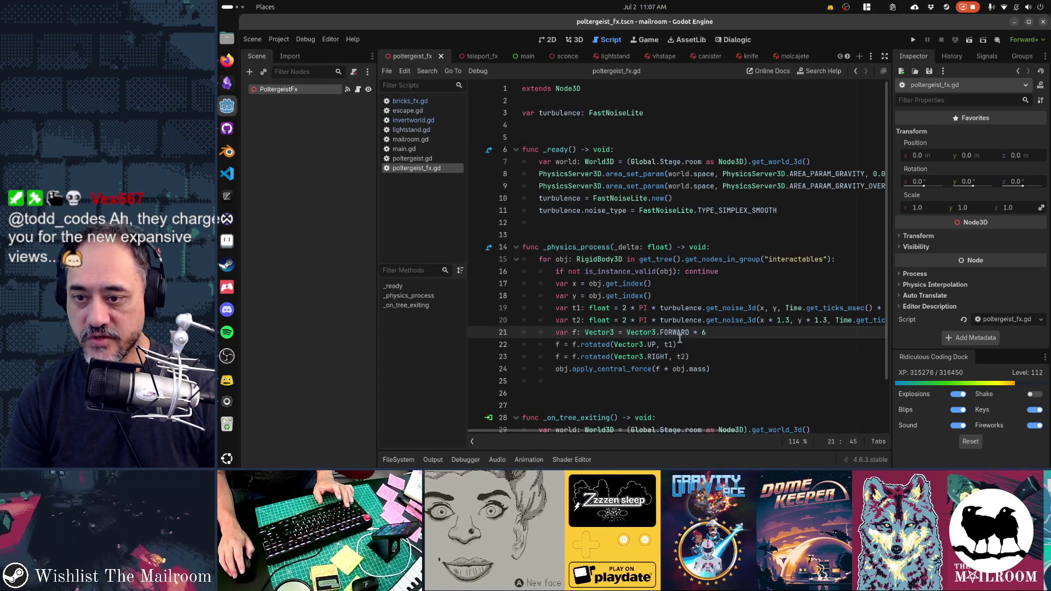
scroll(679, 339, "down", 2)
key("Home")
key("Home")
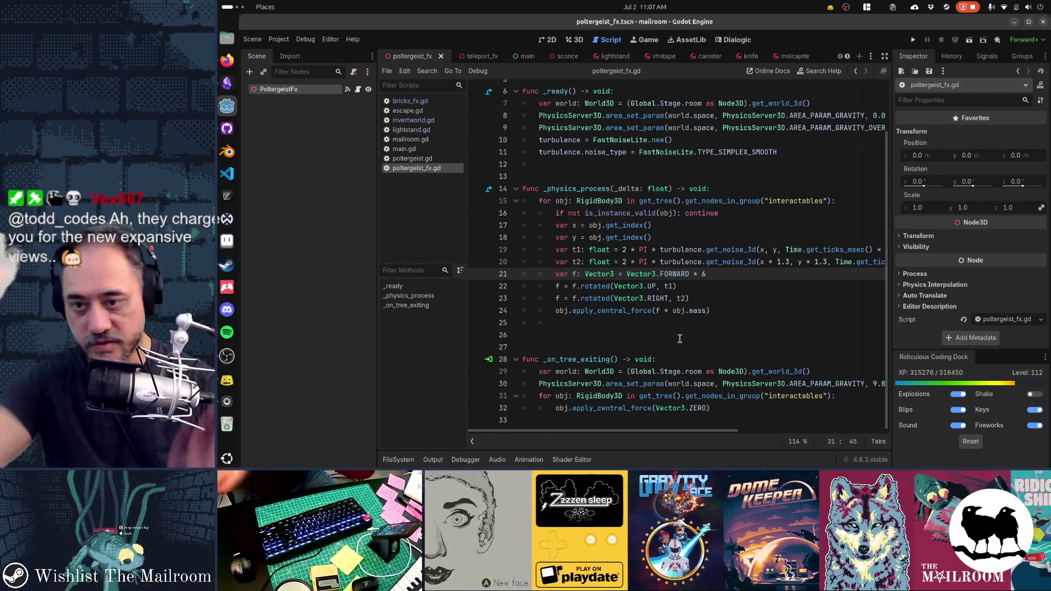
key("Up")
key("Up")
key("Up")
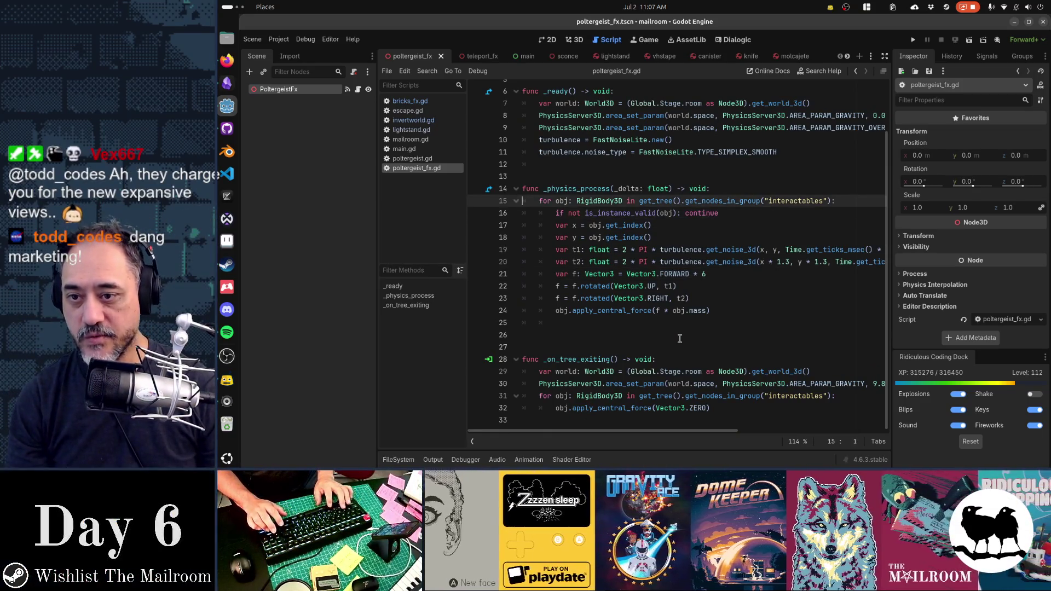
type("if Global.Player: \t\tglobal_position = Global.Player.global_position")
key("Return")
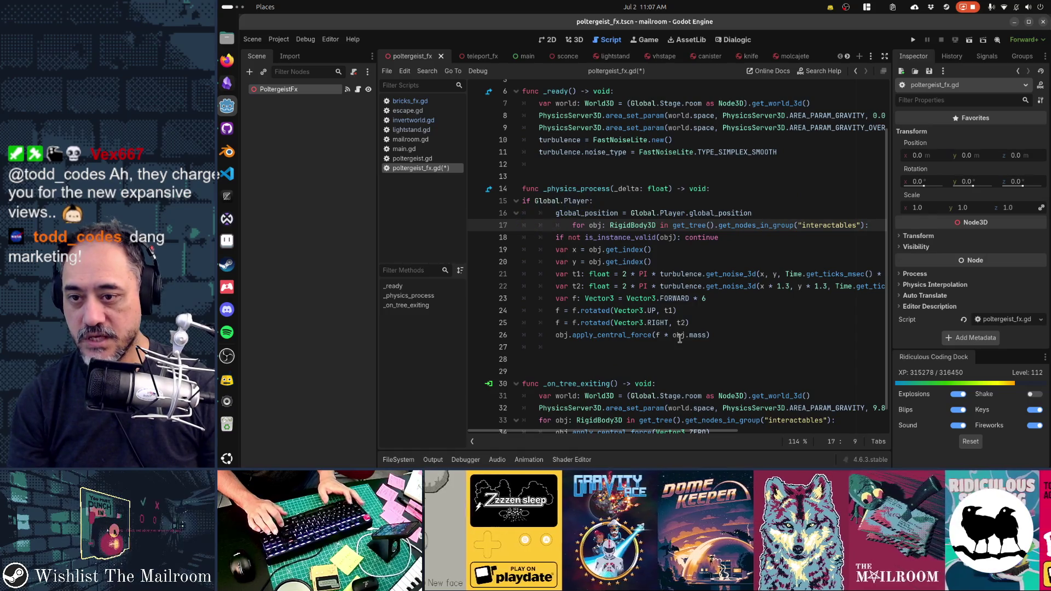
key("shift+Tab")
key("shift+Tab")
key("Tab")
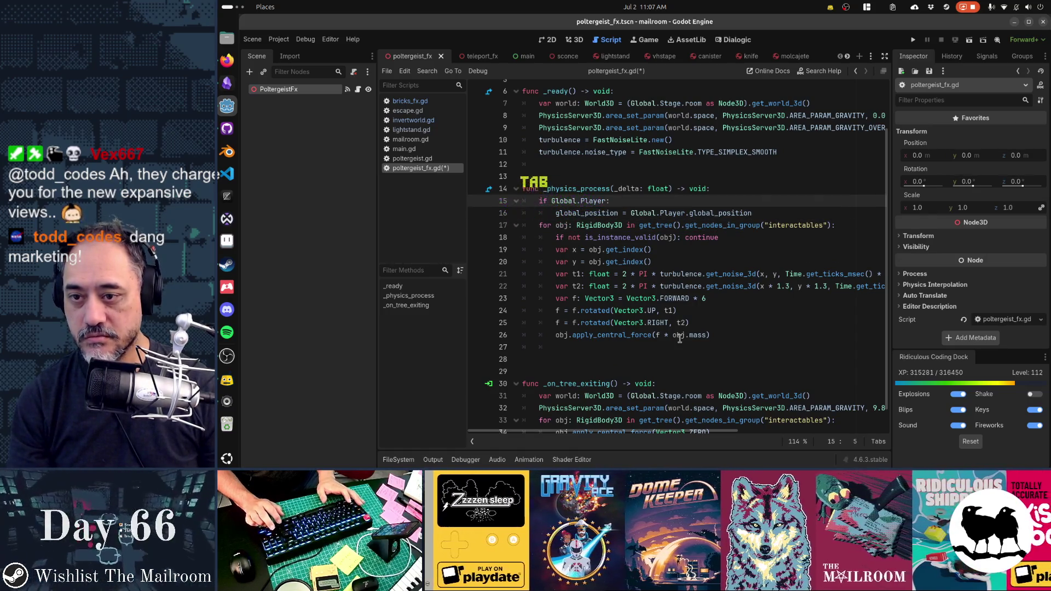
key("Return")
Add the comment '# Stay at player position' above the pasted block.
key("Up")
key("Home")
key("Return")
key("Up")
type("# ")
type("M")
key("BackSpace")
type("Stasyt")
key("BackSpace")
key("BackSpace")
key("BackSpace")
type("y ")
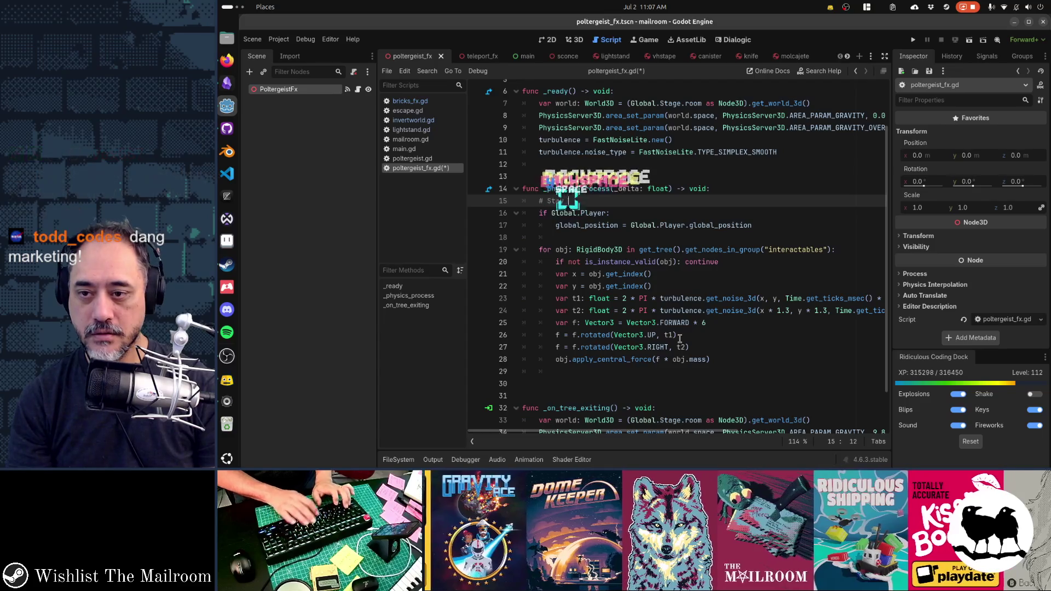
type("at player position")
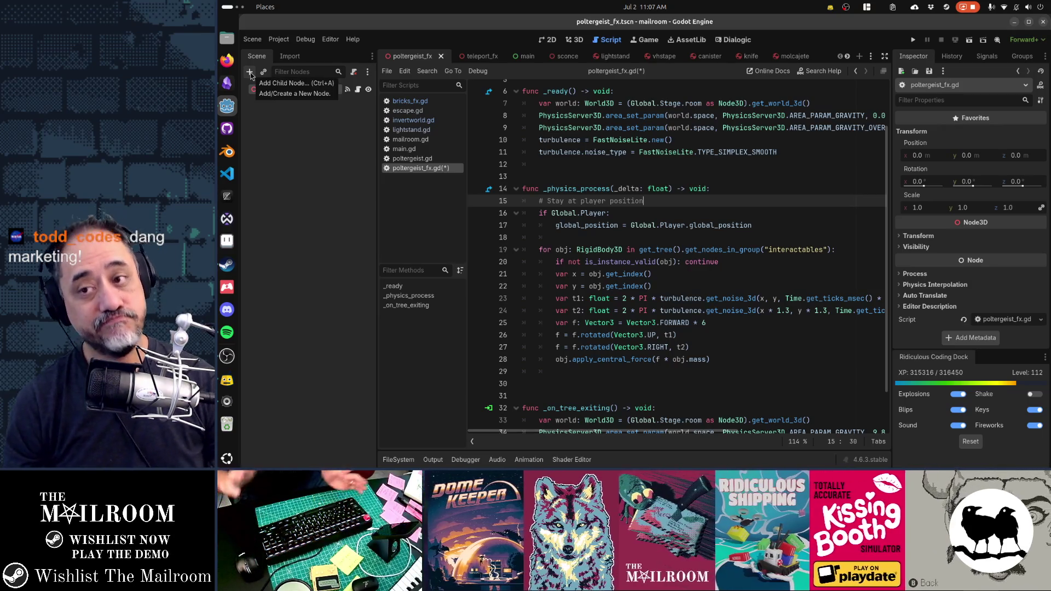
key("alt+shift+o")
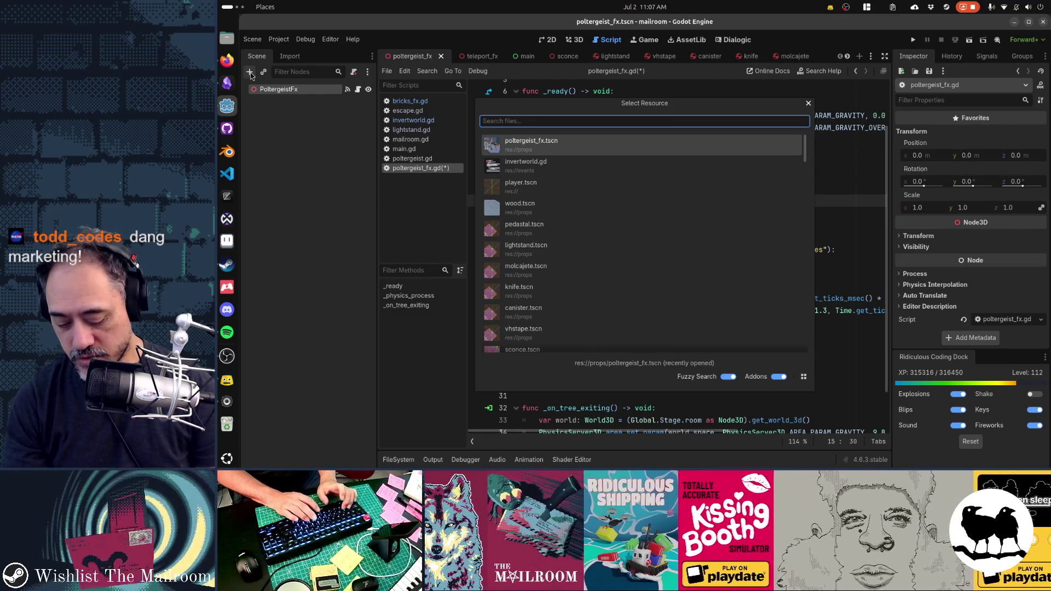
Search Quick Open for amaryllis and assistant files, then open the bellguy scene.
type("amaryllis")
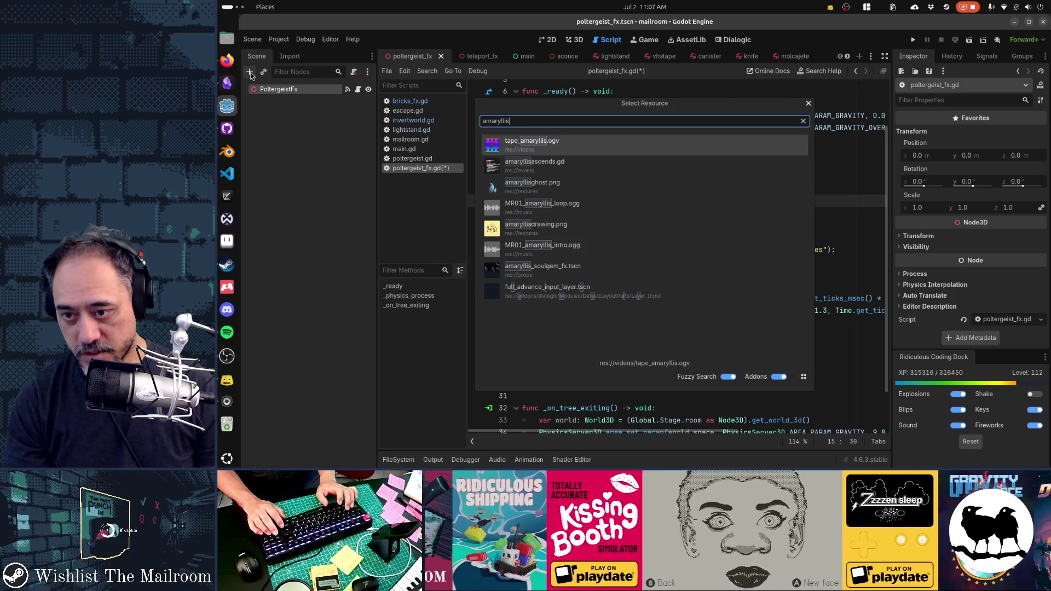
key("Down")
key("Down")
key("Down")
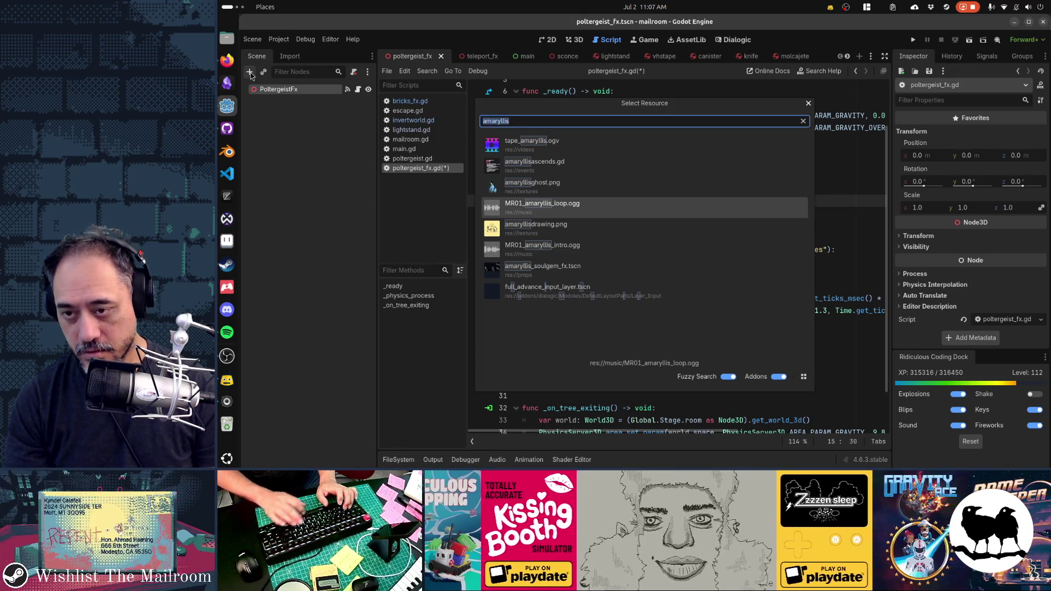
type("assistant")
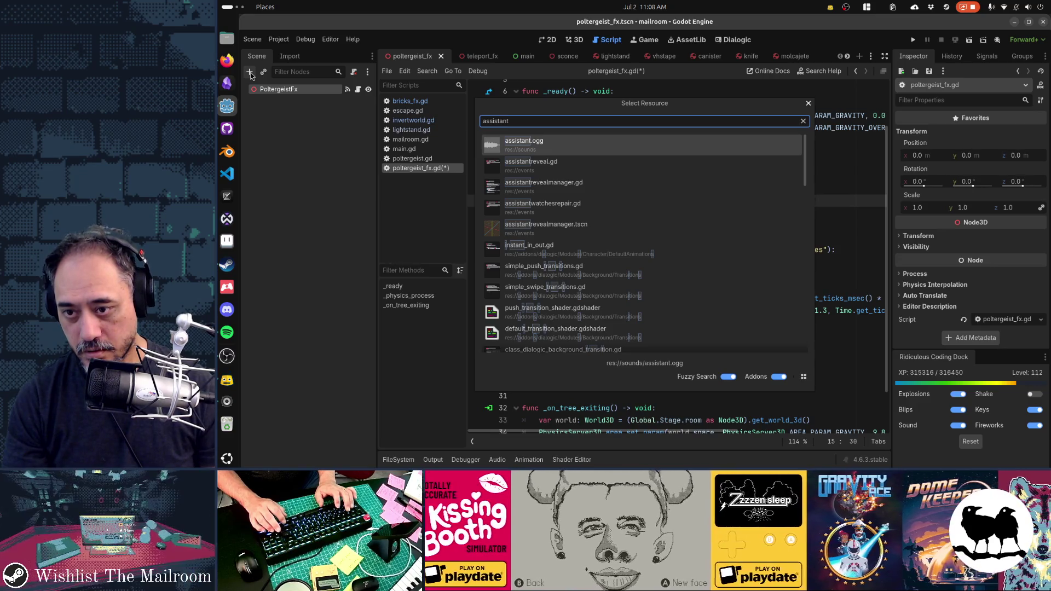
key("Down")
key("Down")
key("Down")
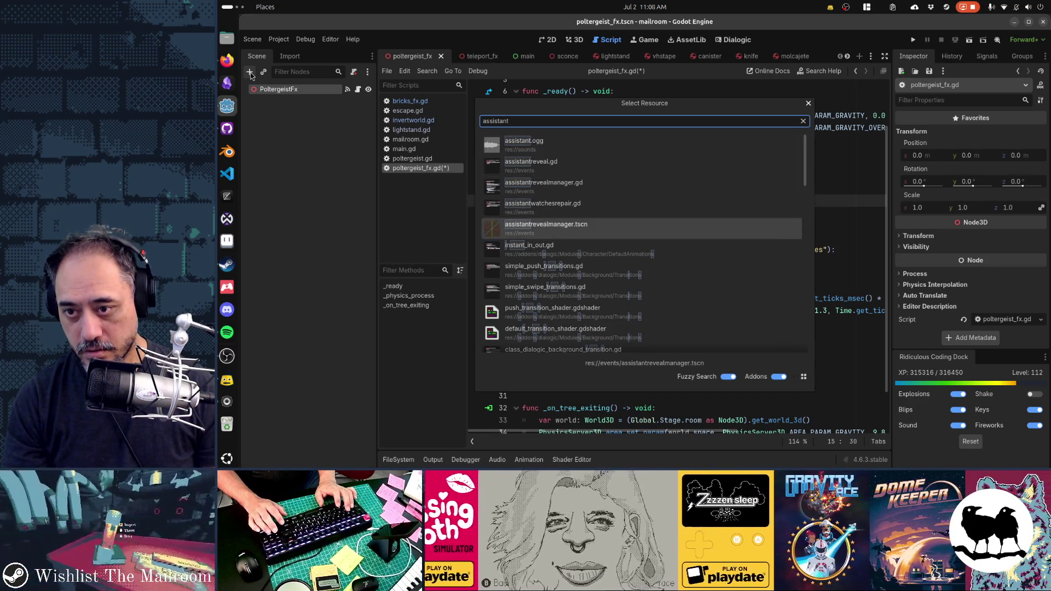
key("ctrl+a")
type("bellguyt")
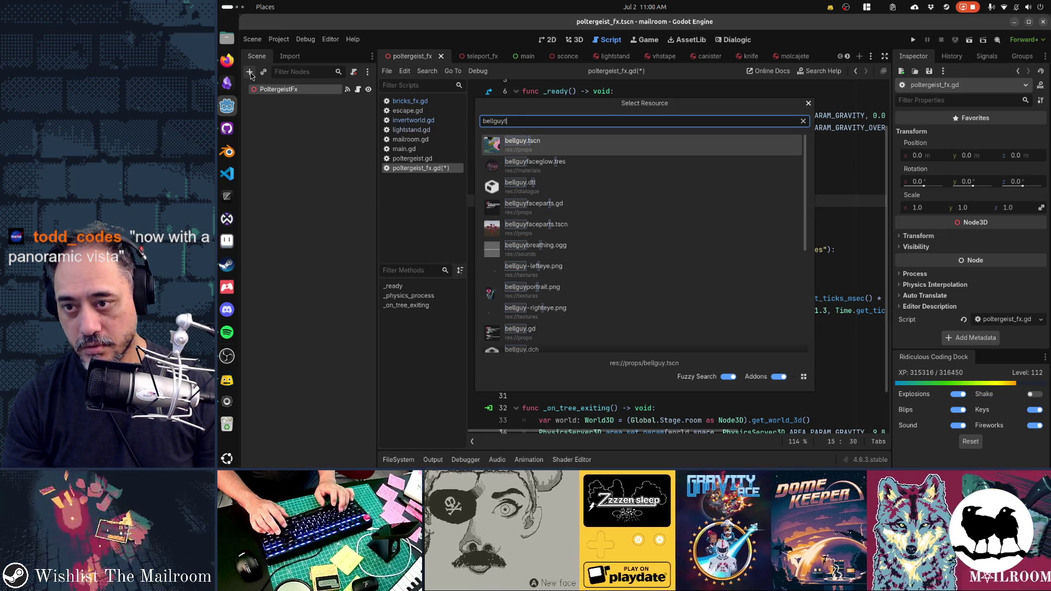
key("Return")
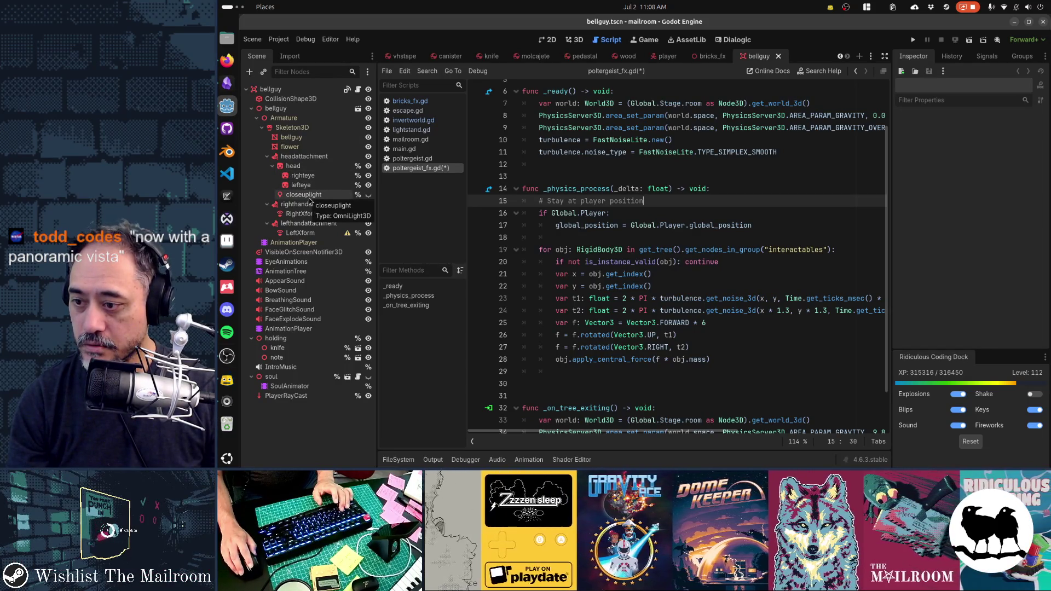
In the soul sub-scene, select energy and the attractor sphere, then return to poltergeist_fx.
left_click(351, 378)
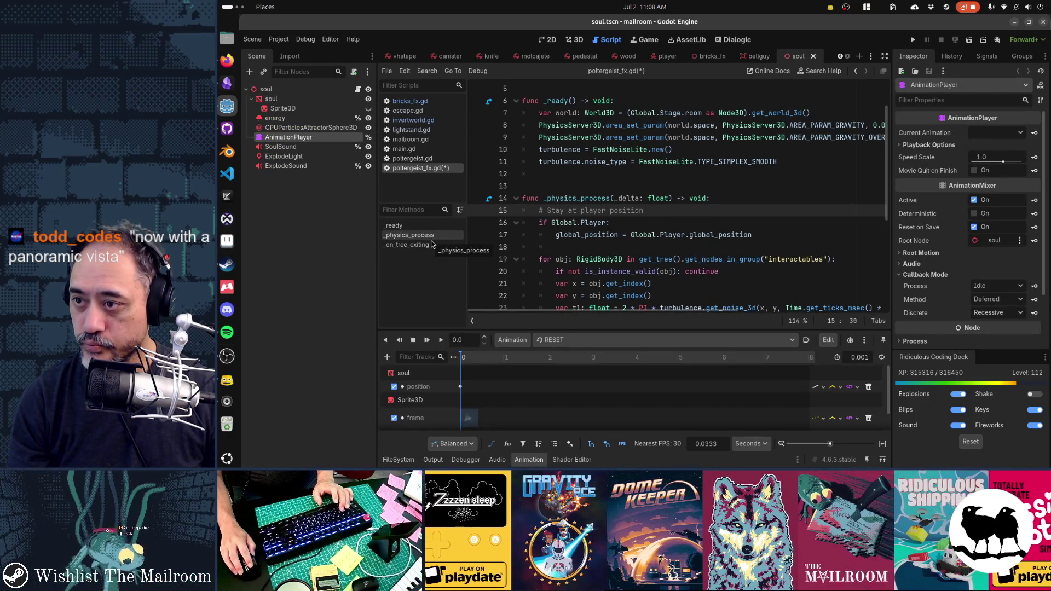
left_click(296, 128)
left_click(290, 121, "ctrl")
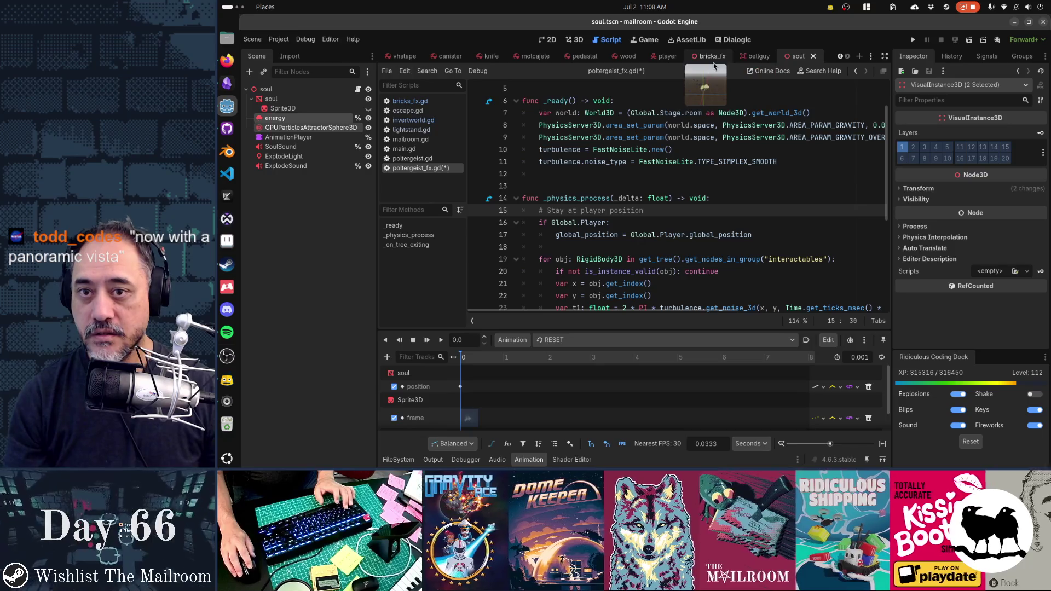
scroll(455, 57, "up", 5)
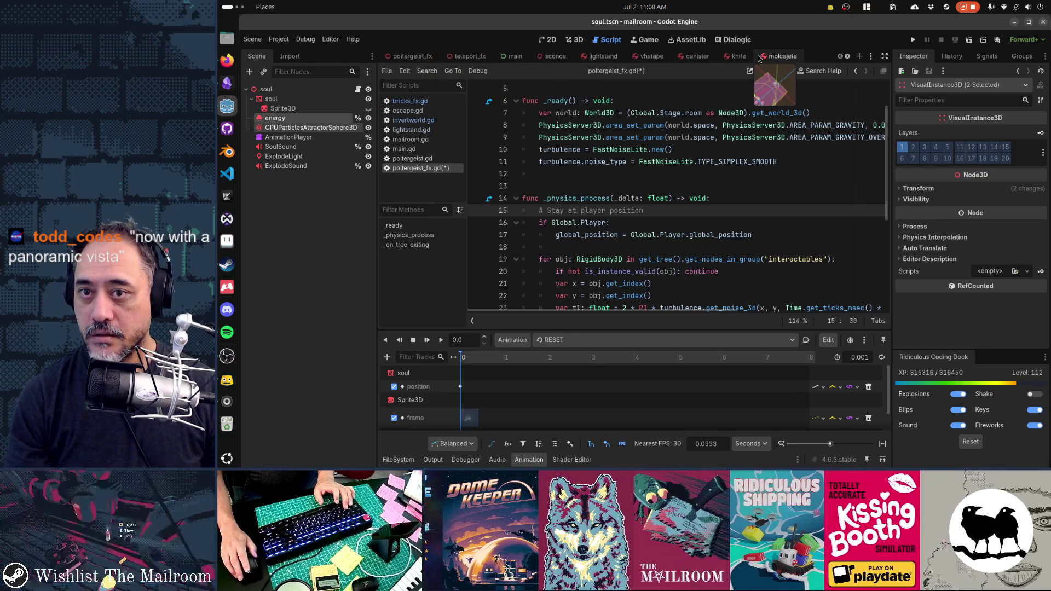
left_click(405, 57)
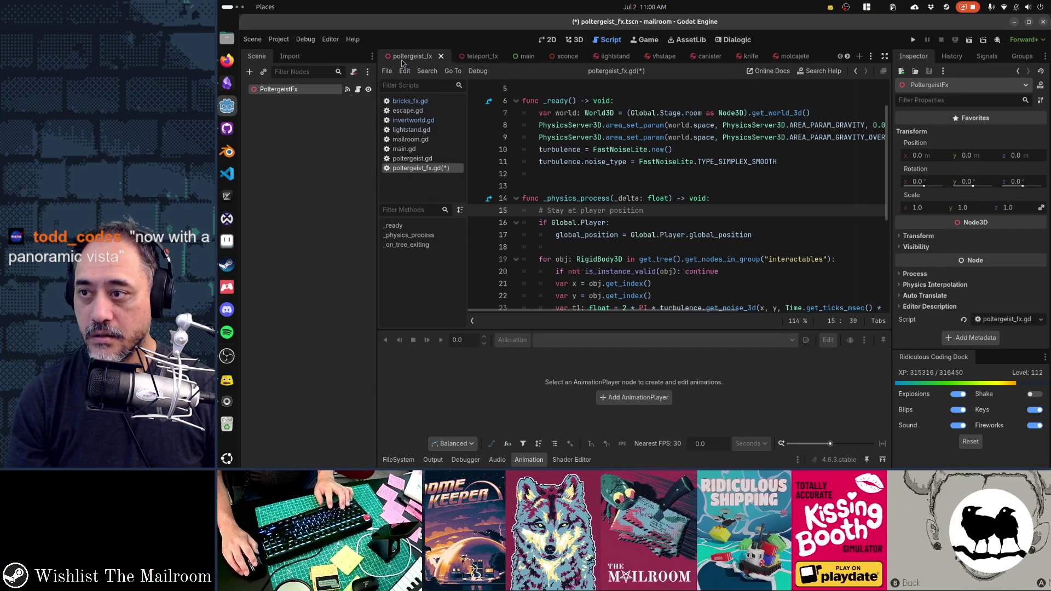
In the 3D view, delete the GPUParticlesAttractorSphere3D node and select the energy particles.
key("ctrl+F2")
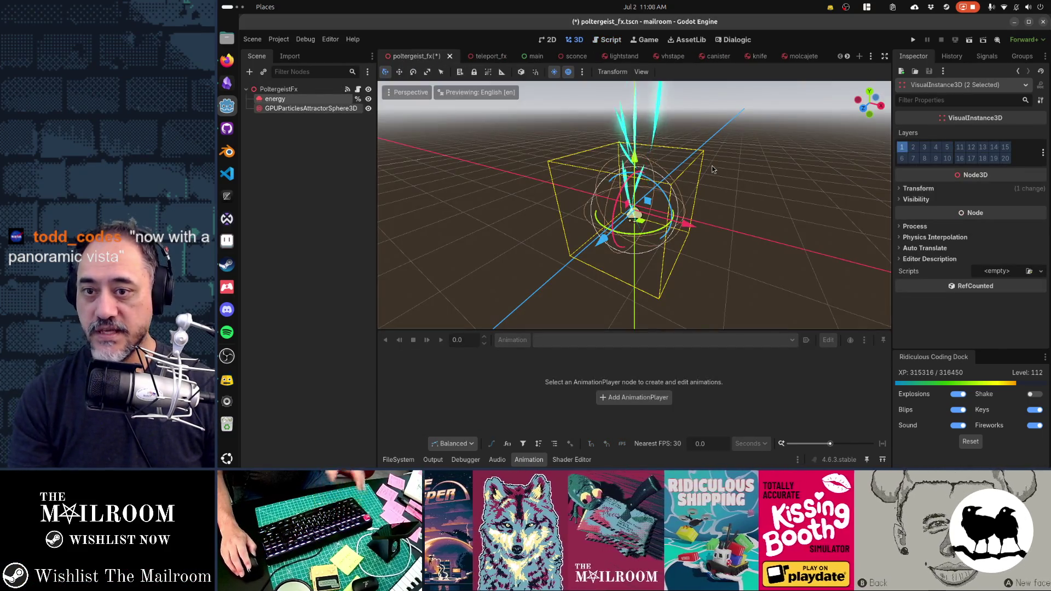
mouse_move(682, 146)
left_mouse_down()
mouse_move(664, 145)
mouse_move(673, 133)
mouse_move(642, 212)
mouse_move(606, 184)
left_mouse_up()
scroll(615, 191, "up", 3)
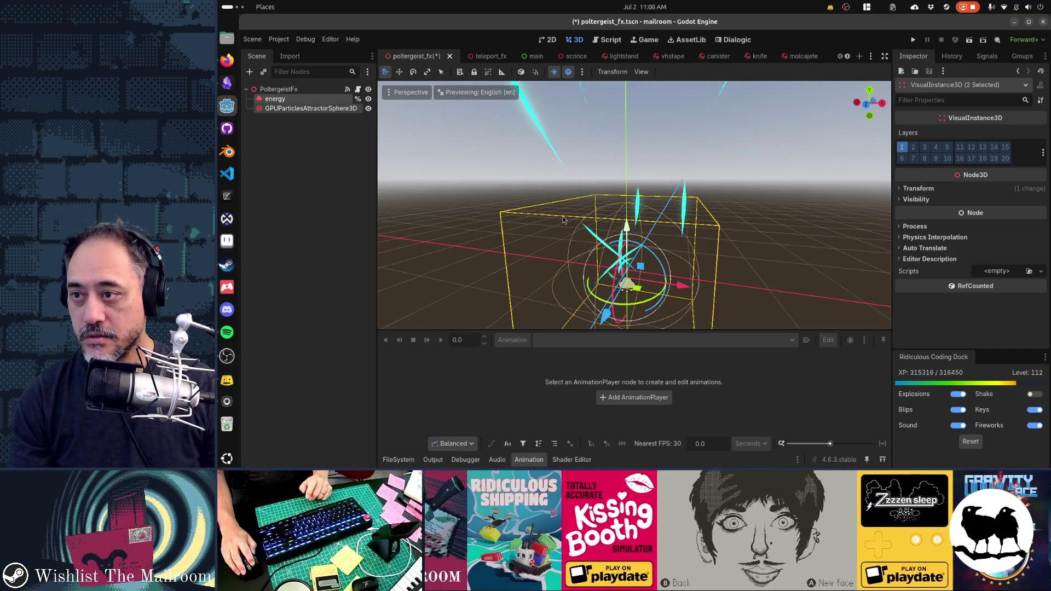
left_click(285, 111)
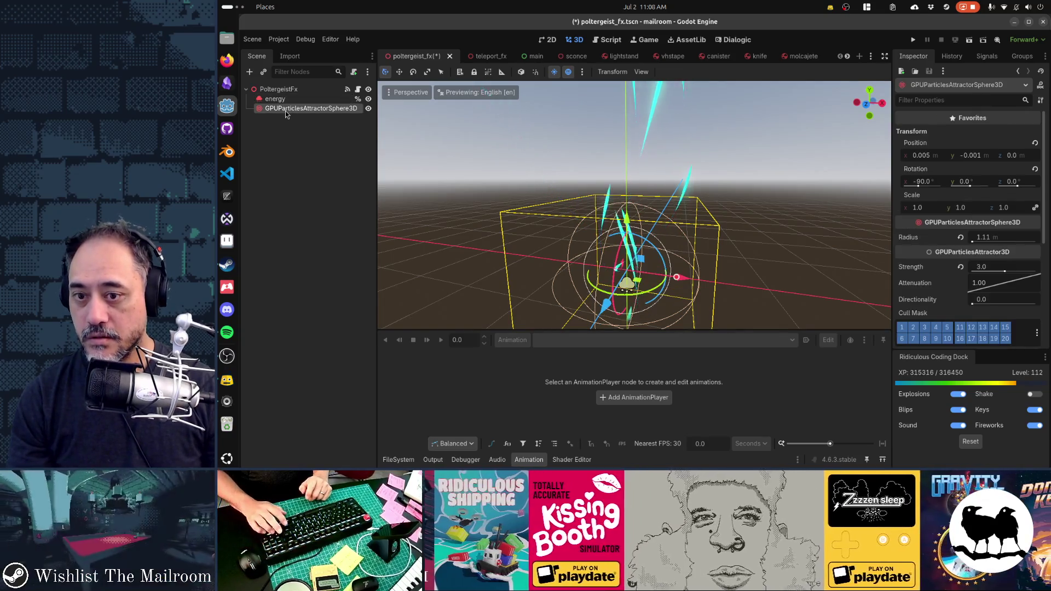
key("Delete")
key("Return")
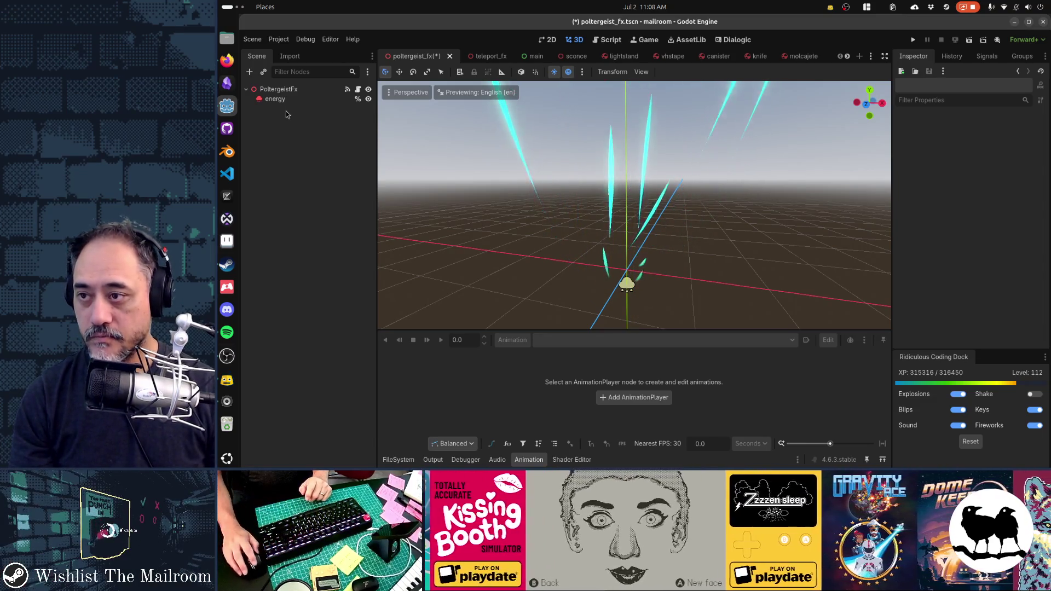
left_click(298, 102)
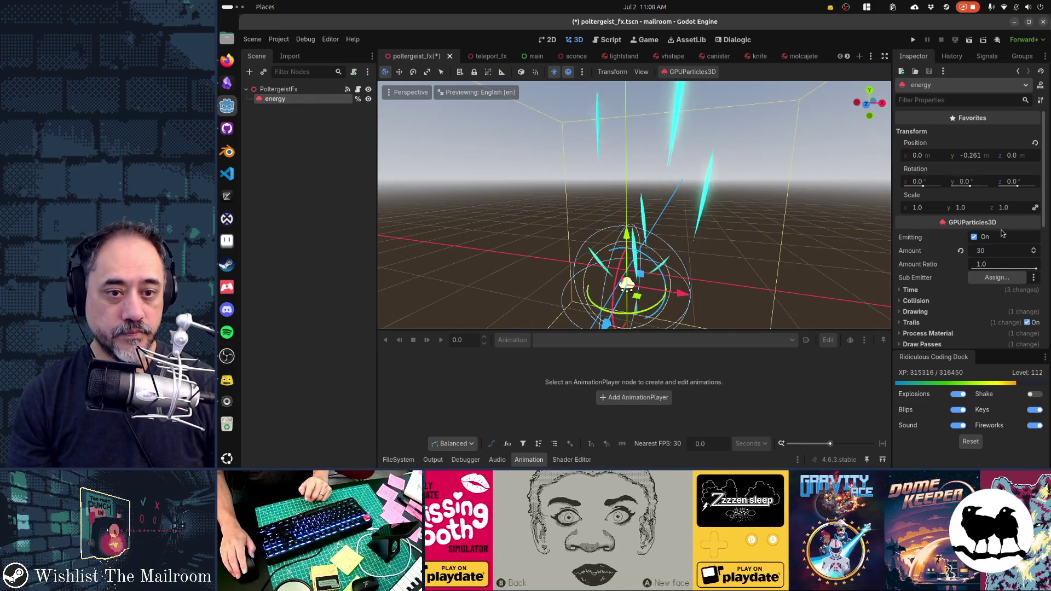
Make the Pass 1 RibbonTrailMesh unique (recursive), including its curve.
scroll(1001, 233, "down", 5)
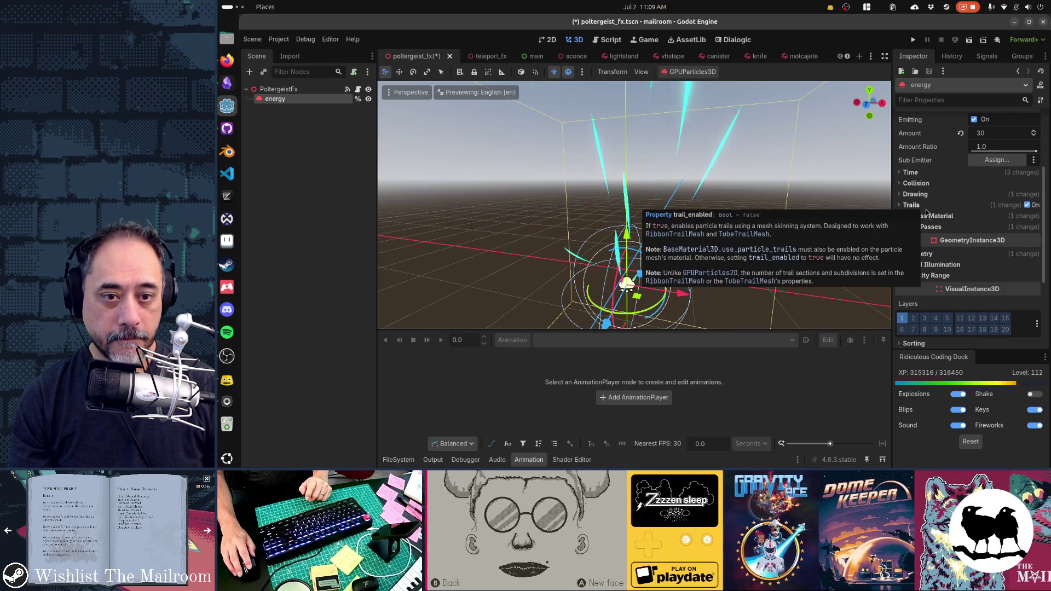
left_click(926, 227)
scroll(974, 219, "down", 2)
left_click(1007, 201)
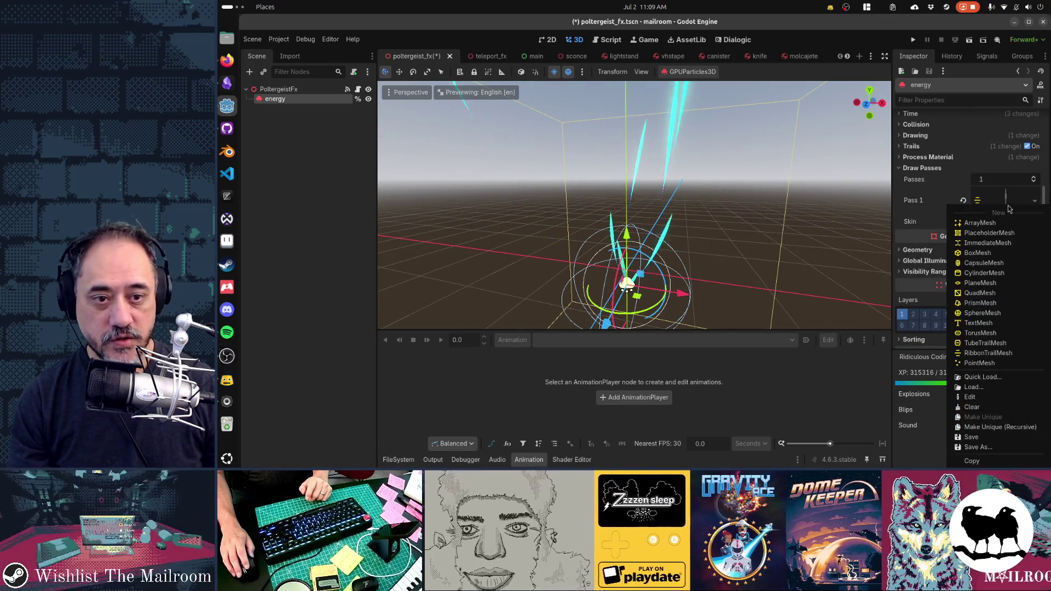
left_click(1005, 427)
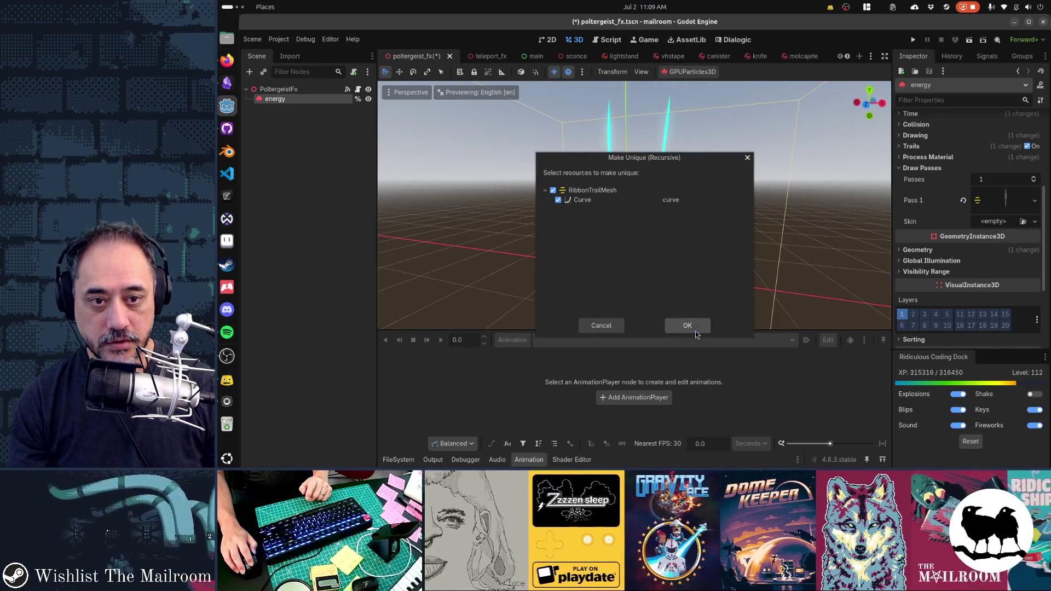
left_click(685, 325)
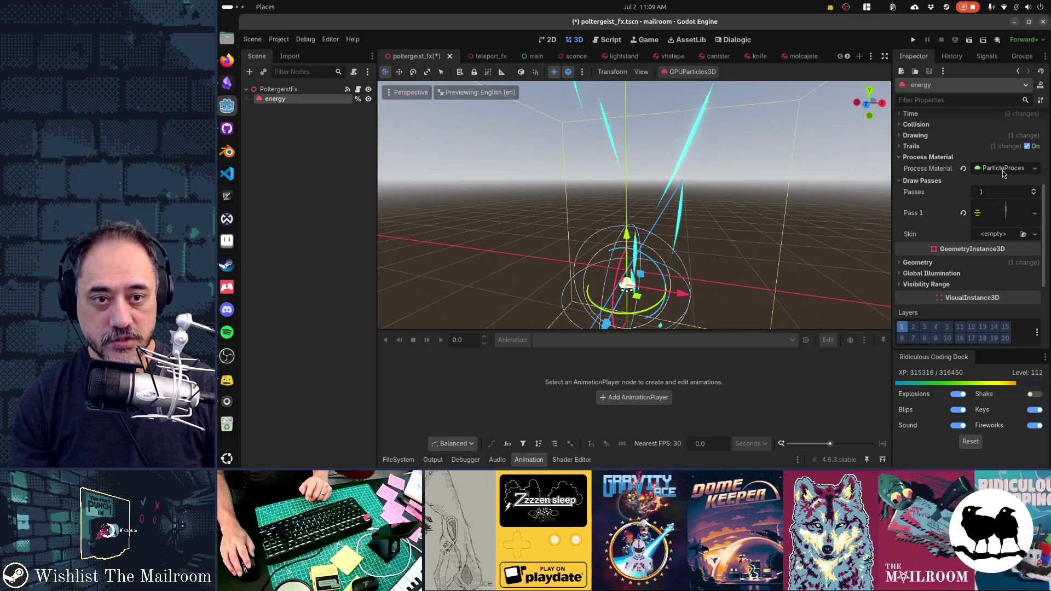
Make the Process Material unique (recursive), including its textures.
left_click(1002, 171)
left_click(1006, 264)
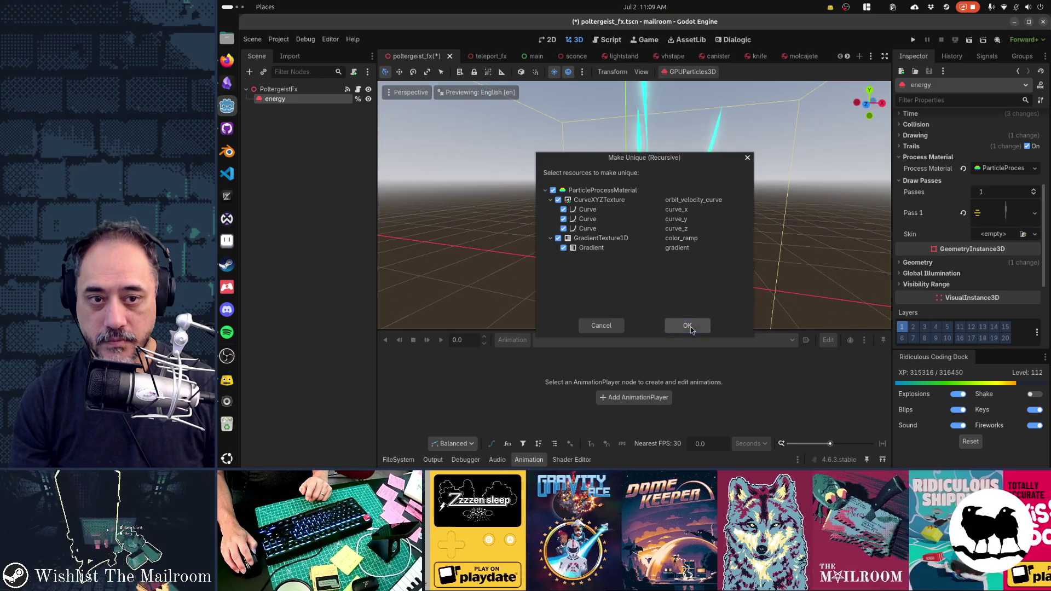
left_click(687, 326)
Inspect the Geometry material override options without changing them.
scroll(948, 177, "down", 4)
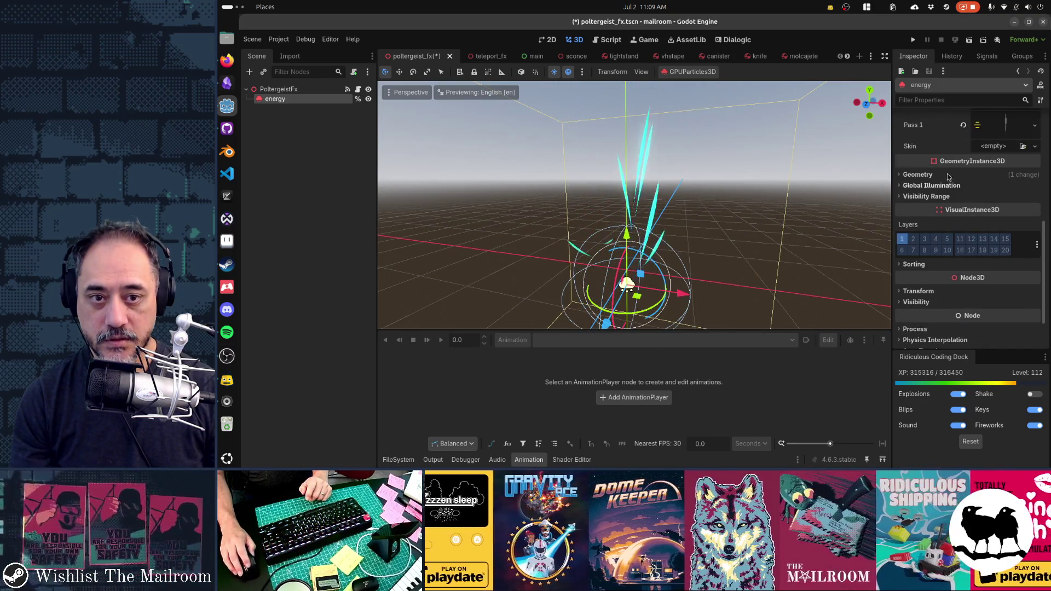
left_click(949, 175)
right_click(1003, 196)
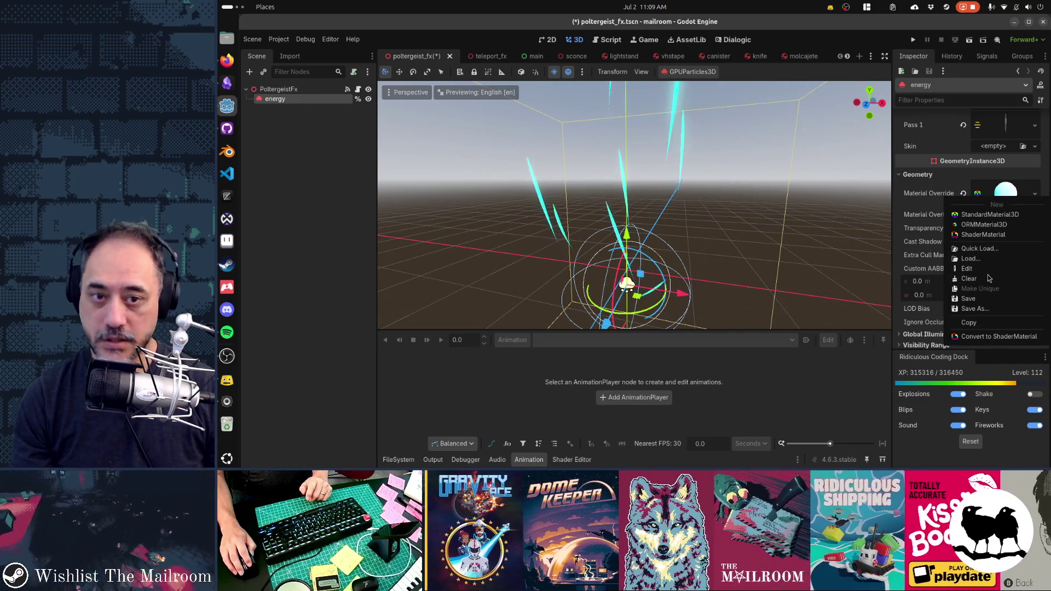
key("Escape")
scroll(923, 197, "up", 3)
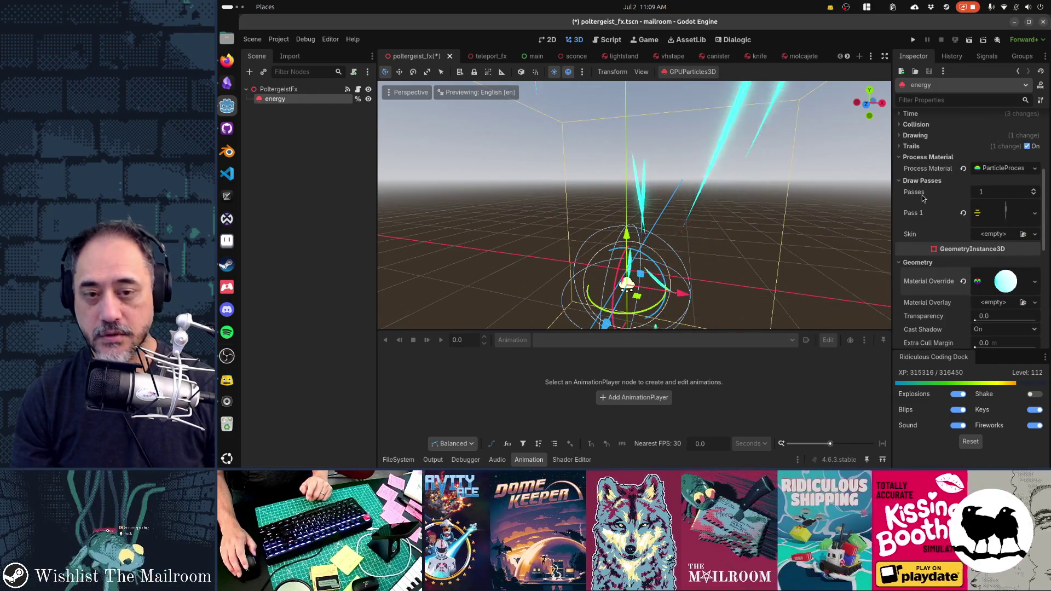
Set the process material's Gravity to 0, 0, 0 under Accelerations.
left_click(1002, 169)
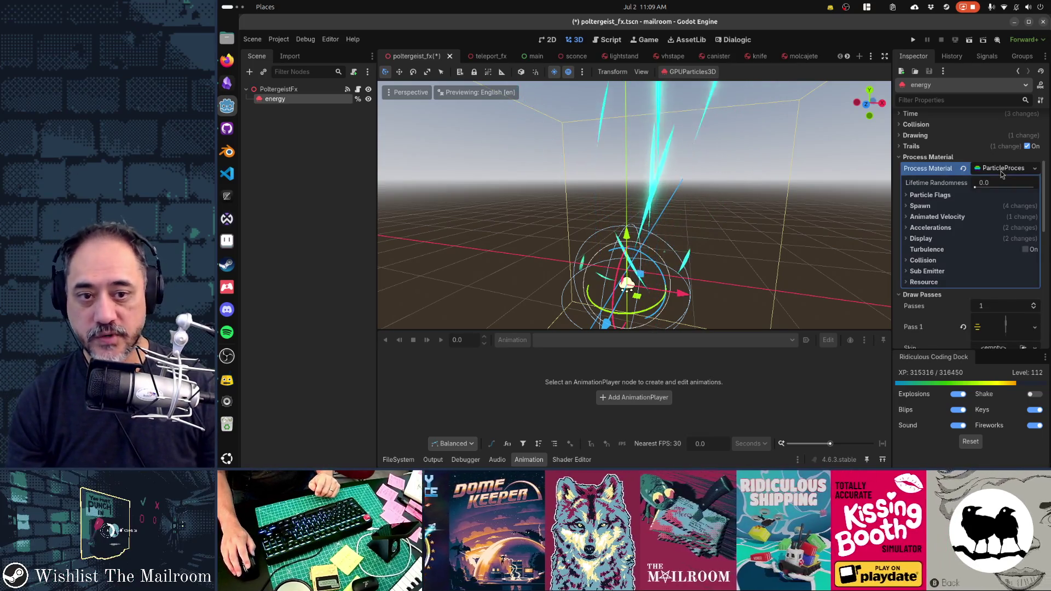
left_click(932, 229)
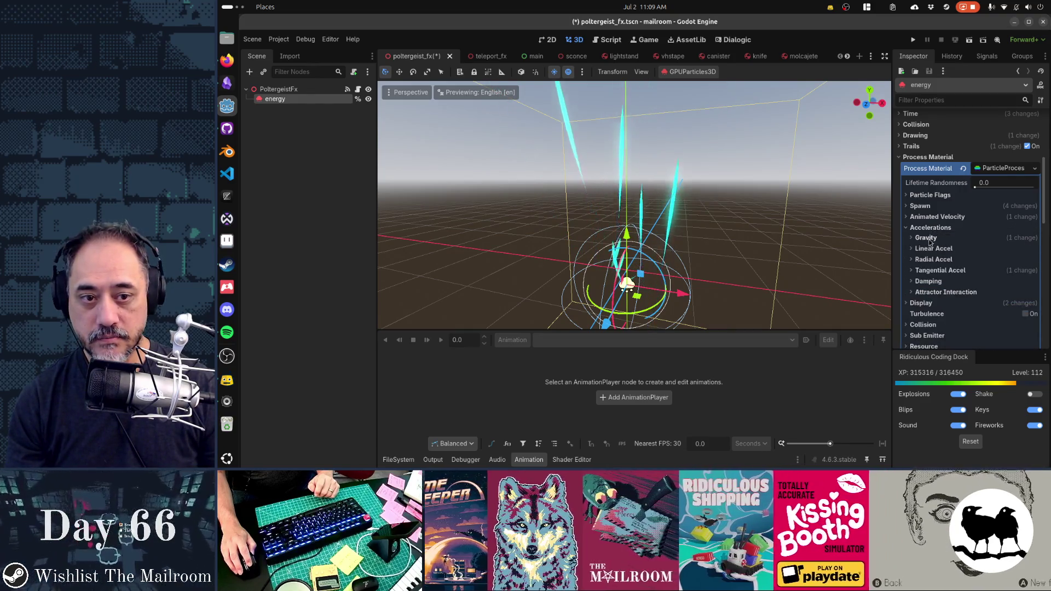
left_click(927, 239)
left_click(971, 261)
type("0")
key("Return")
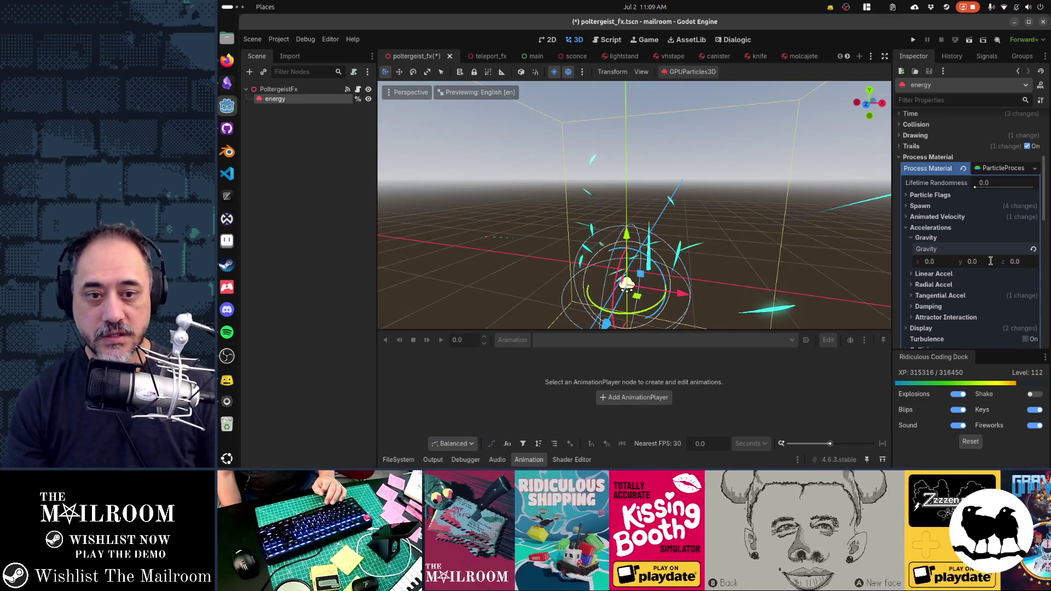
left_click(921, 206)
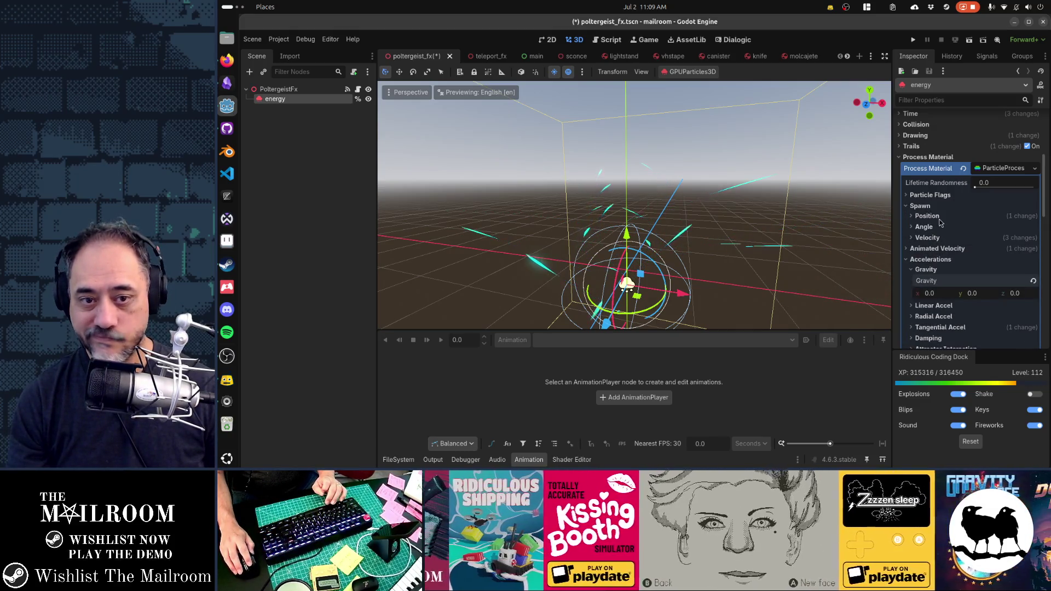
Set the Spawn Position emission sphere radius to 6.0.
left_click(927, 216)
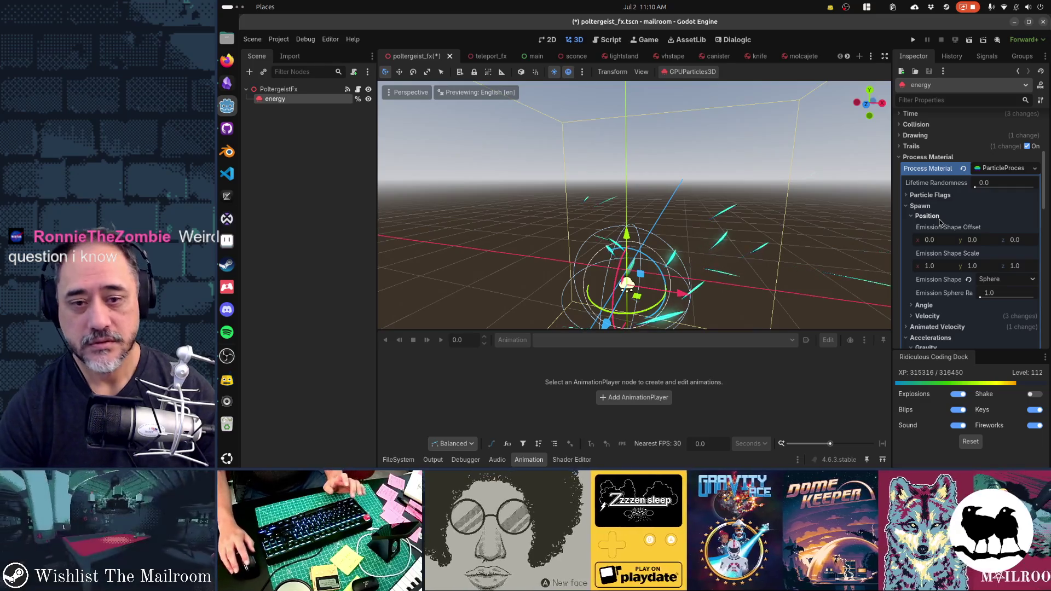
left_click(1014, 297)
type("6")
key("Return")
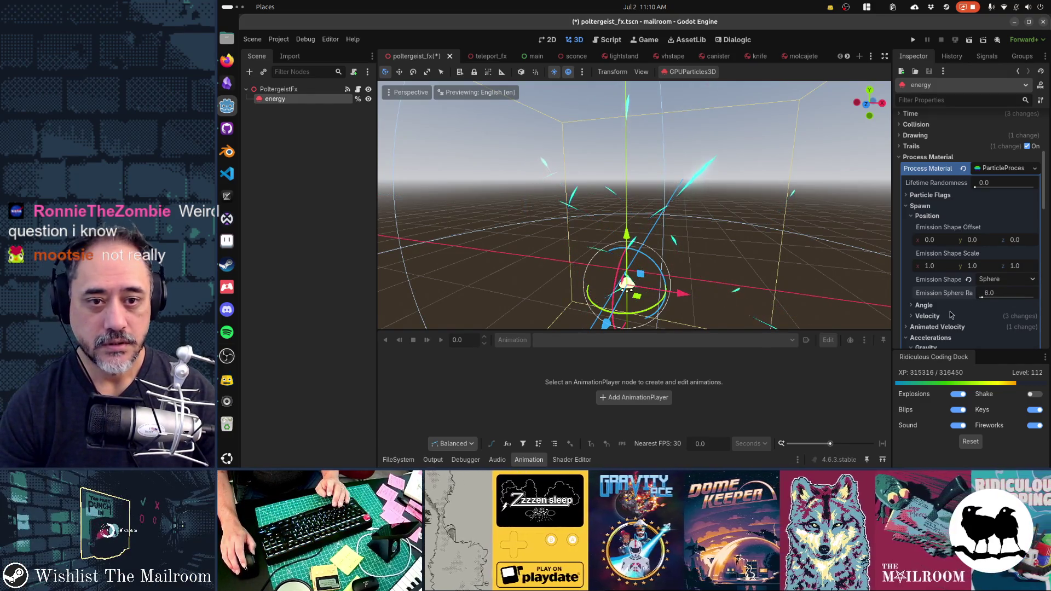
scroll(951, 315, "down", 2)
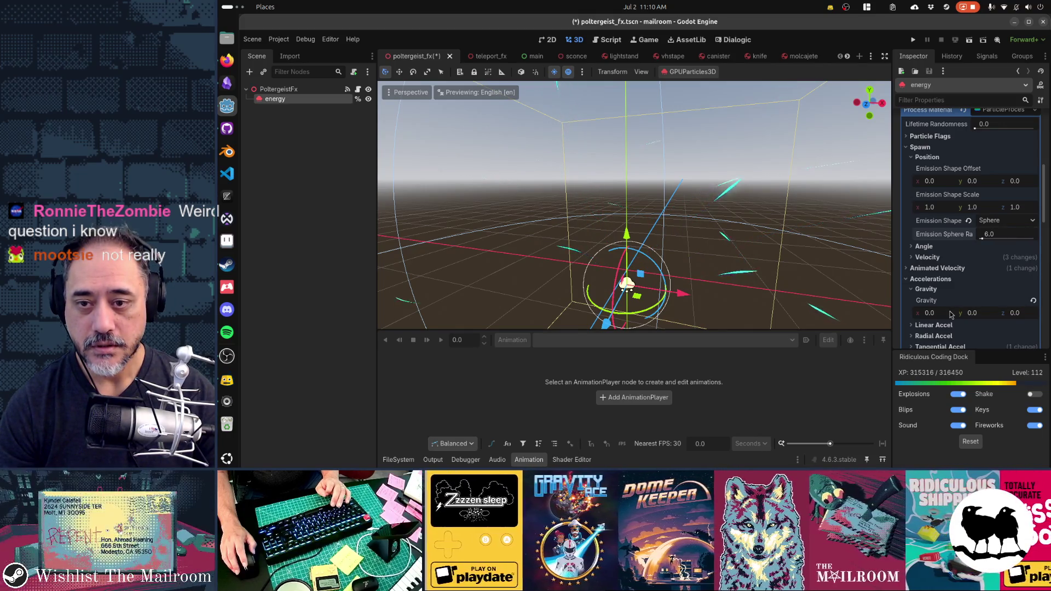
left_click(937, 268)
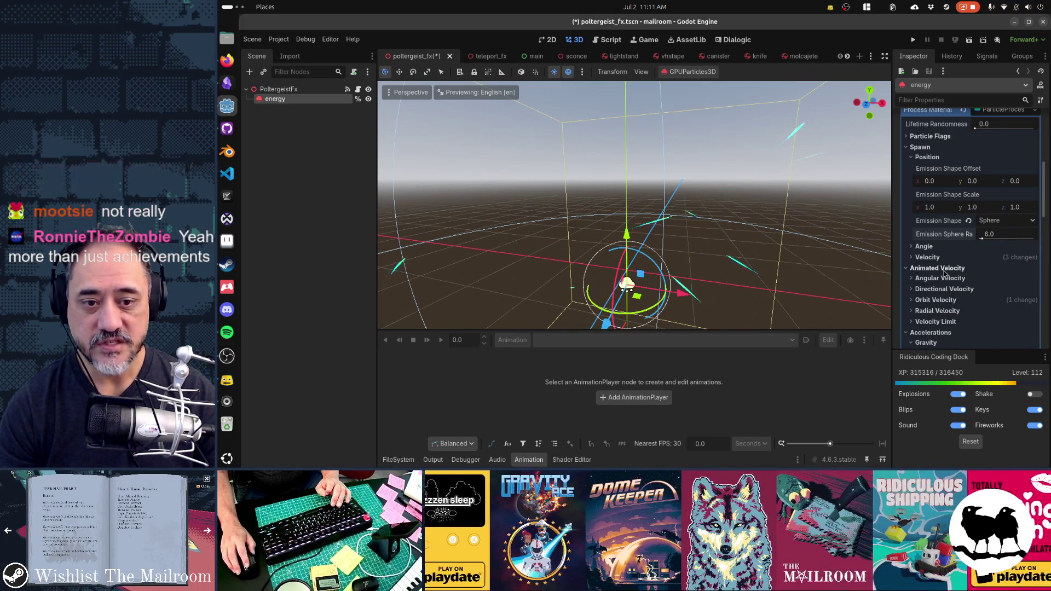
scroll(945, 274, "down", 2)
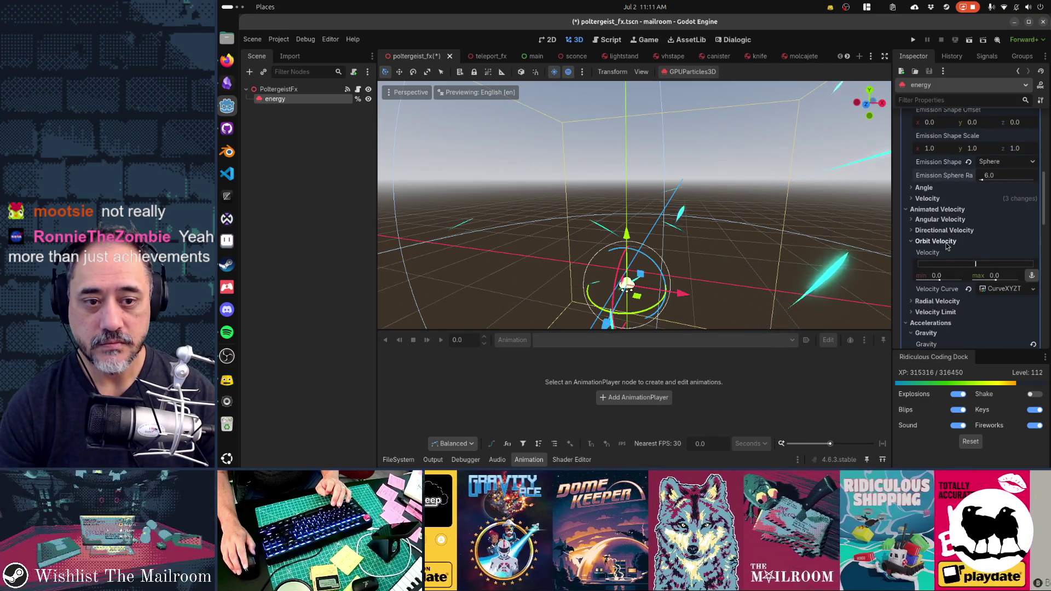
left_click(947, 242)
scroll(947, 246, "down", 2)
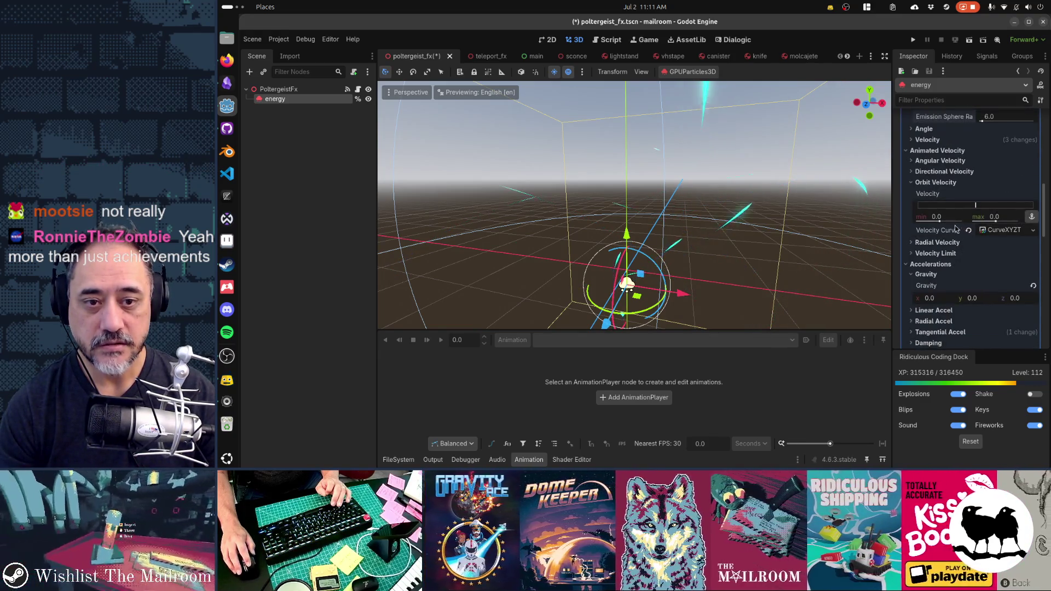
left_click(949, 221)
key("Tab")
type("3")
key("Return")
left_click(950, 221)
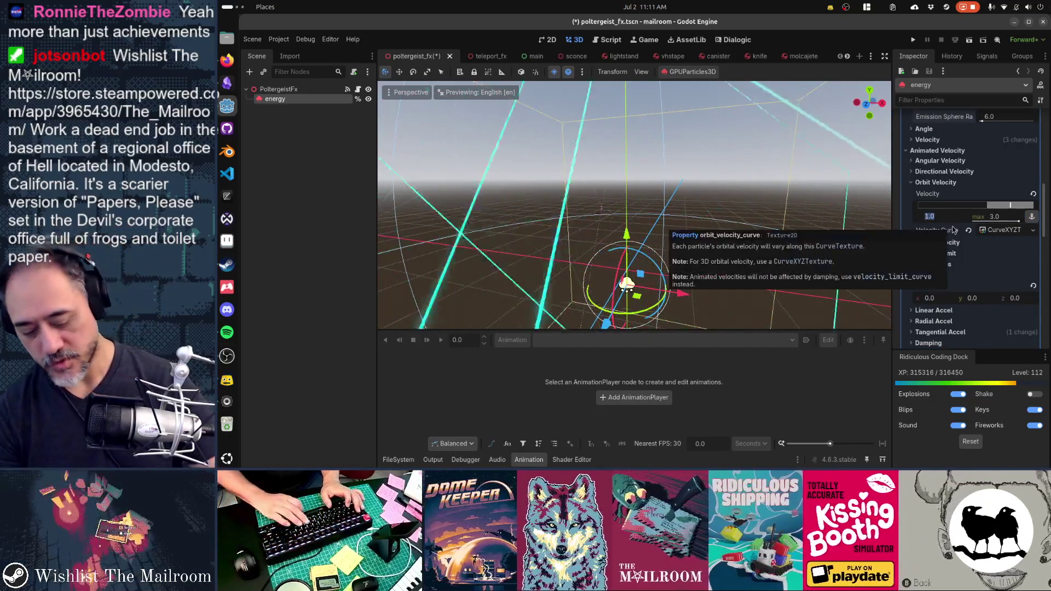
type("0.1")
key("Tab")
type("0.1")
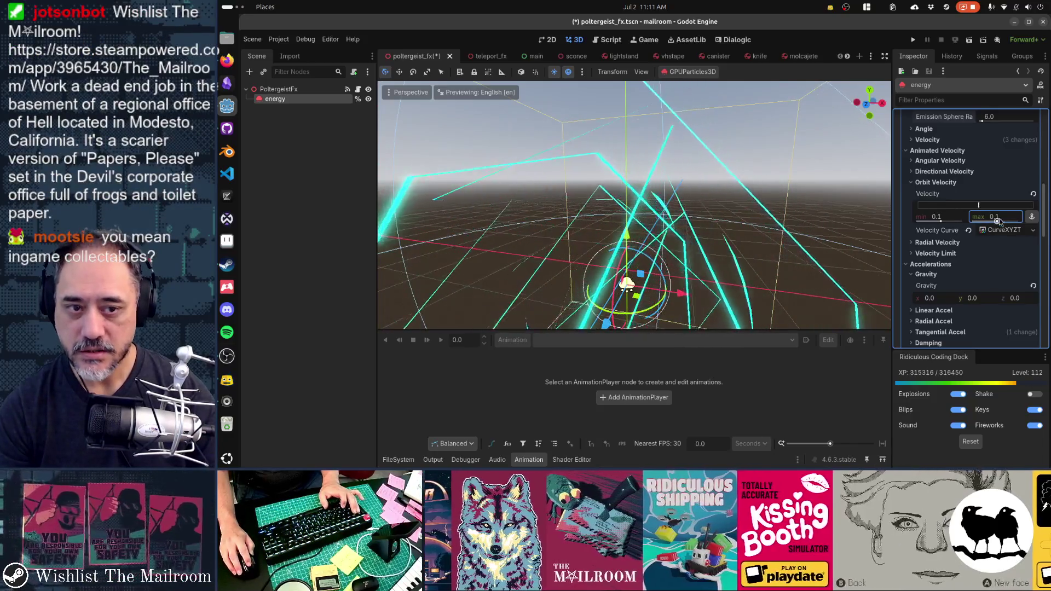
left_click(1033, 195)
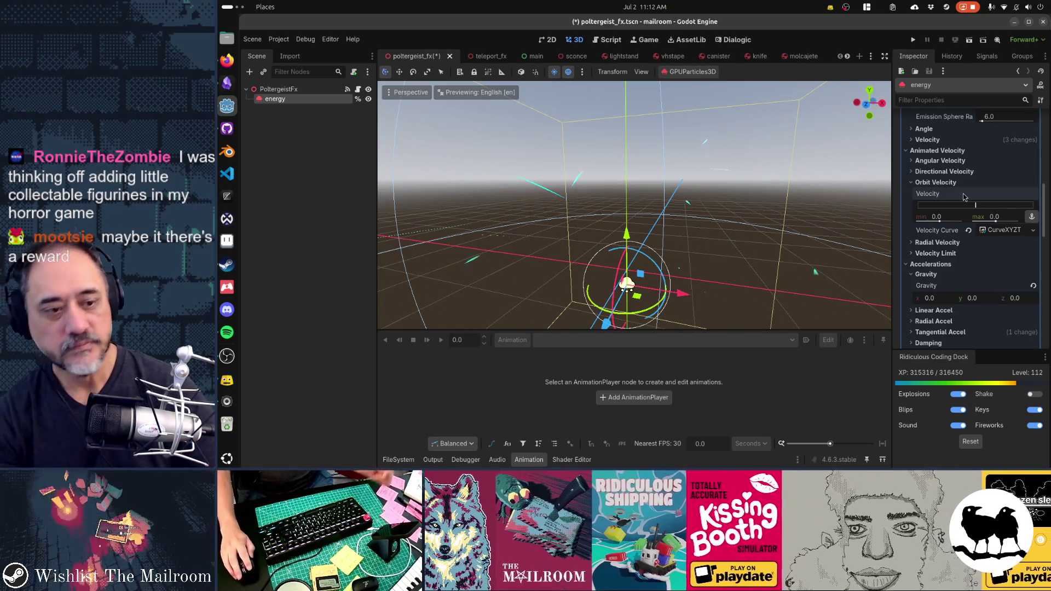
left_click(936, 242)
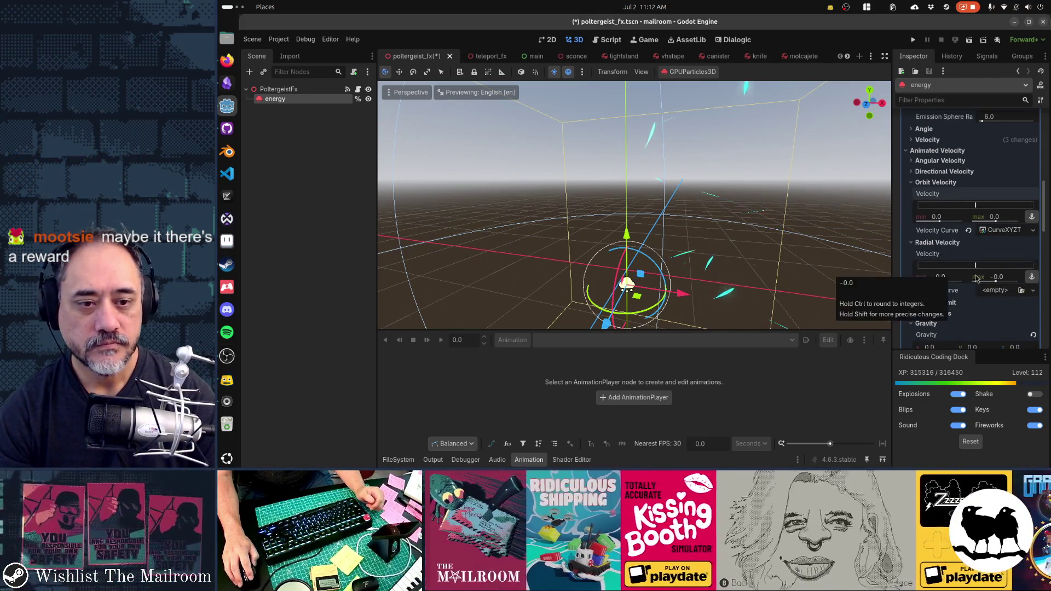
Set Radial Velocity max to 3.0, then back to 0, and collapse it.
left_click(996, 276)
type("3")
key("Return")
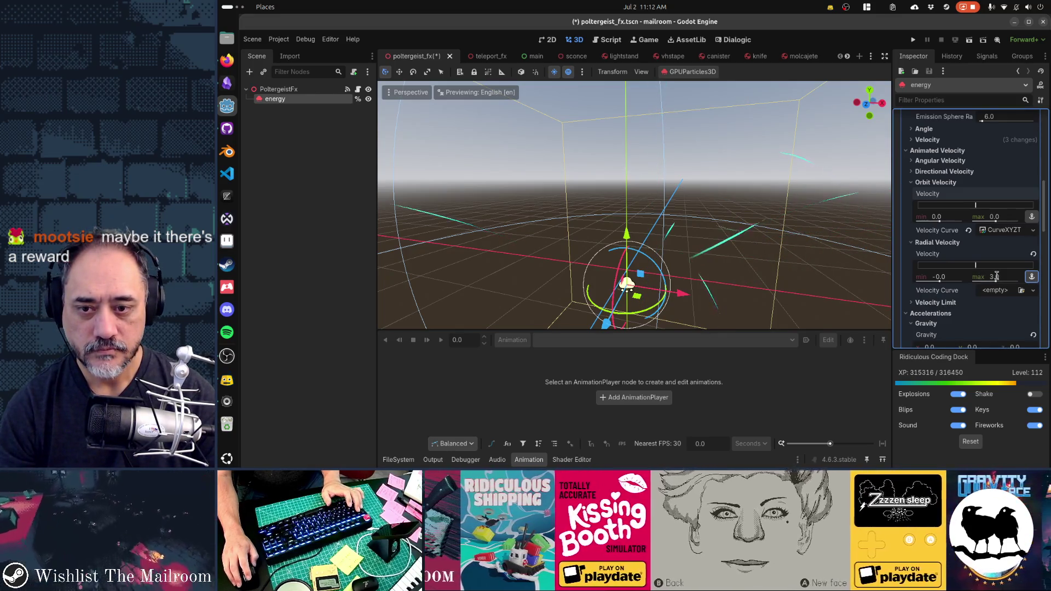
left_click(996, 276)
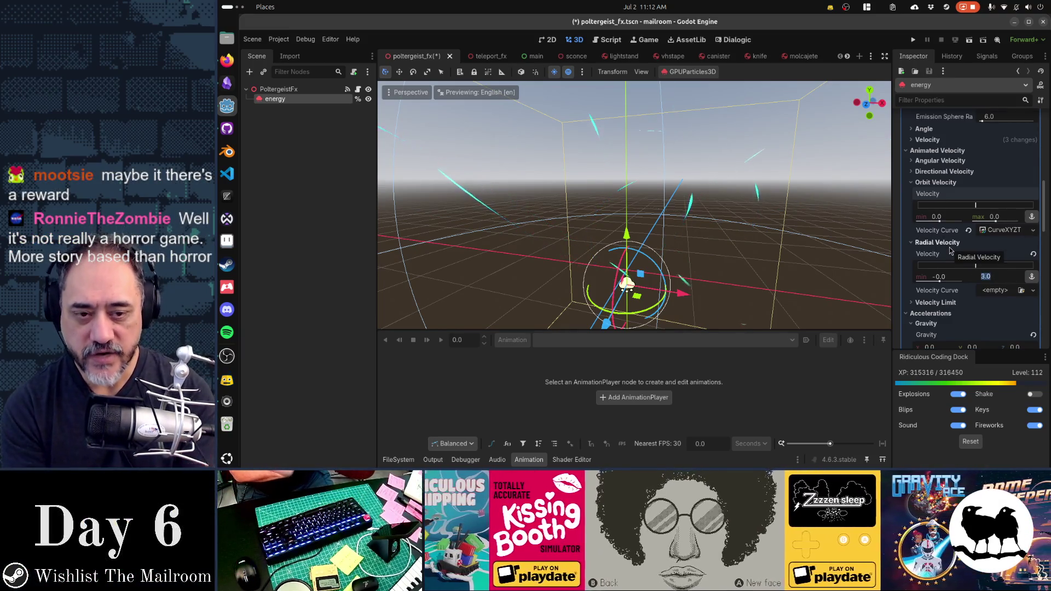
type("-0")
key("Return")
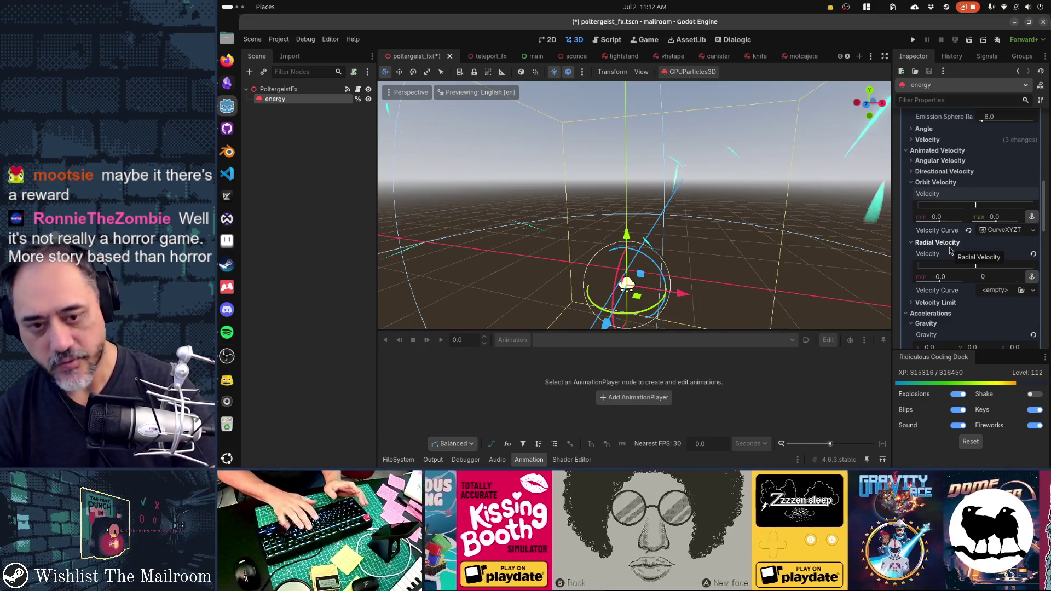
left_click(945, 242)
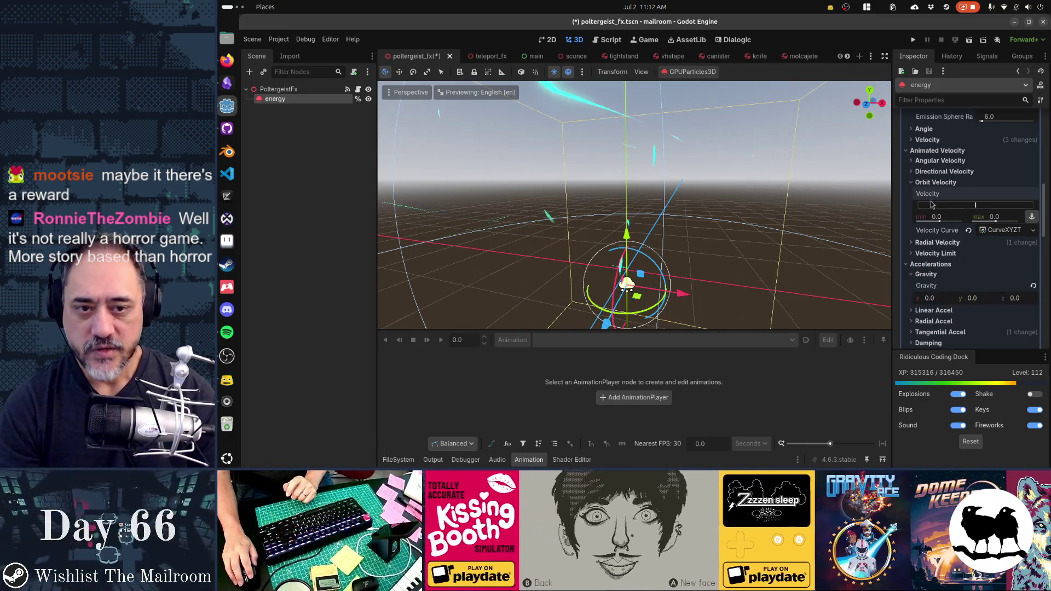
Set Orbit Velocity max to 1.0, then reduce it to 0.01.
type("1")
key("Return")
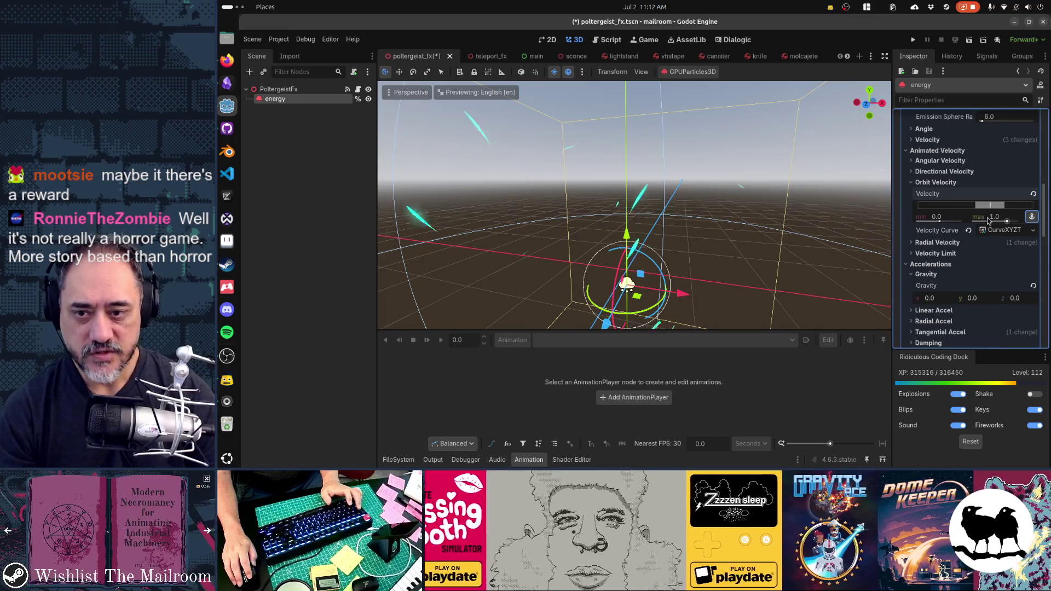
mouse_move(715, 246)
left_mouse_down()
mouse_move(701, 272)
mouse_move(831, 231)
mouse_move(988, 222)
left_mouse_up()
double_click(993, 217)
type("0.01")
key("Return")
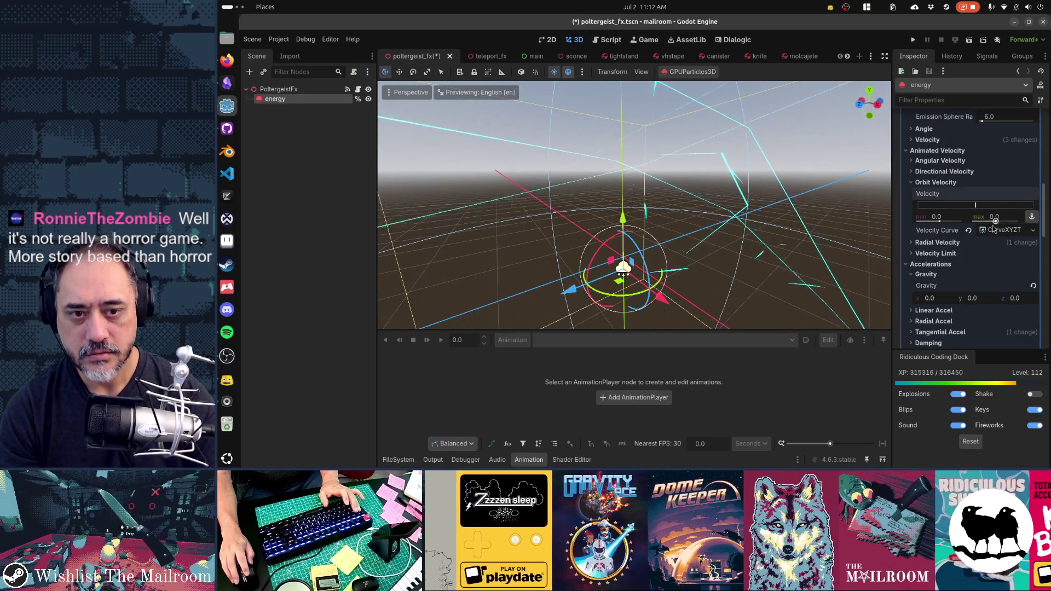
Clear Curve X and Curve Z from the orbit velocity CurveXYZTexture.
left_click(1001, 230)
left_click(1004, 272)
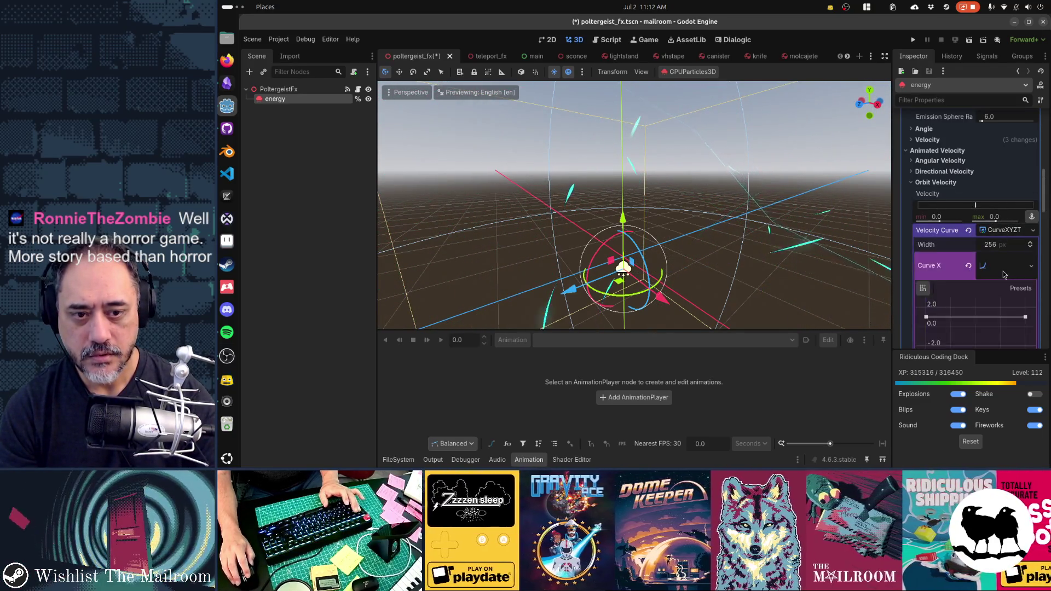
scroll(1004, 274, "down", 1)
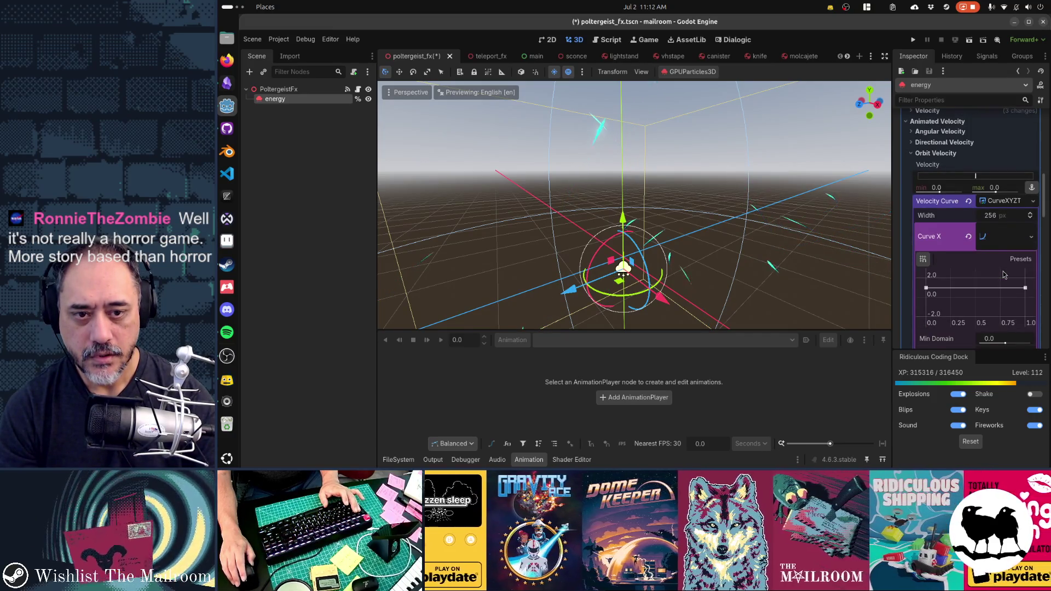
scroll(1004, 275, "down", 2)
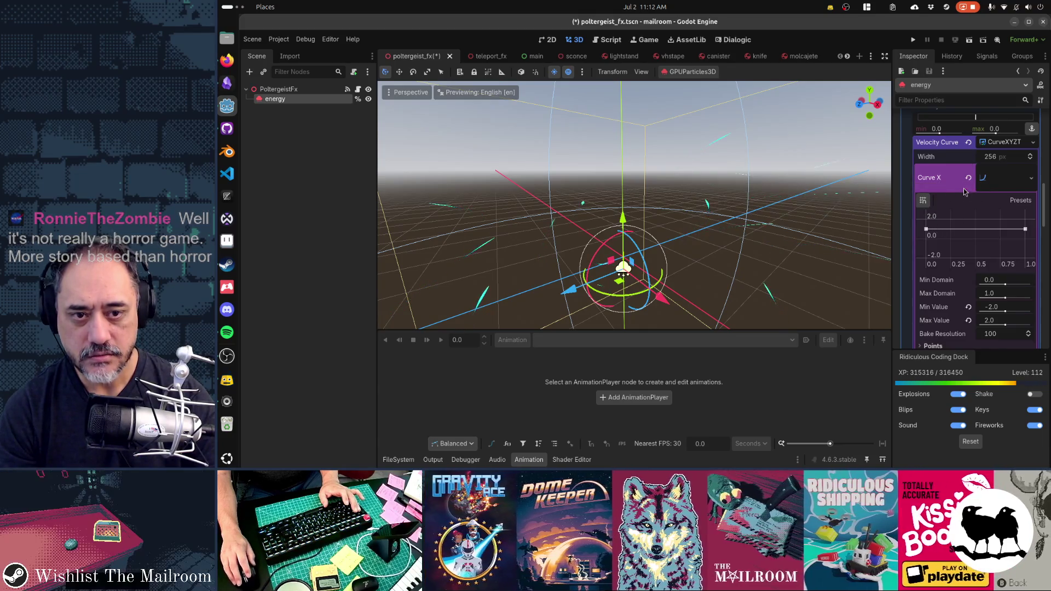
left_click(968, 177)
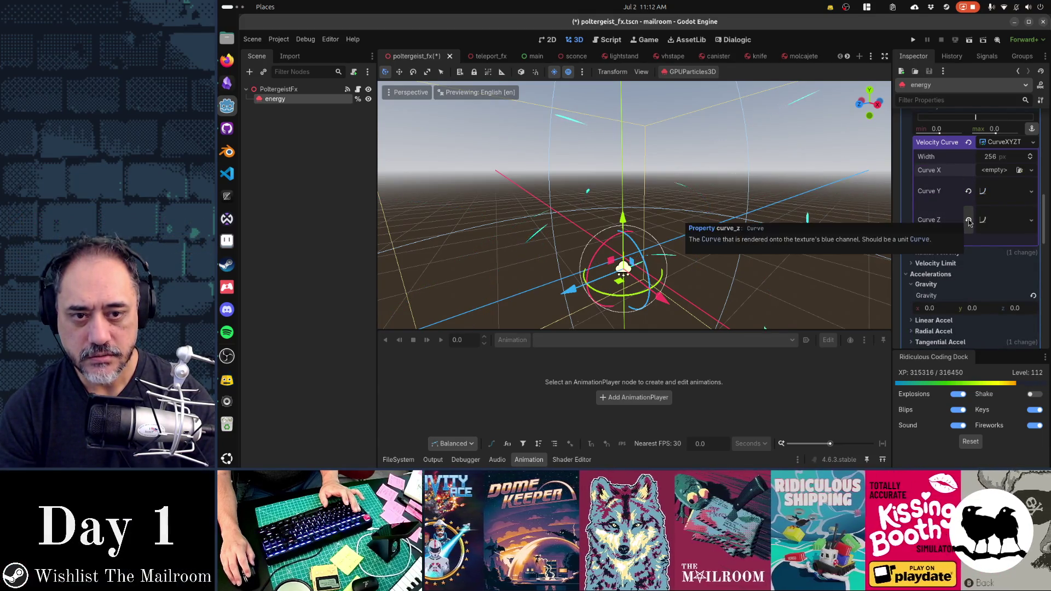
left_click(968, 220)
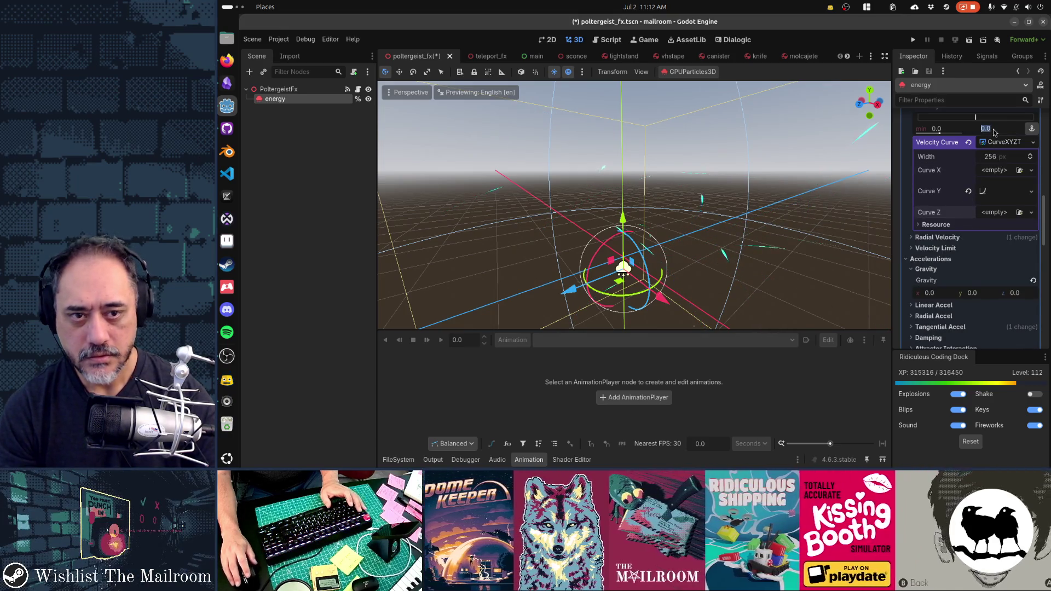
Set Orbit Velocity to min 0.1 and max 0.4, and check the spin in the viewport.
type("0.2")
key("Return")
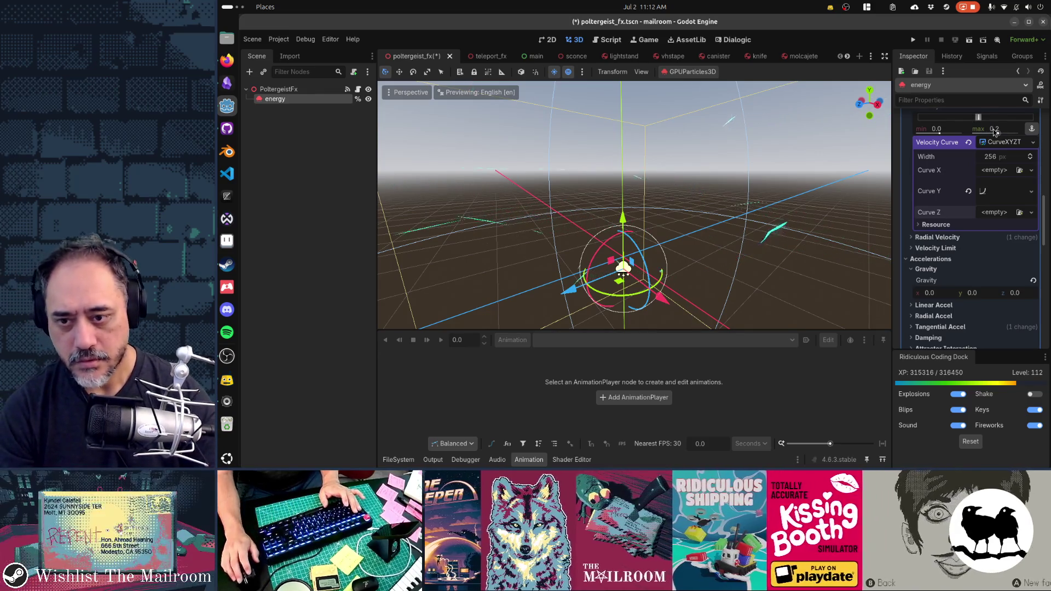
scroll(597, 273, "up", 2)
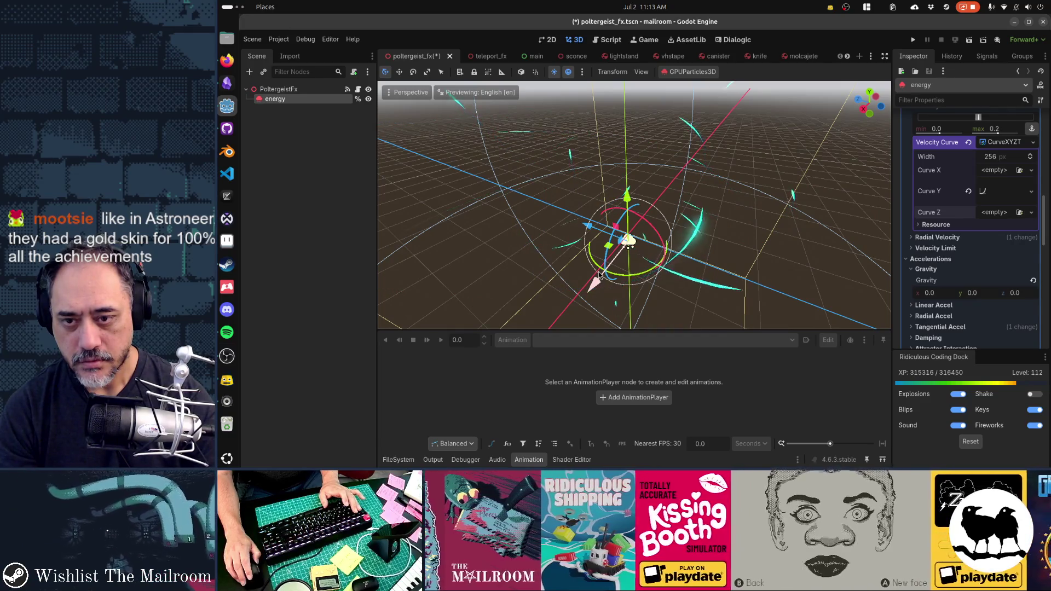
left_click_drag(562, 266, 671, 237)
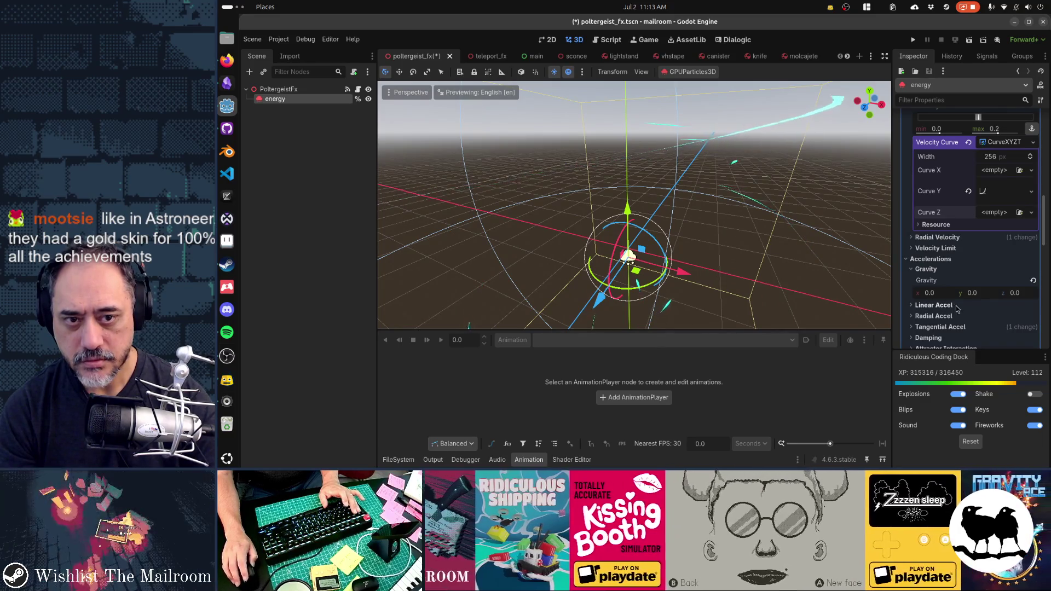
scroll(961, 273, "up", 3)
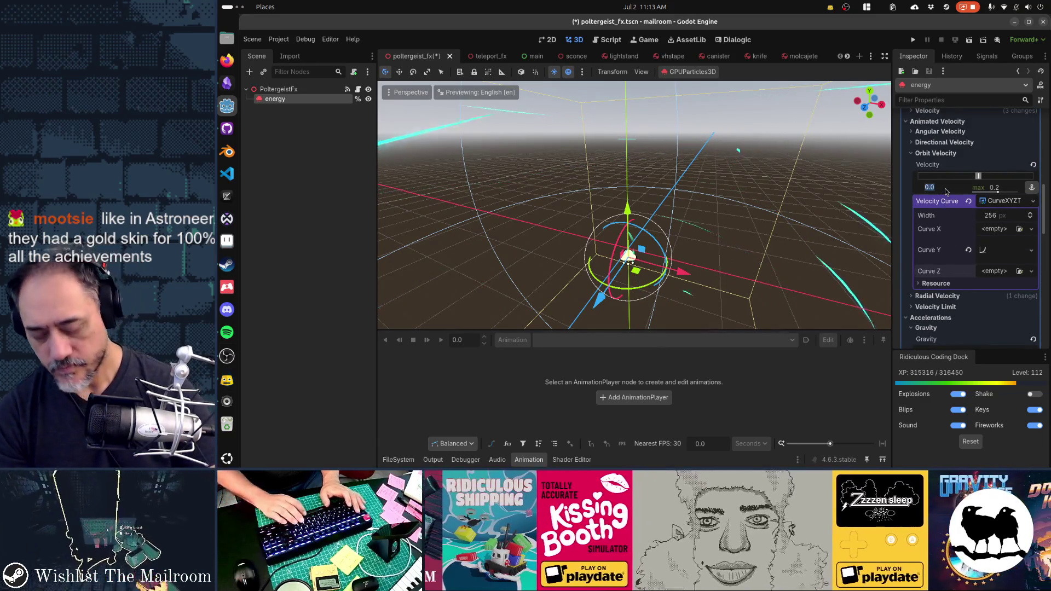
type("0.1")
key("Tab")
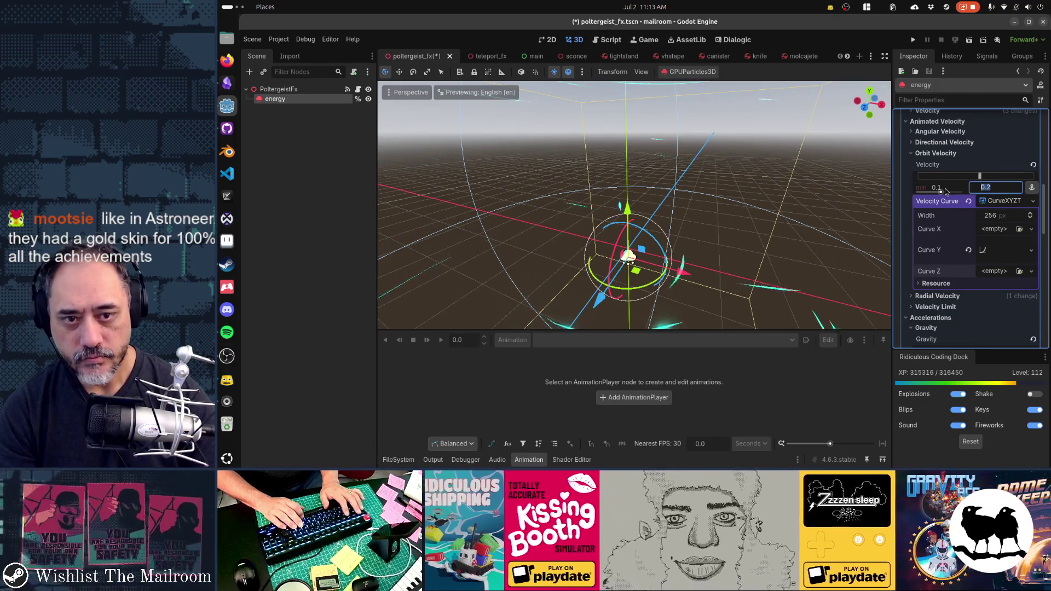
type("0.4")
key("Return")
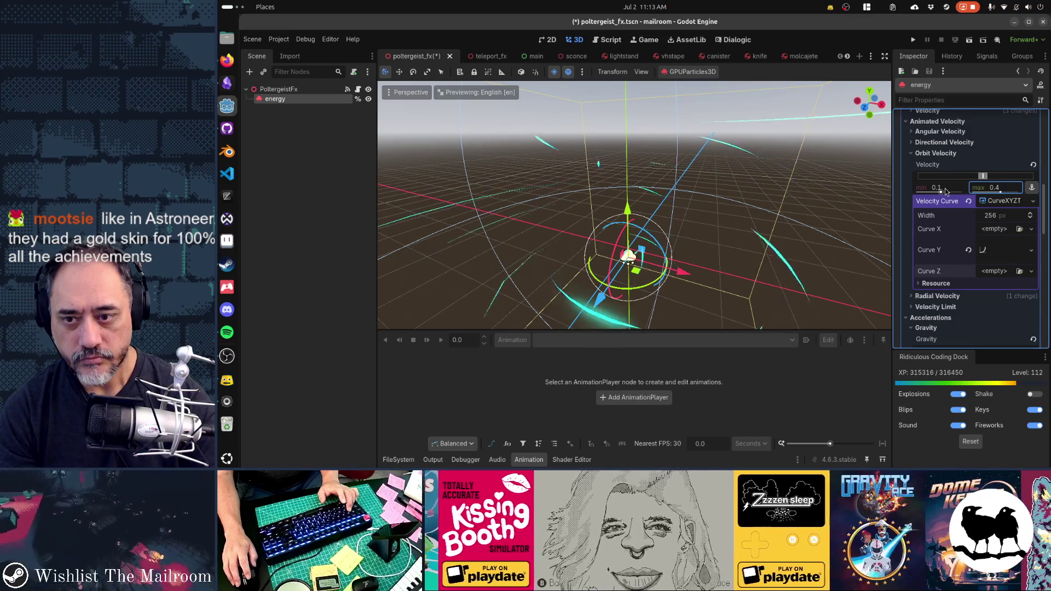
key("KP_1")
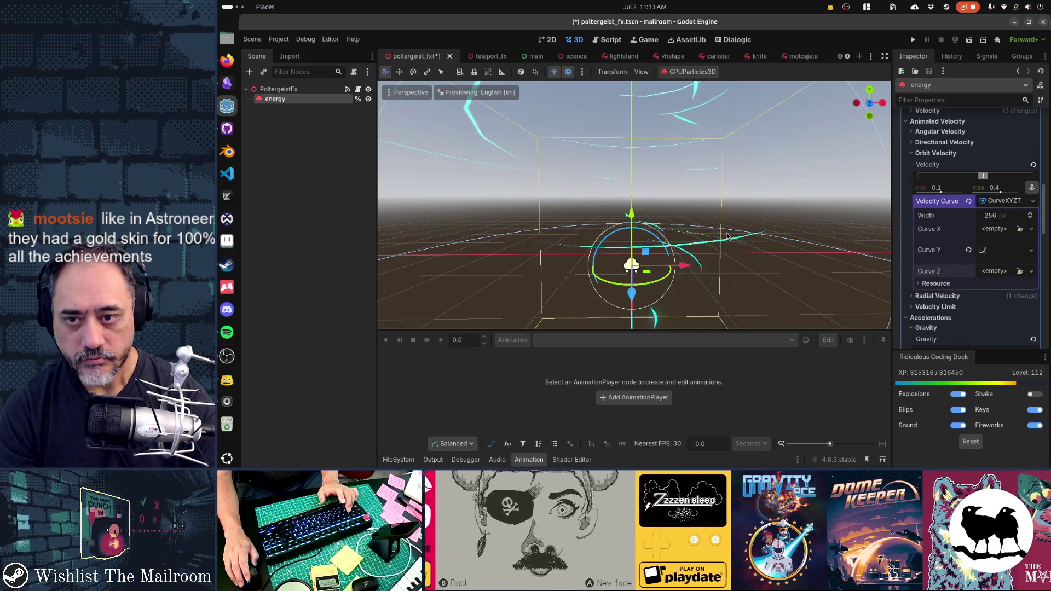
left_click_drag(692, 208, 620, 229)
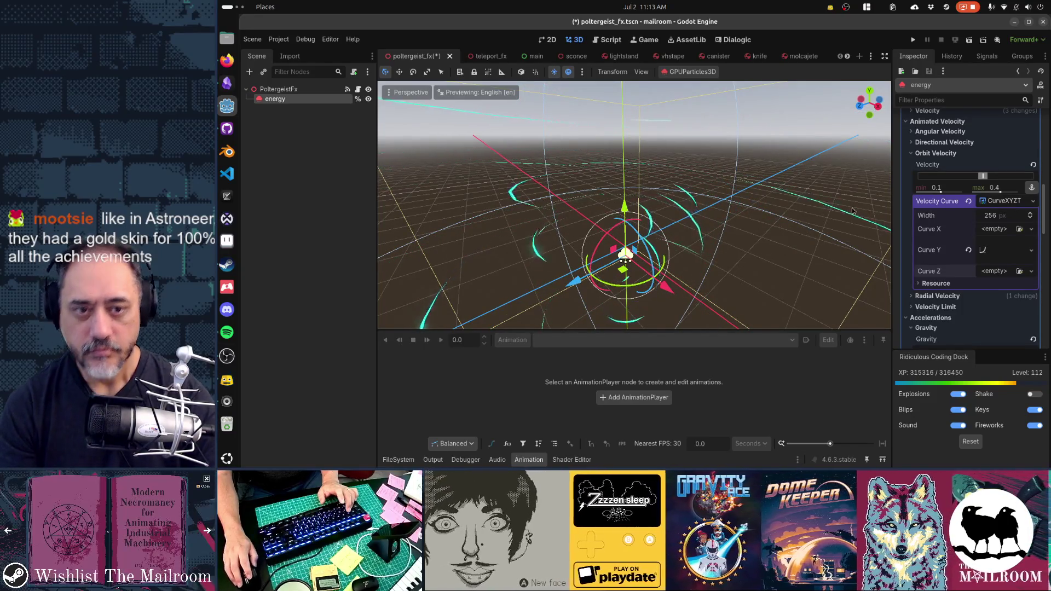
scroll(919, 263, "up", 5)
scroll(919, 263, "up", 5)
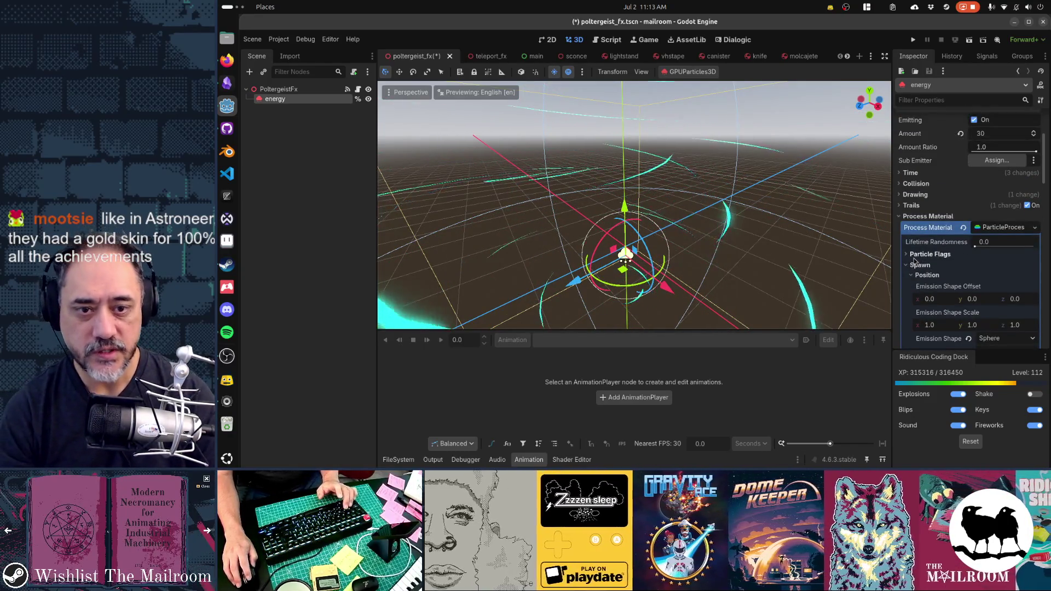
Change the Spawn emission shape of the energy particles from Sphere to Ring.
left_click(967, 267)
scroll(966, 272, "down", 4)
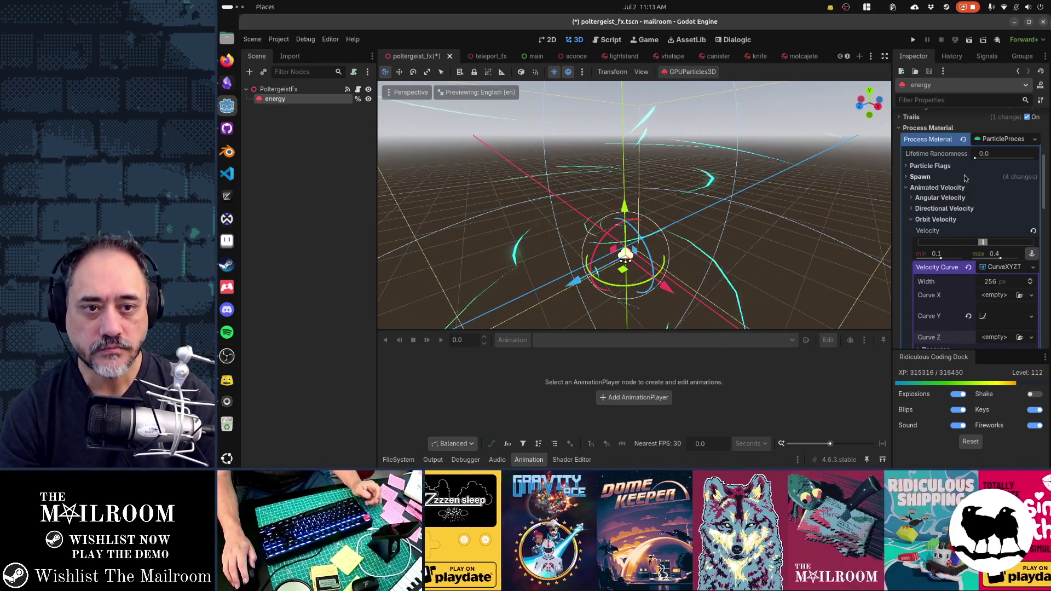
left_click(920, 176)
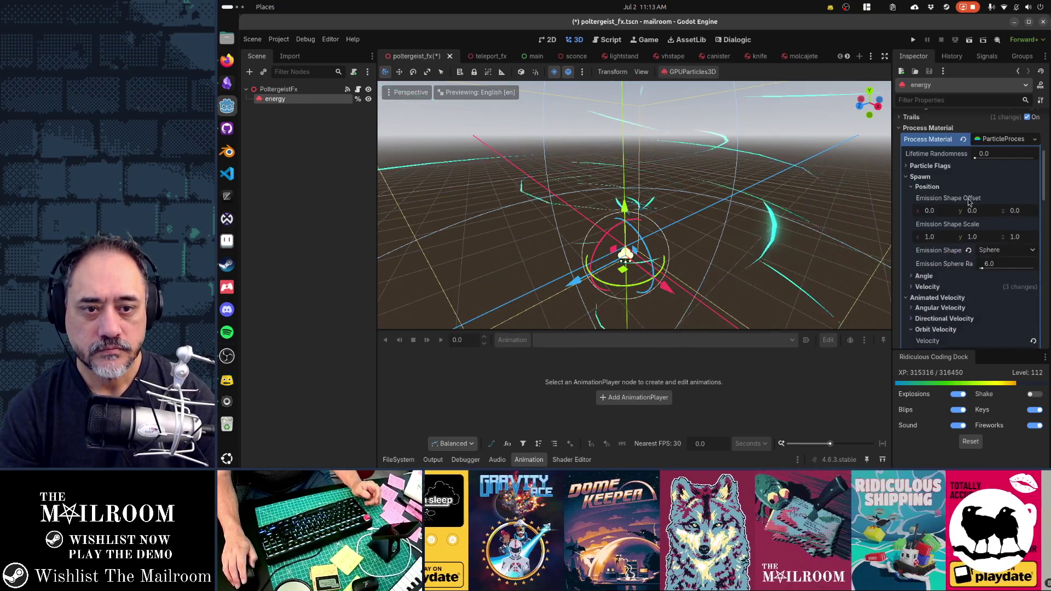
scroll(968, 200, "down", 2)
left_click(1001, 191)
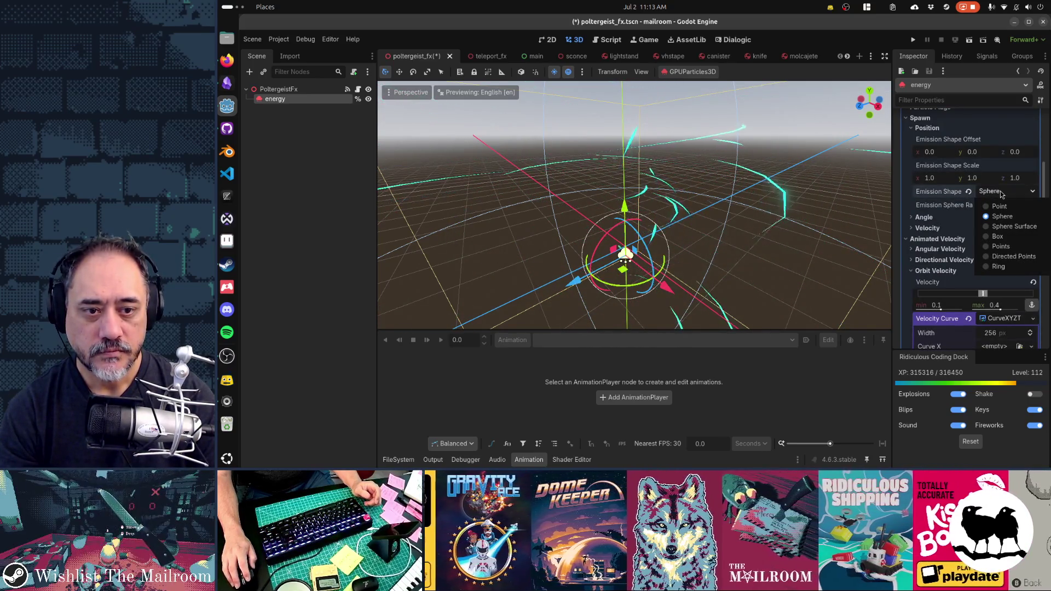
left_click(998, 267)
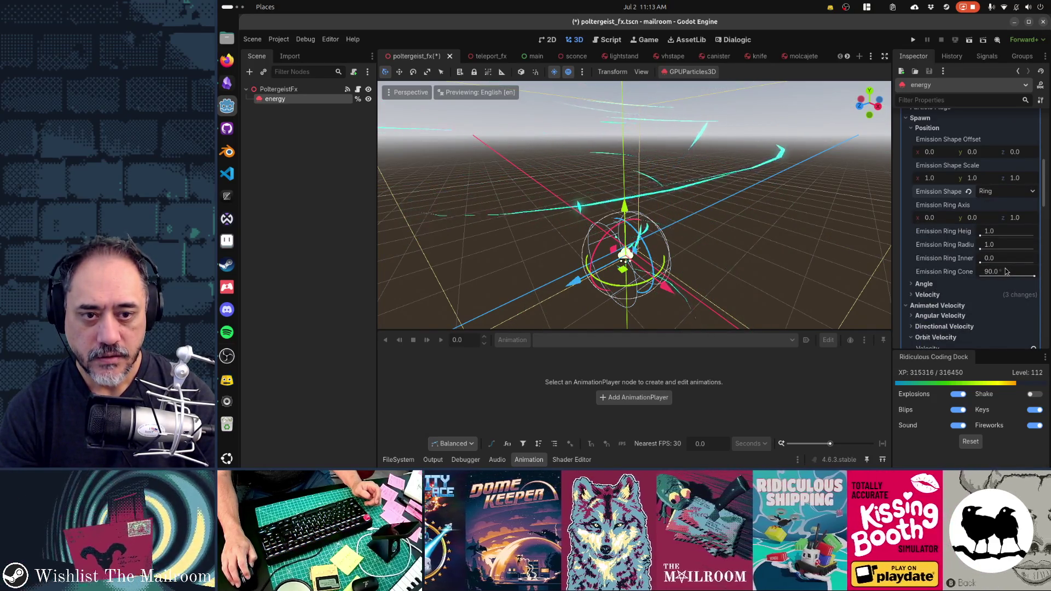
Set the ring height to 3 and the ring axis to (0, 1, 0).
left_click(997, 232)
type("3")
key("Tab")
mouse_move(820, 241)
left_mouse_down()
mouse_move(774, 237)
mouse_move(718, 251)
left_mouse_up()
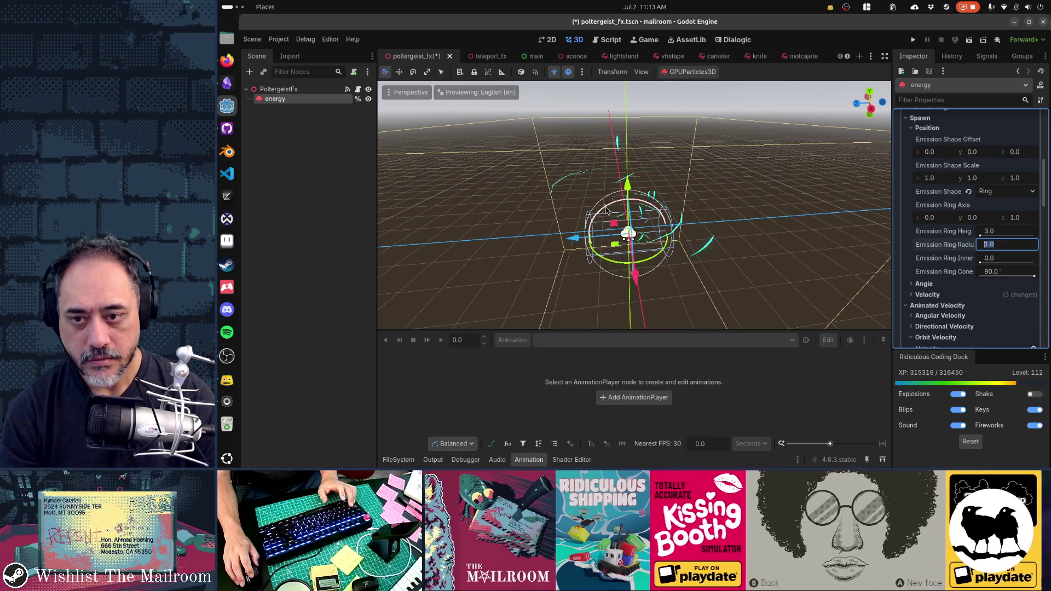
left_click(981, 221)
type("1")
key("Tab")
key("Return")
Set ring radius 6 and inner radius 3, then inspect the rings from above.
left_click(1009, 247)
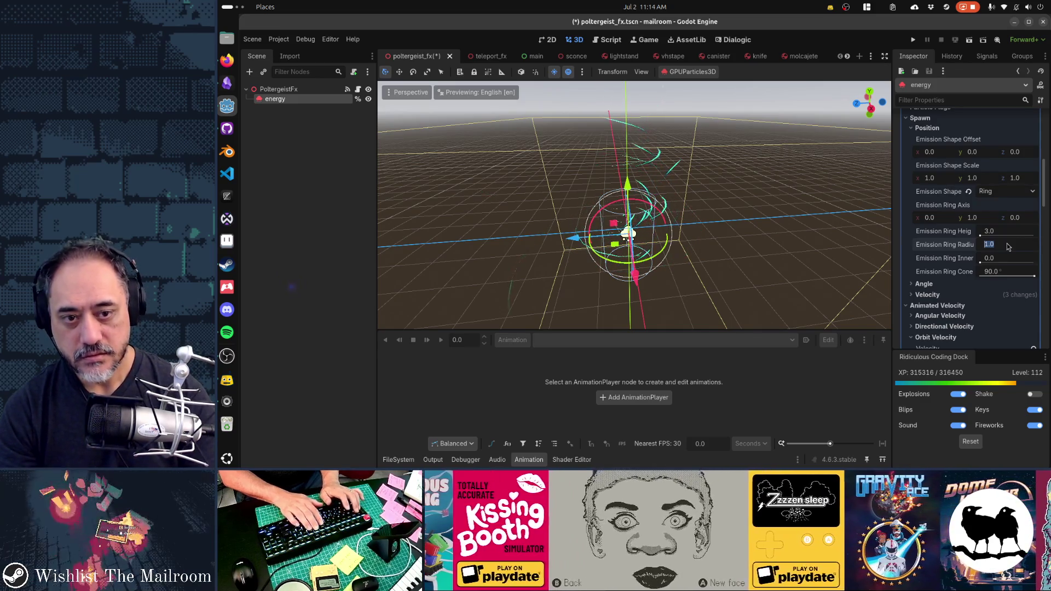
type("6")
key("Tab")
type("3")
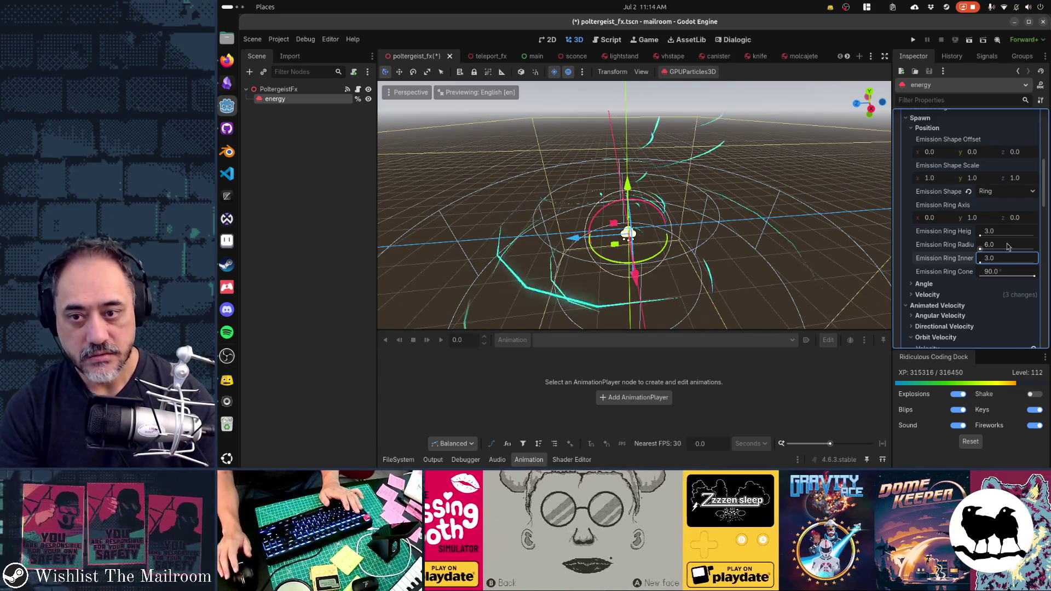
left_click(627, 251)
mouse_move(627, 250)
left_mouse_down()
mouse_move(697, 311)
mouse_move(768, 295)
left_mouse_up()
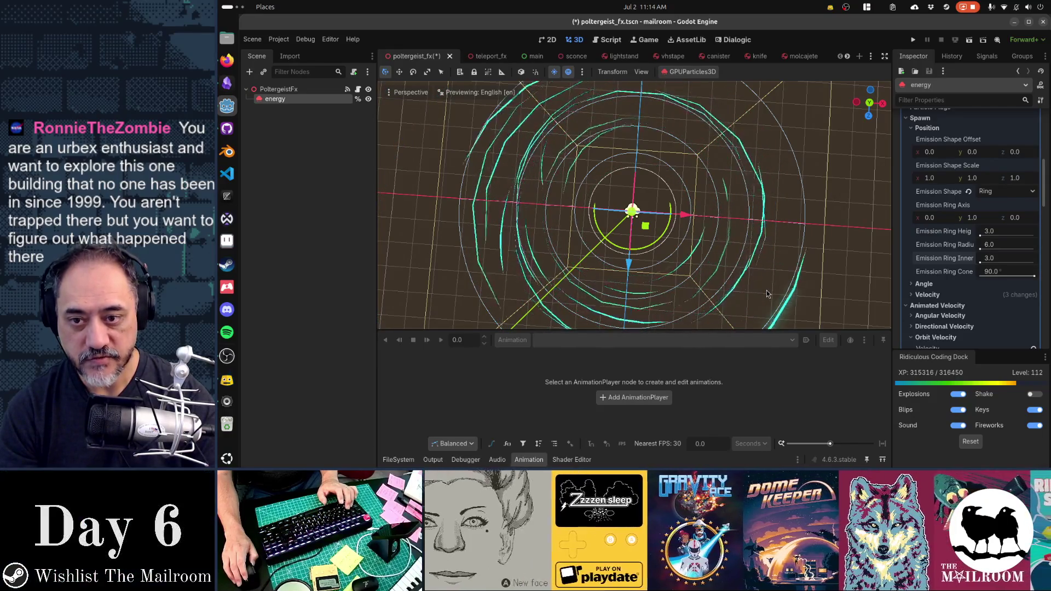
mouse_move(768, 295)
left_mouse_down()
mouse_move(742, 159)
mouse_move(720, 186)
mouse_move(646, 220)
mouse_move(731, 226)
mouse_move(509, 244)
mouse_move(621, 246)
left_mouse_up()
scroll(646, 220, "down", 1)
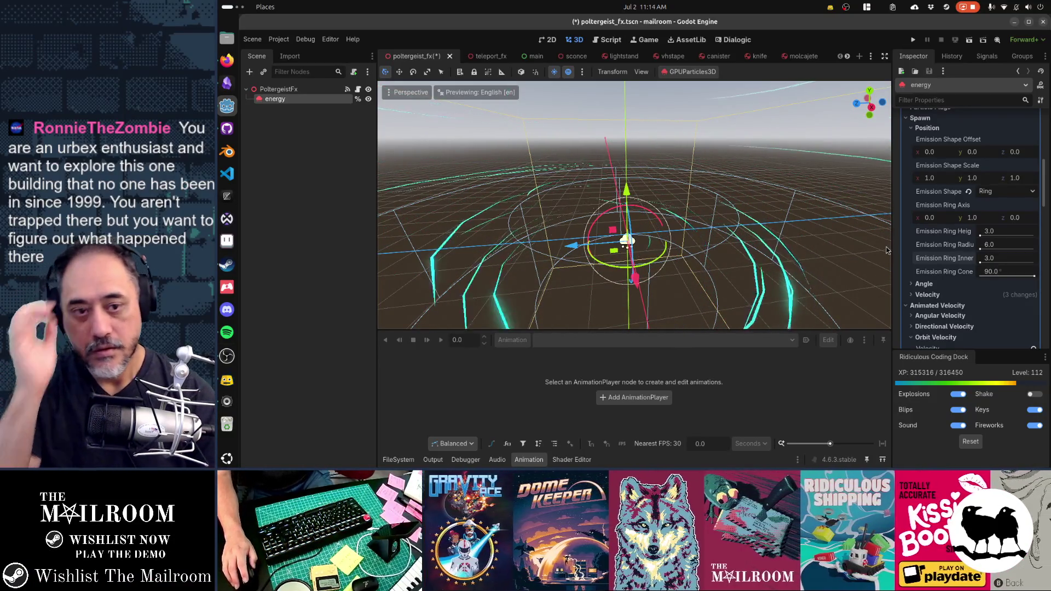
scroll(918, 281, "down", 5)
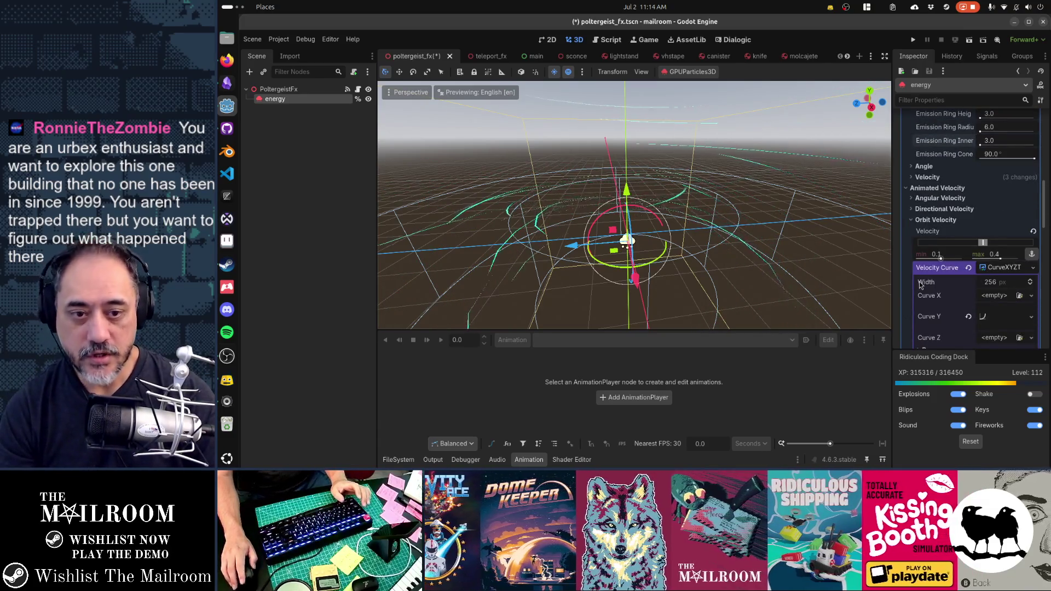
Uncheck Emission on the energy particles' material override.
scroll(920, 284, "down", 10)
scroll(921, 284, "down", 10)
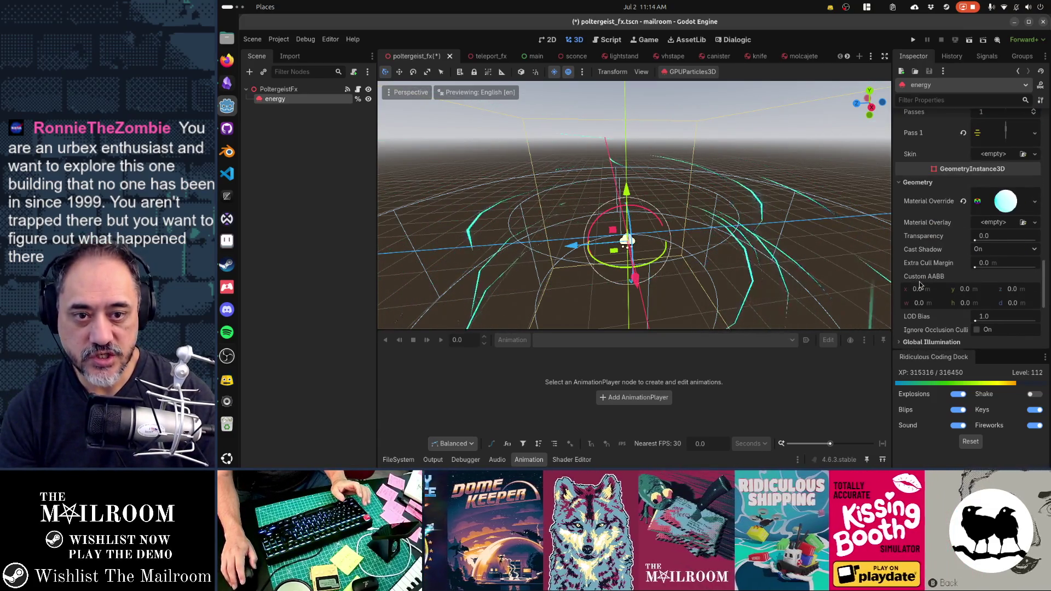
scroll(920, 285, "down", 1)
left_click(1005, 172)
scroll(957, 253, "down", 4)
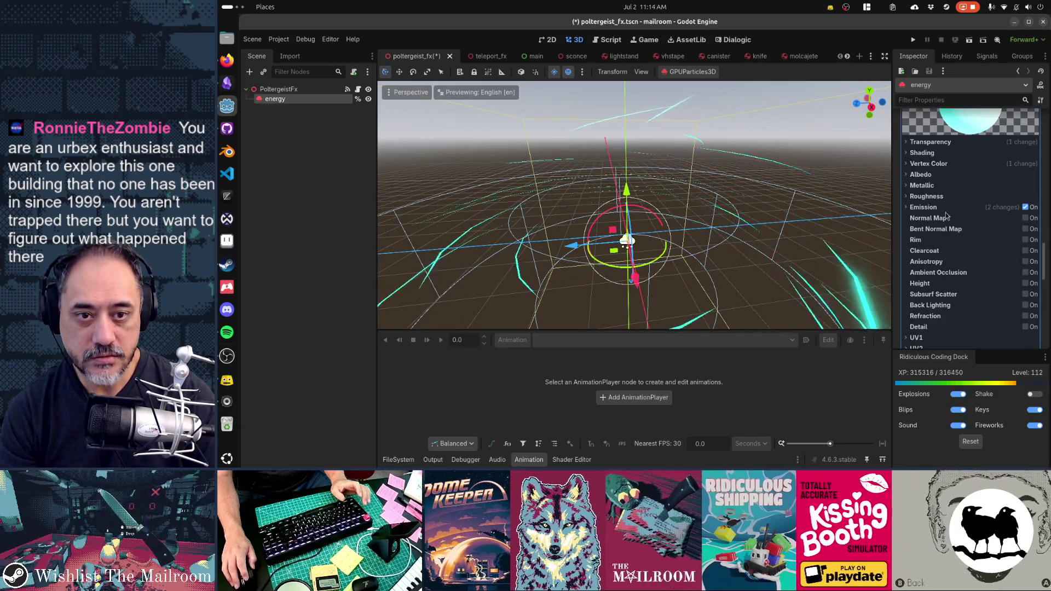
left_click(1025, 208)
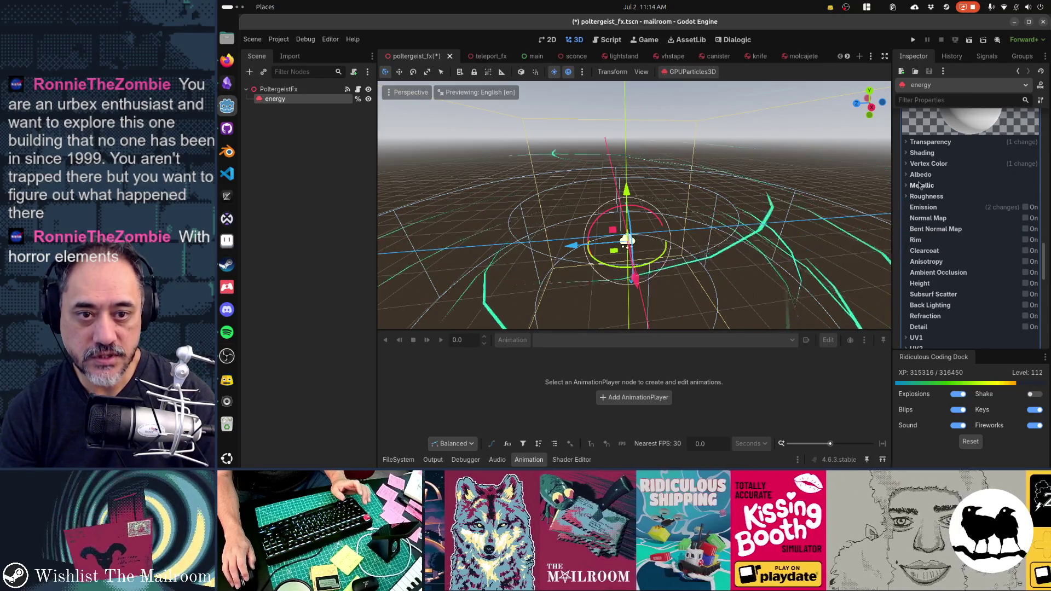
Expand the Vertex Color, Display and Color Curves sections of the particle settings.
left_click(925, 163)
scroll(936, 230, "up", 5)
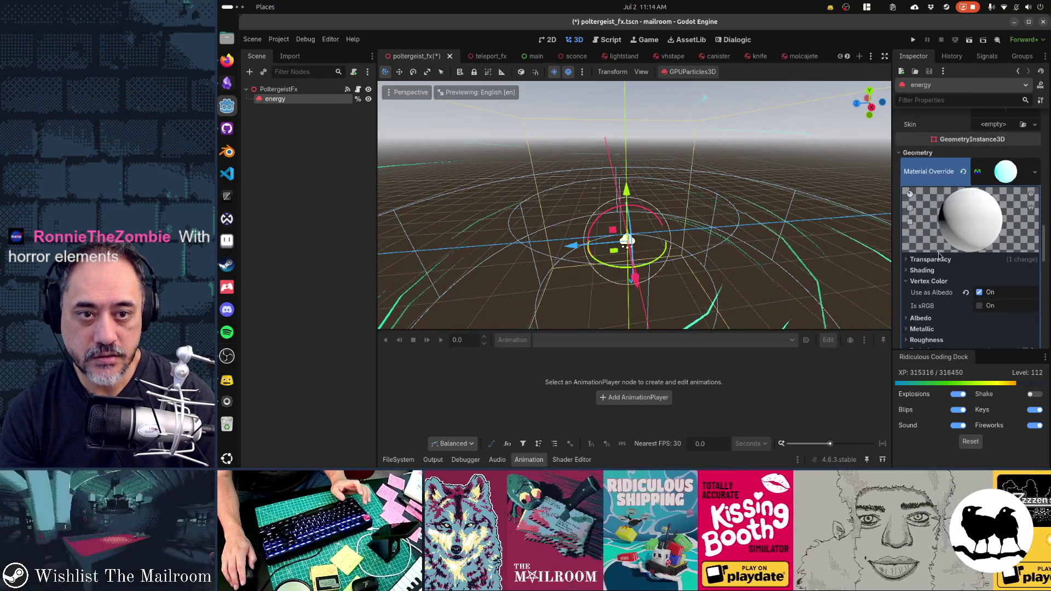
scroll(939, 255, "down", 4)
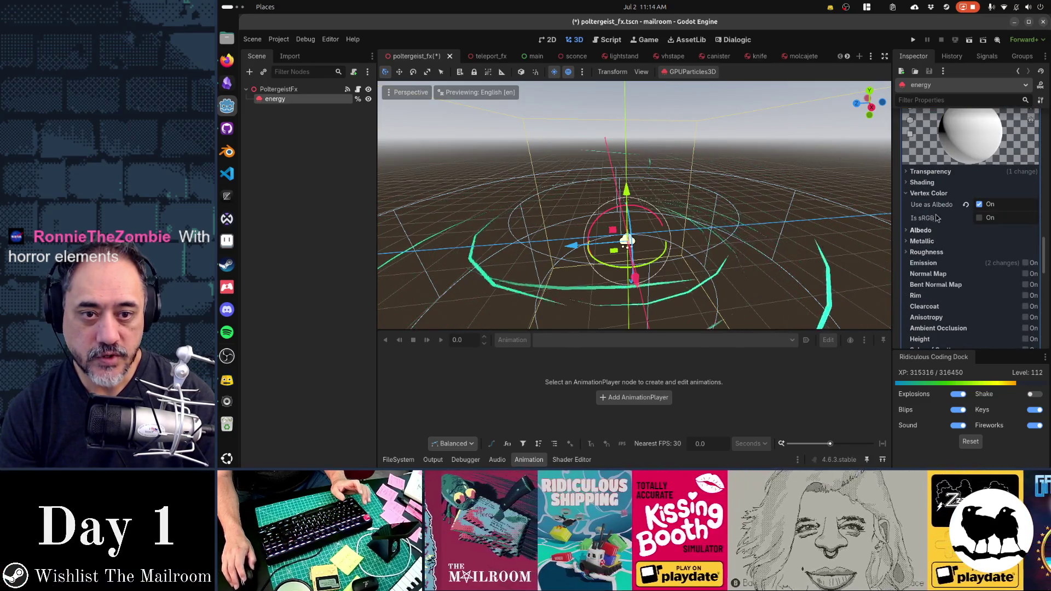
scroll(936, 274, "up", 10)
scroll(936, 277, "down", 5)
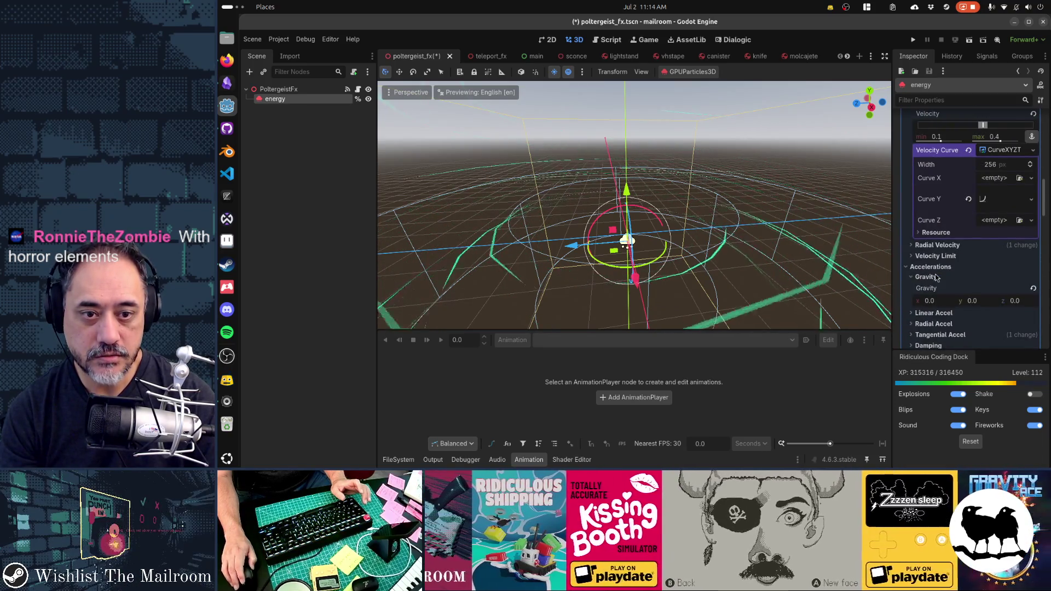
scroll(936, 278, "down", 3)
scroll(936, 277, "down", 5)
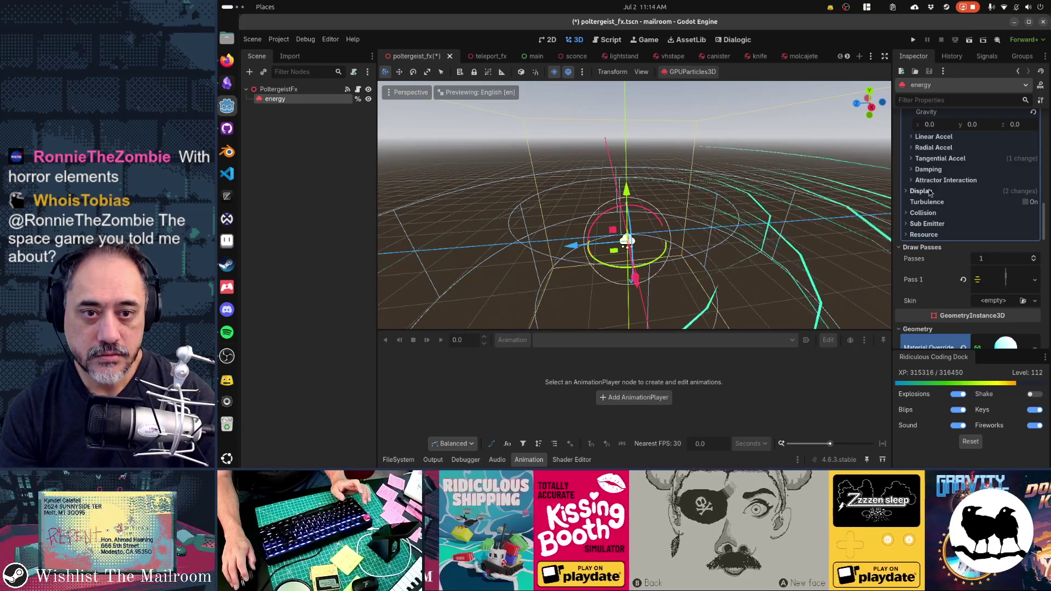
left_click(919, 191)
left_click(934, 223)
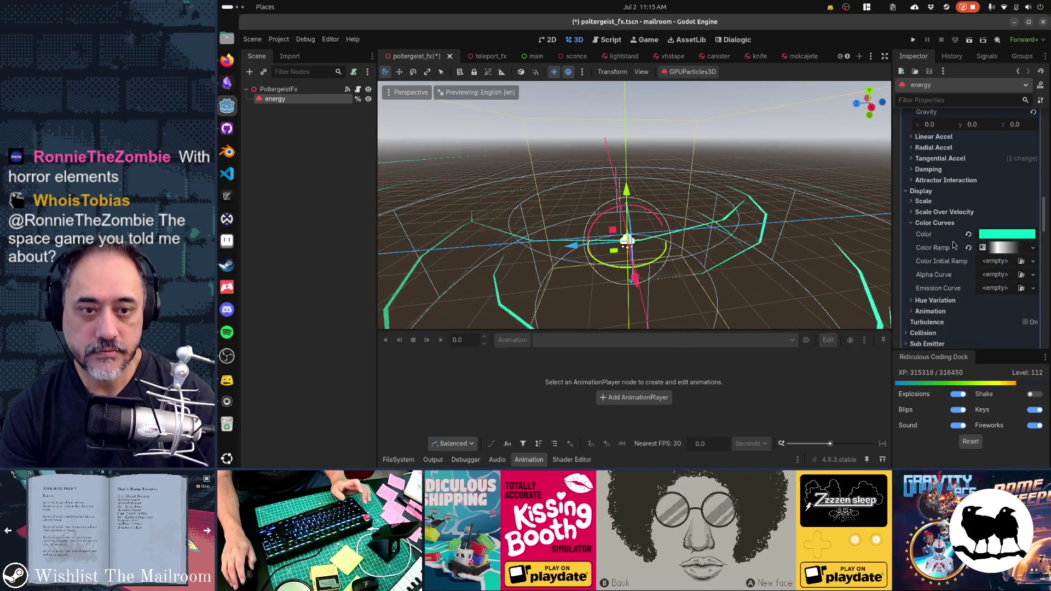
Change the Color Curves base colour from teal to near-white in the colour picker.
left_click(989, 238)
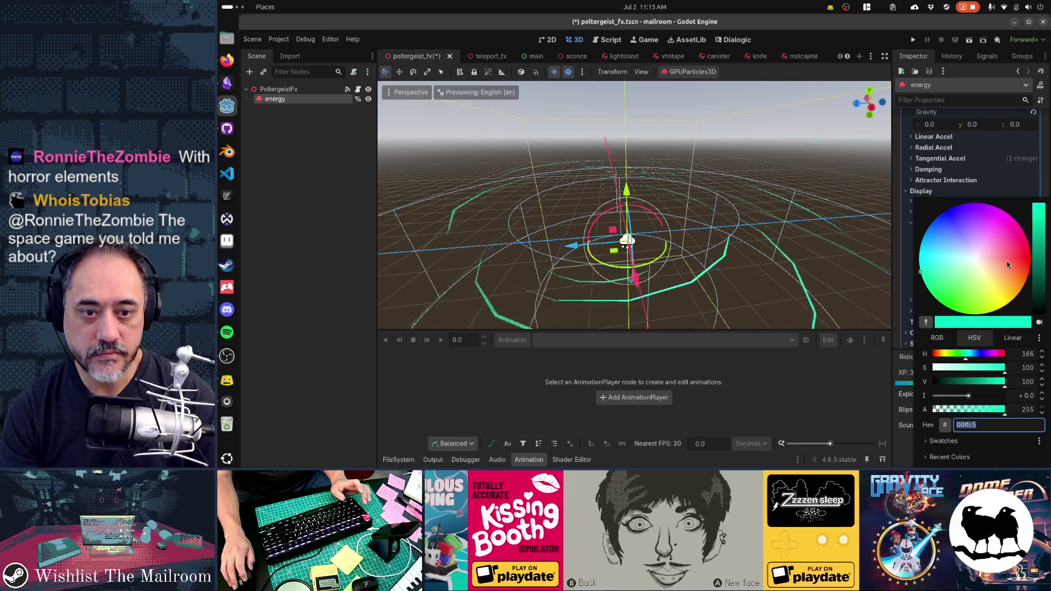
left_click(972, 256)
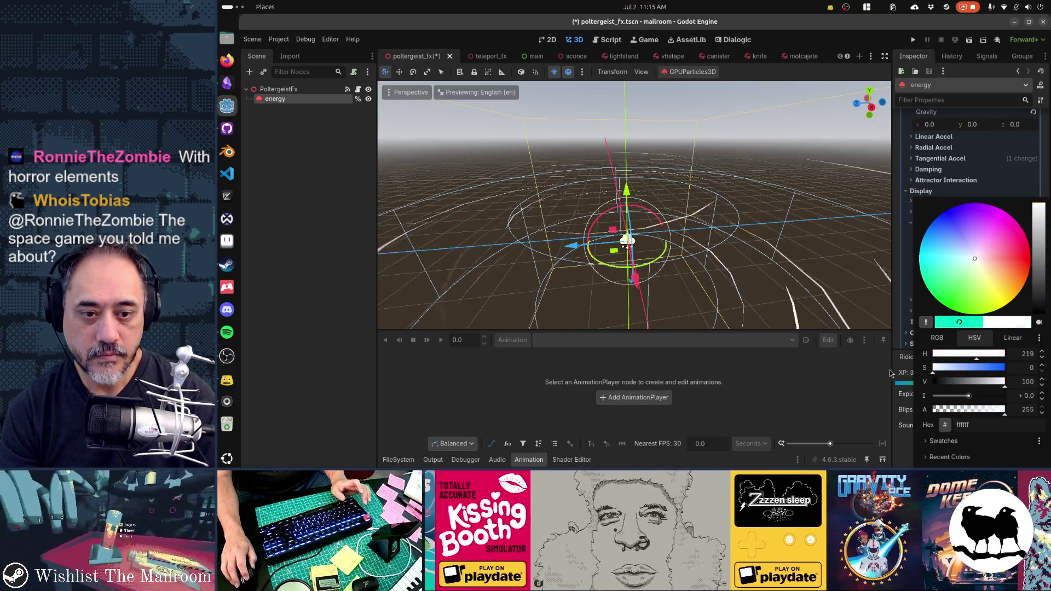
left_click(906, 294)
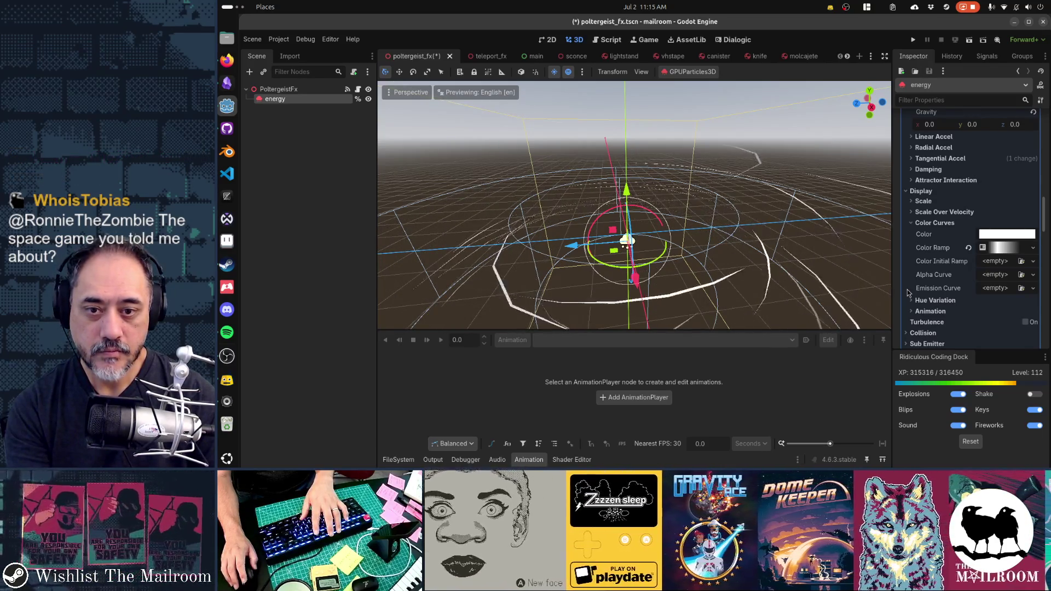
scroll(932, 293, "up", 3)
Set the Orbit Velocity minimum to -0.4 and view the swirling particles from several angles.
scroll(933, 293, "up", 3)
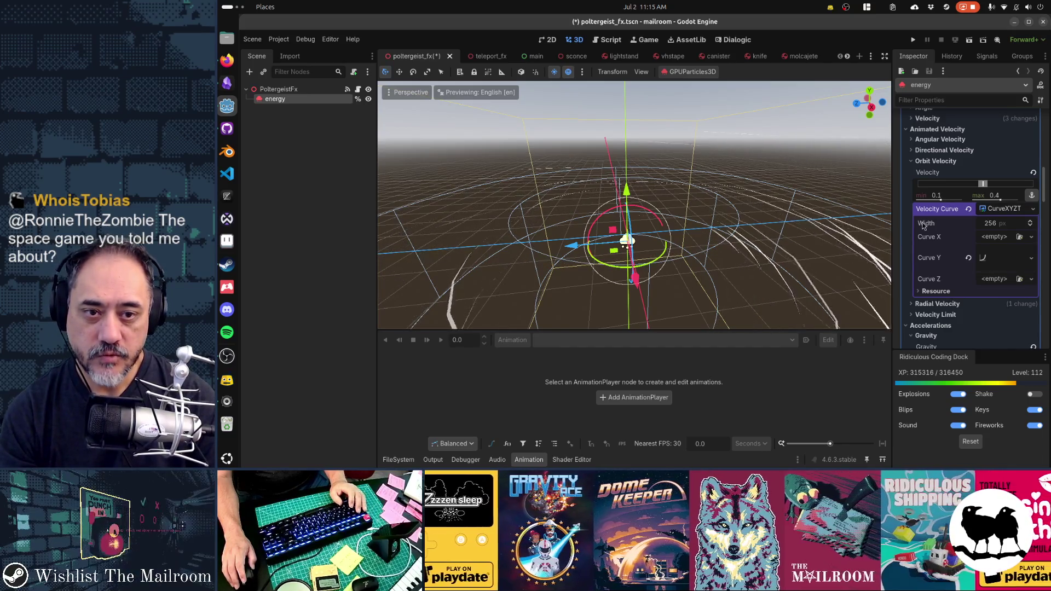
left_click(937, 195)
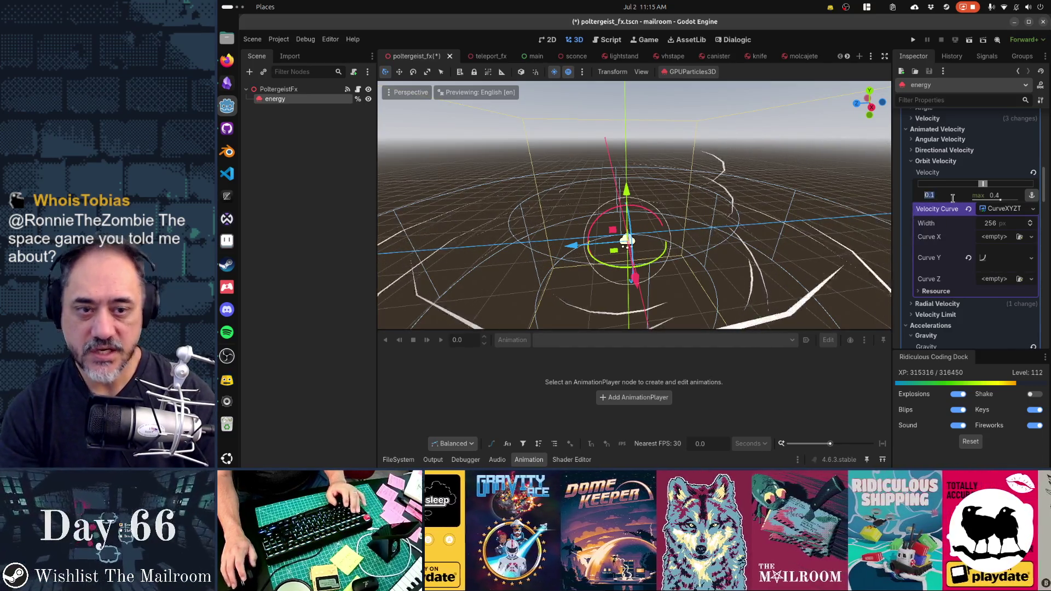
type("-09.4")
key("BackSpace")
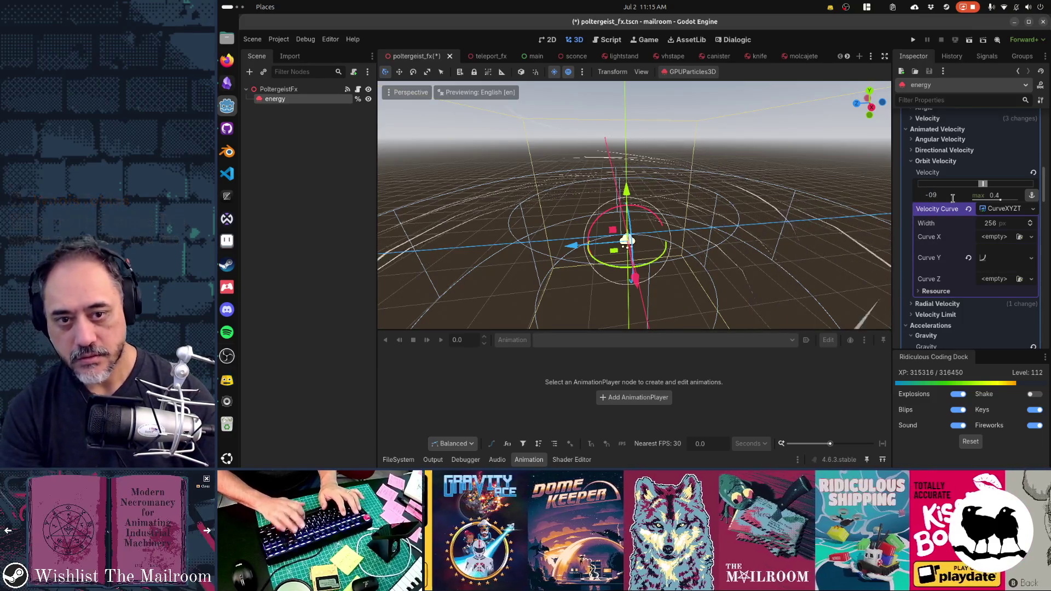
key("Return")
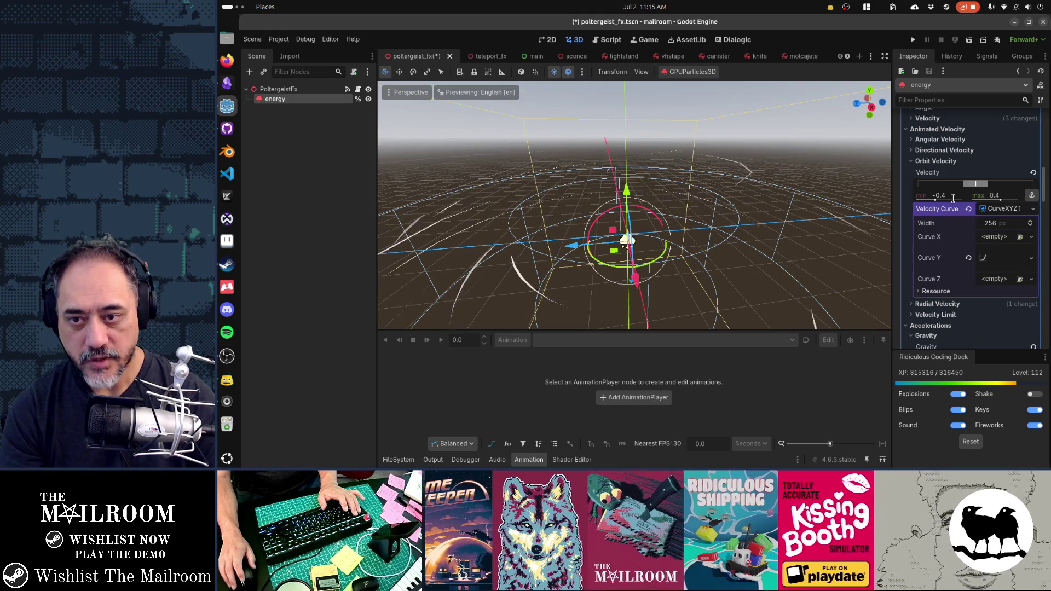
mouse_move(820, 164)
left_mouse_down()
mouse_move(749, 134)
mouse_move(756, 164)
mouse_move(687, 239)
mouse_move(658, 291)
mouse_move(713, 272)
mouse_move(728, 208)
left_mouse_up()
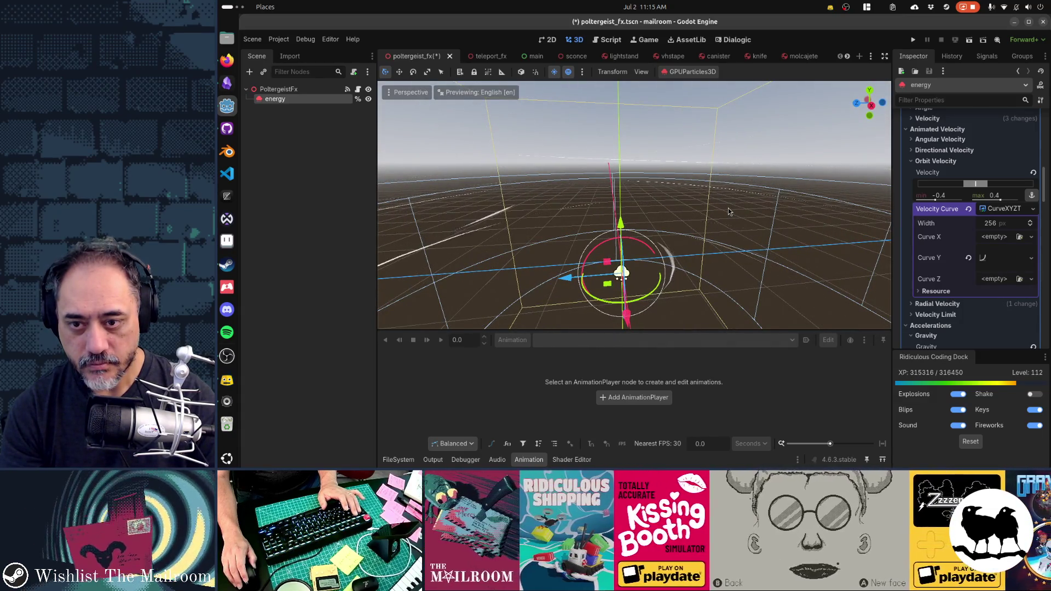
left_click_drag(728, 211, 707, 194)
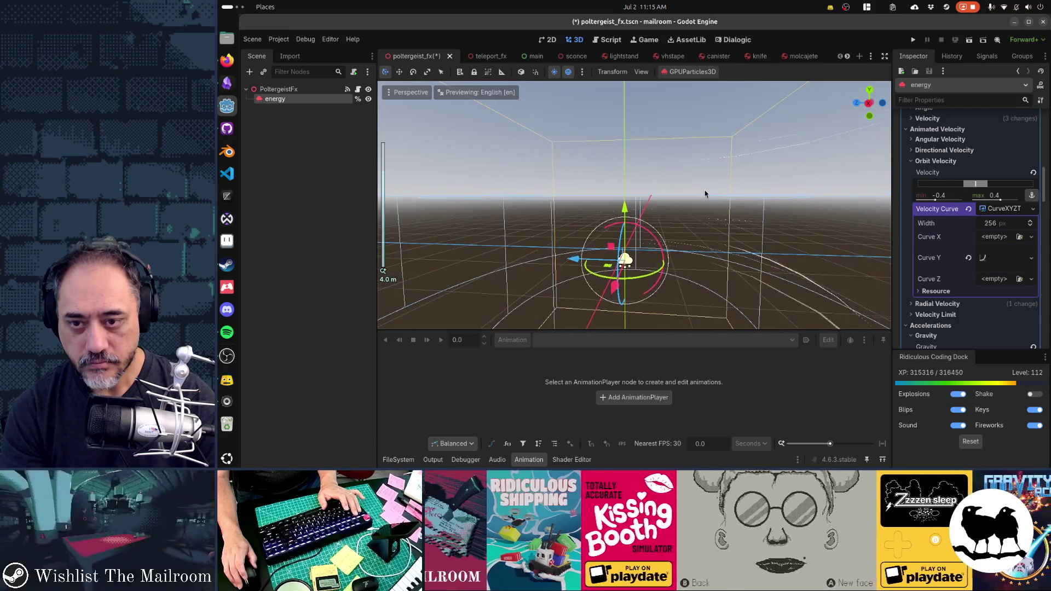
left_click_drag(705, 193, 739, 240)
scroll(740, 239, "down", 3)
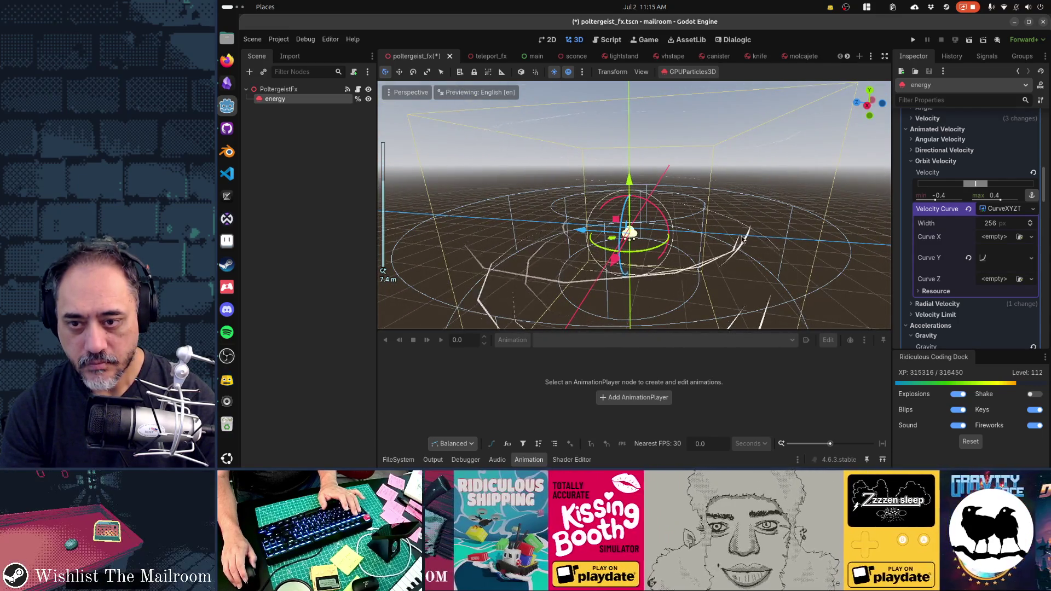
scroll(974, 251, "down", 10)
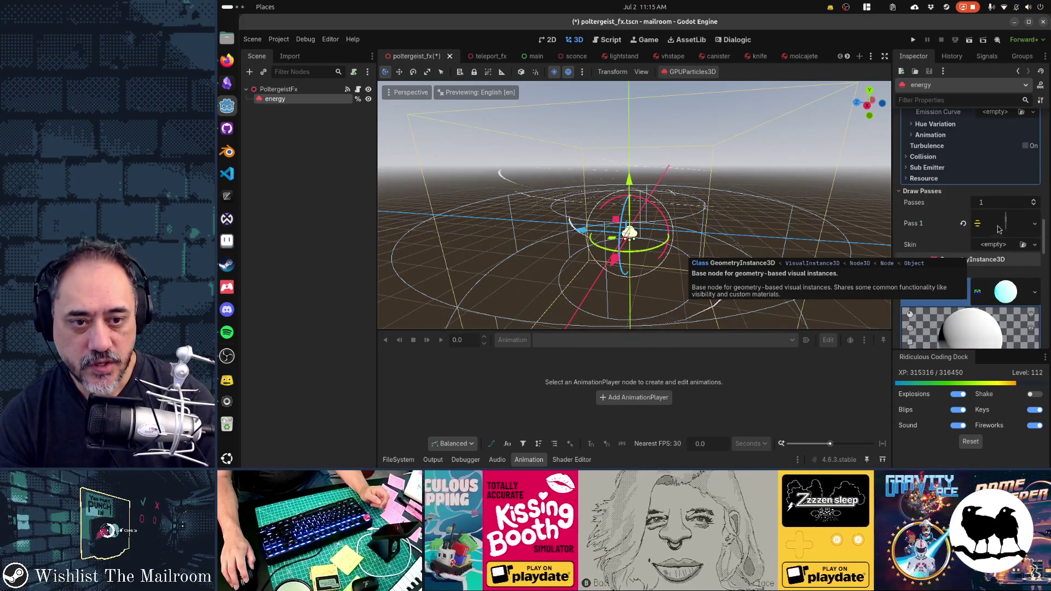
Set the material override's Transparency Cull Mode to Disabled.
scroll(980, 277, "down", 5)
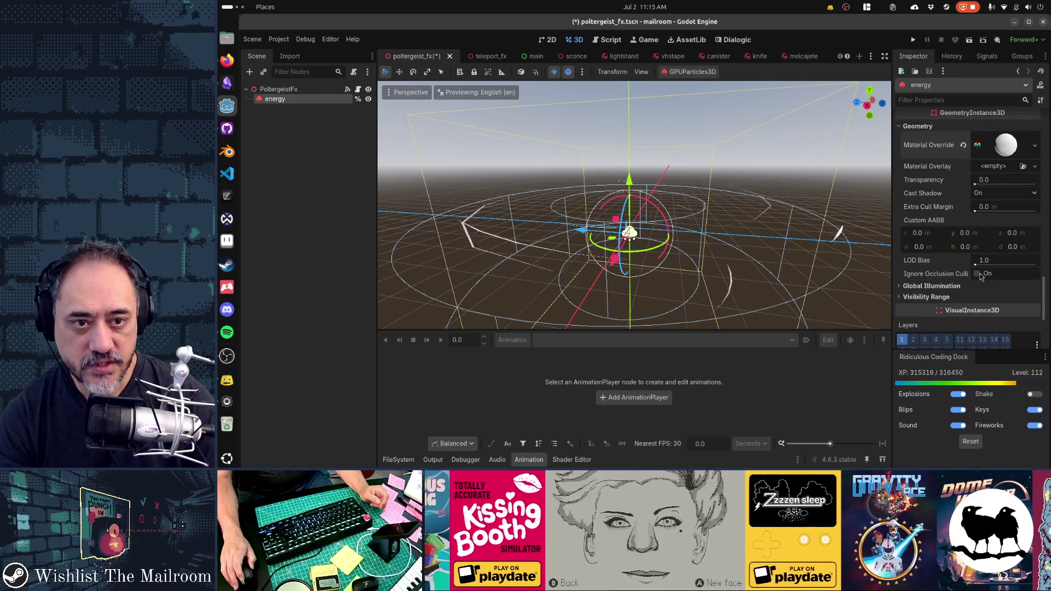
left_click(1004, 155)
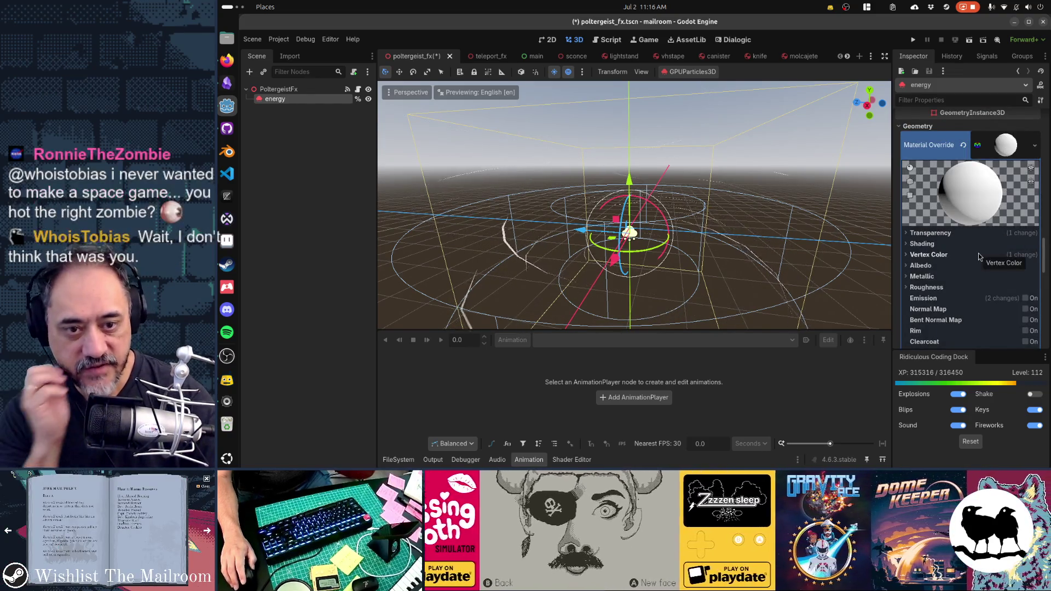
left_click(931, 233)
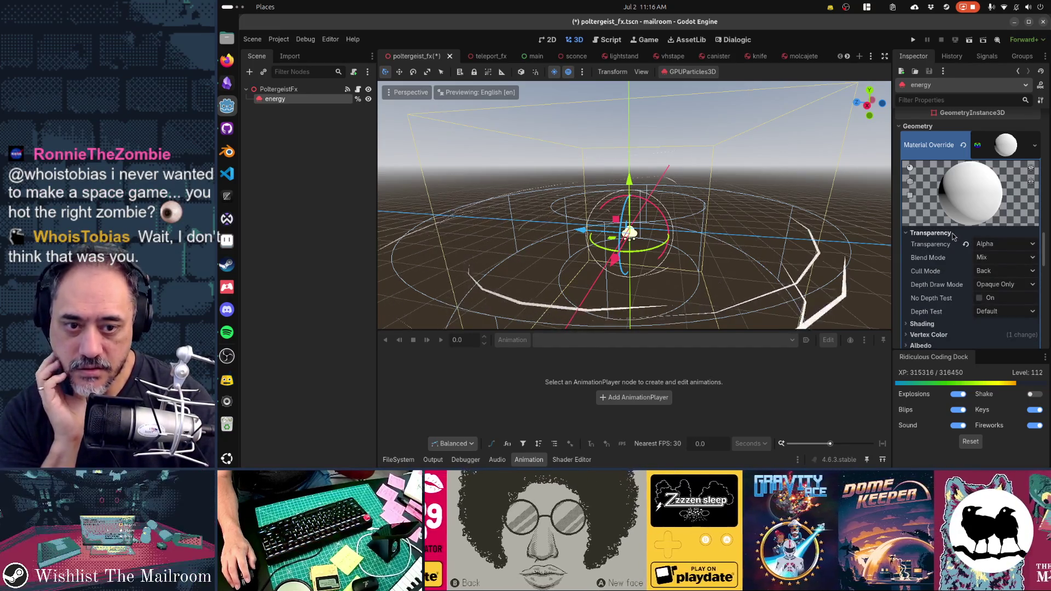
left_click(984, 274)
left_click(1002, 307)
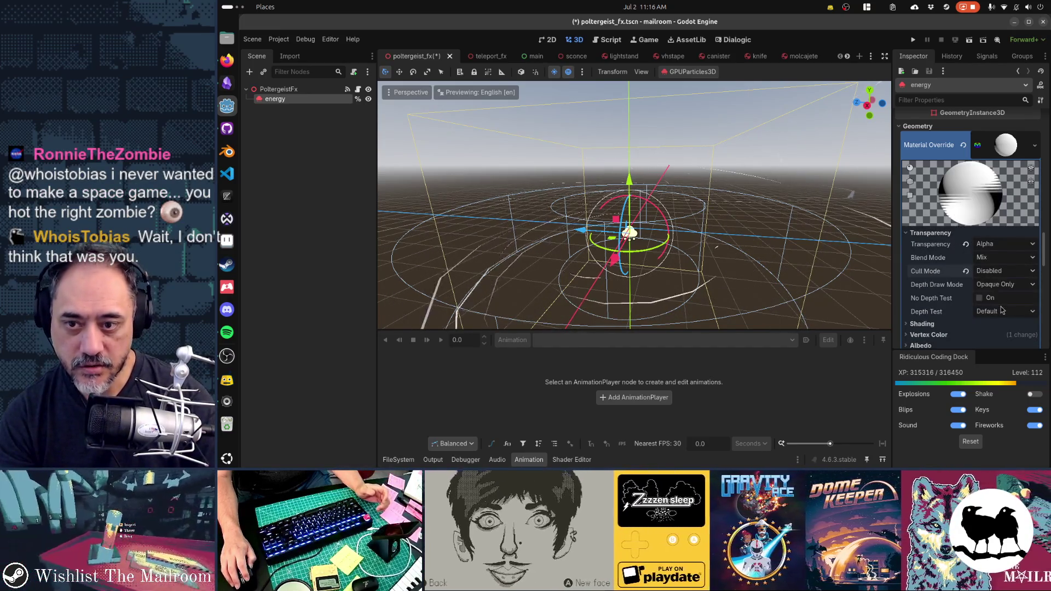
Inspect the double-sided particles in the viewport, then launch the game with F5.
scroll(827, 261, "down", 3)
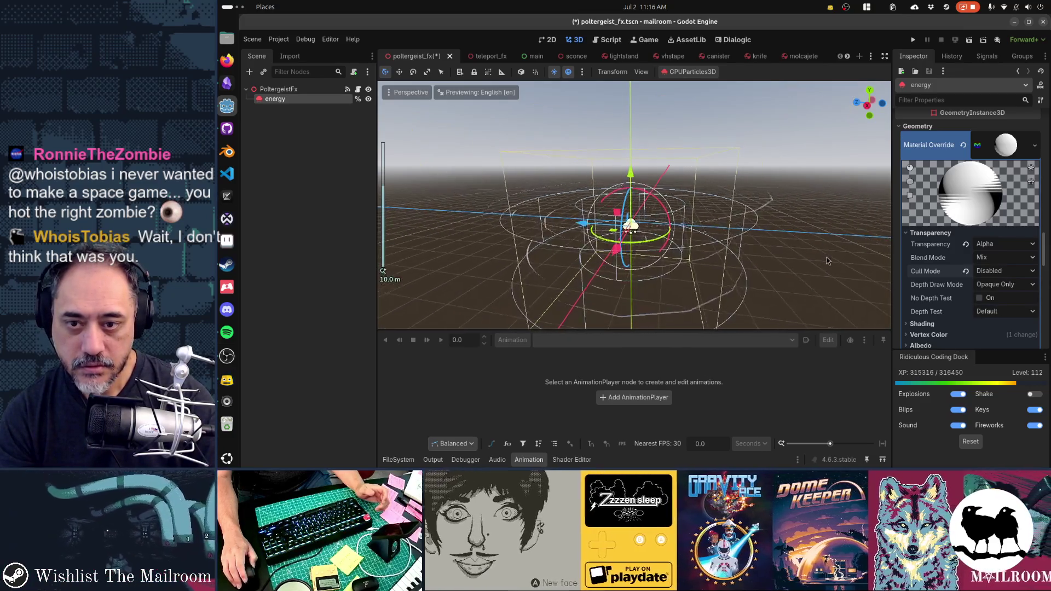
mouse_move(749, 251)
left_mouse_down()
mouse_move(783, 241)
mouse_move(711, 221)
mouse_move(681, 230)
mouse_move(676, 249)
left_mouse_up()
scroll(711, 222, "up", 3)
scroll(676, 249, "up", 3)
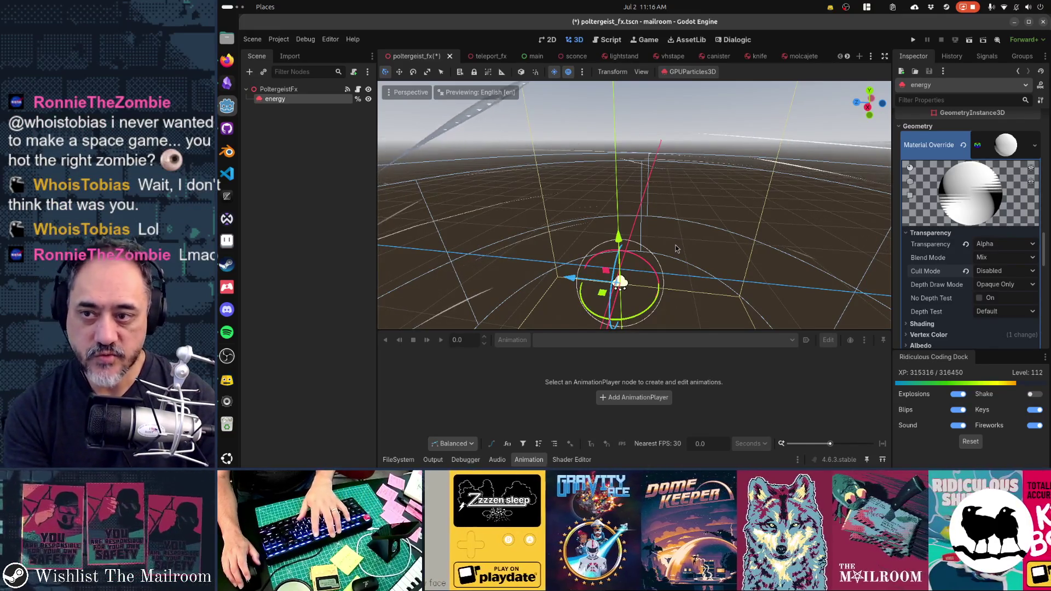
key("F5")
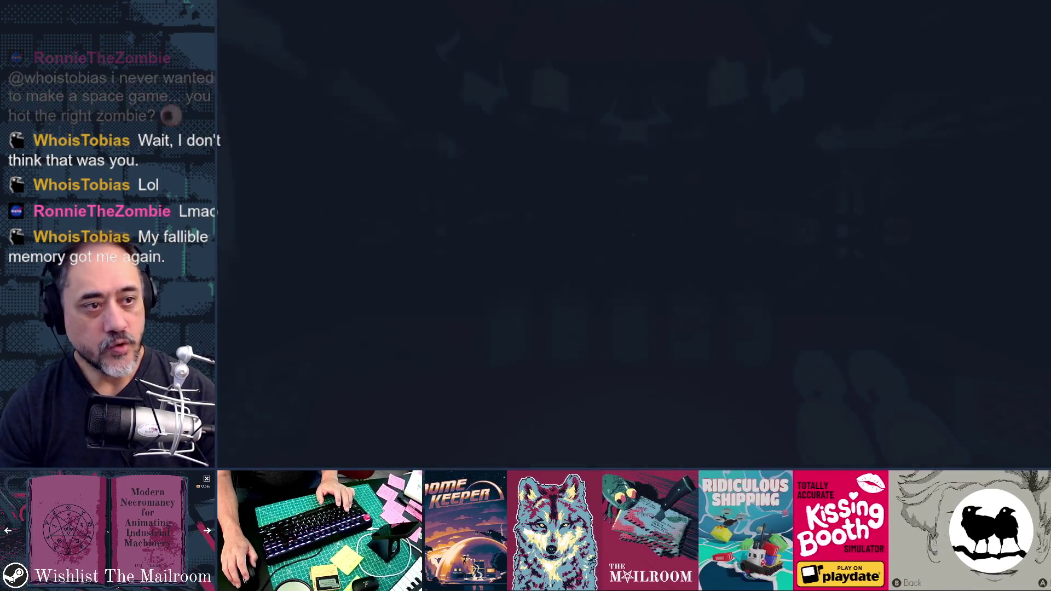
key("s")
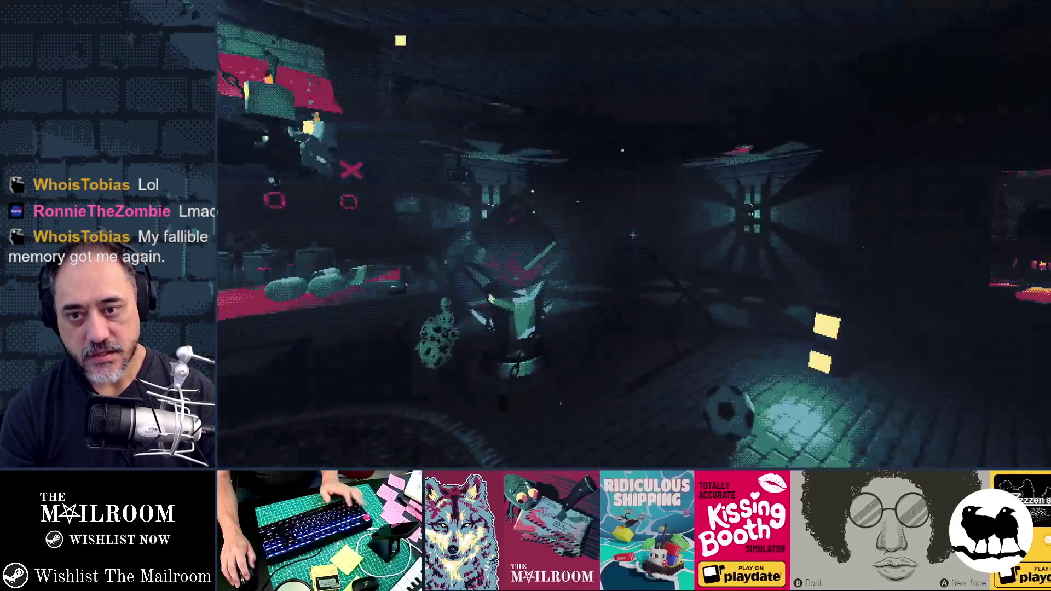
key("grave")
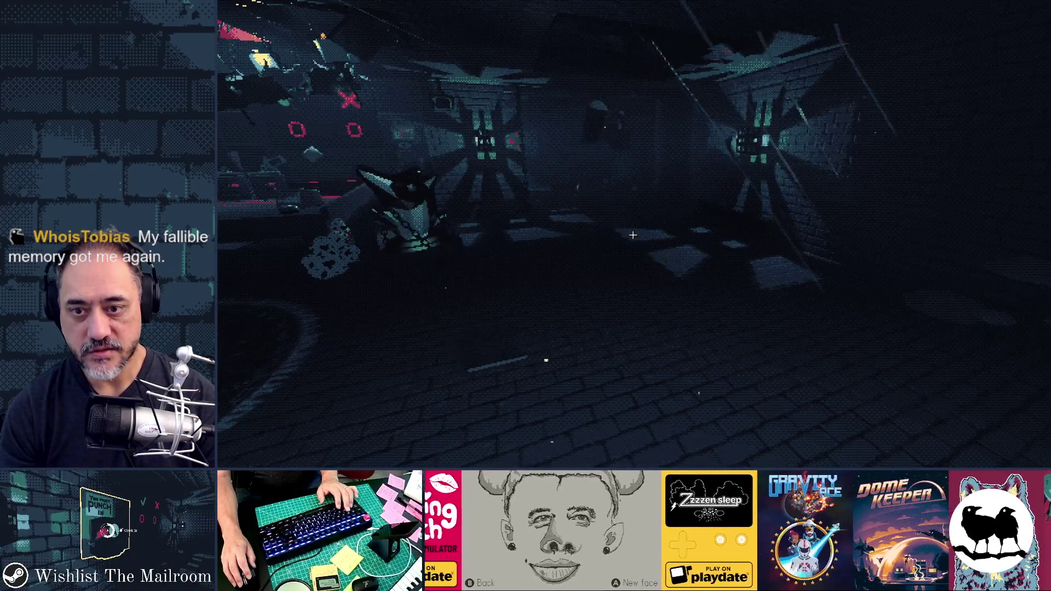
key("F8")
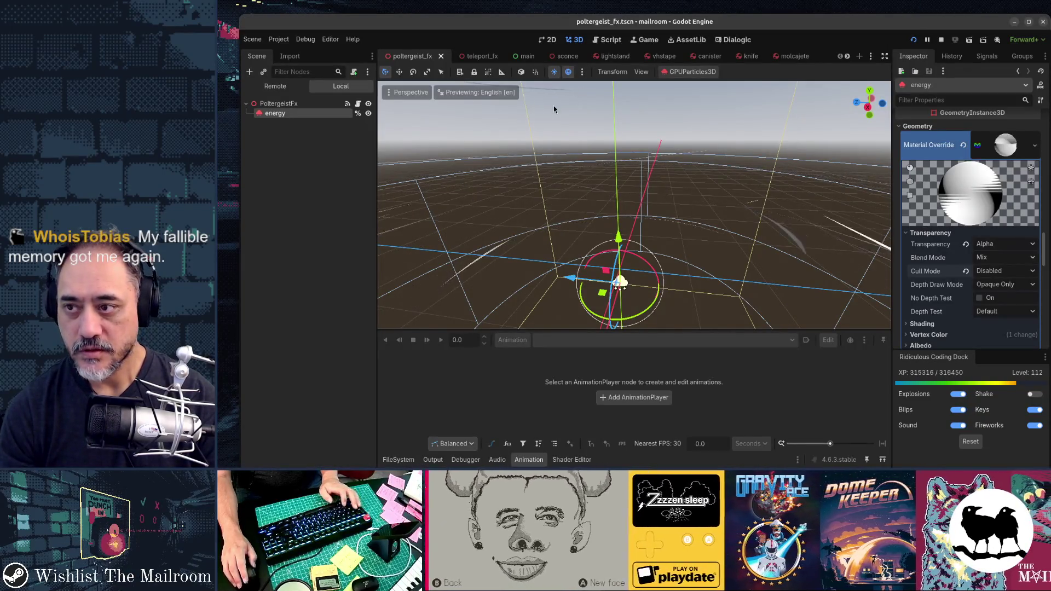
Show the running game's Remote scene tree and select the live energy particles node.
scroll(554, 106, "up", 2)
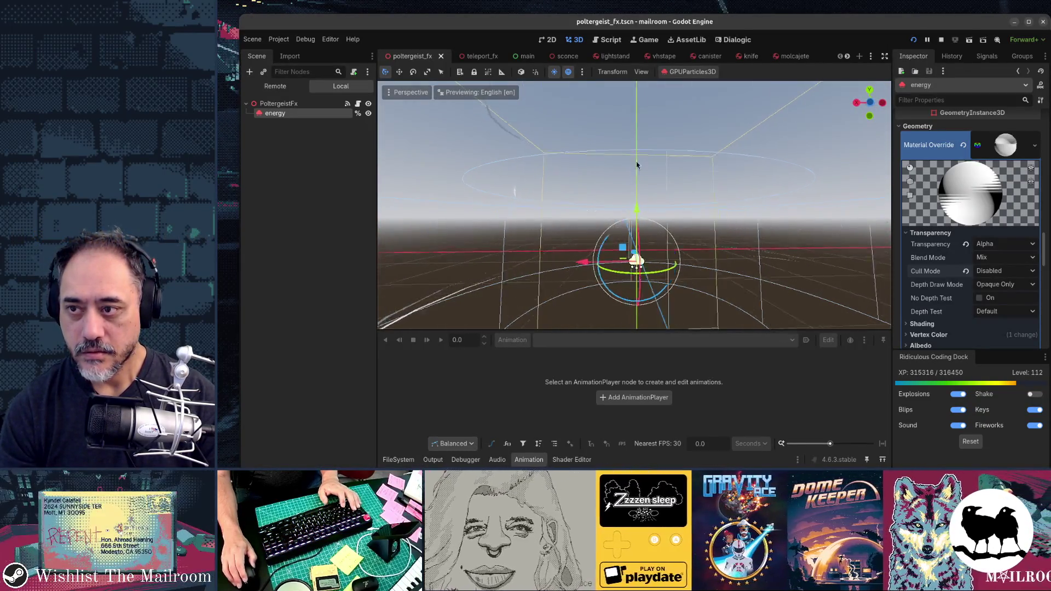
left_click(329, 103)
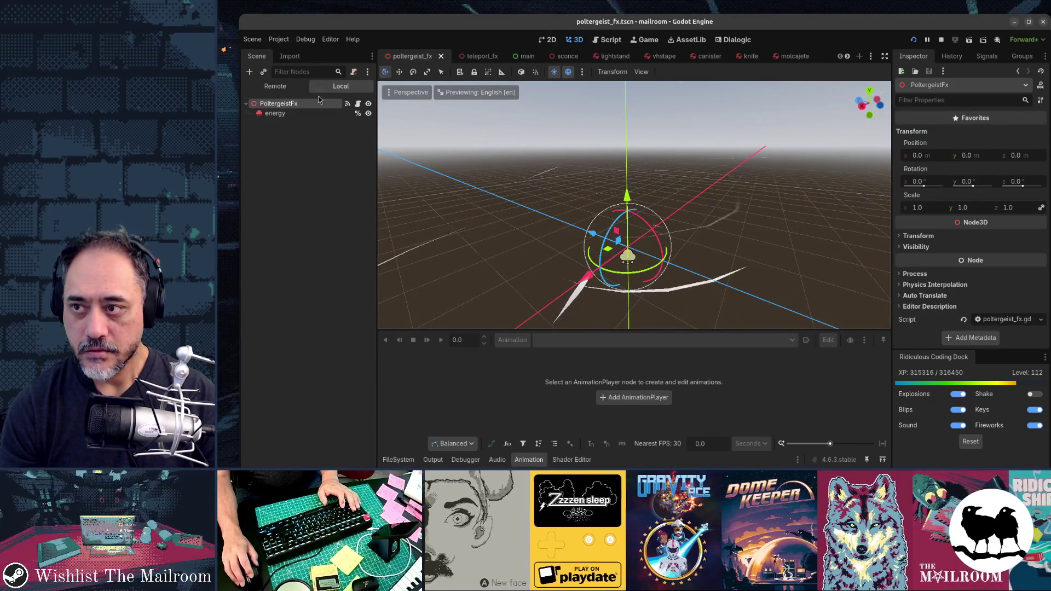
left_click(294, 88)
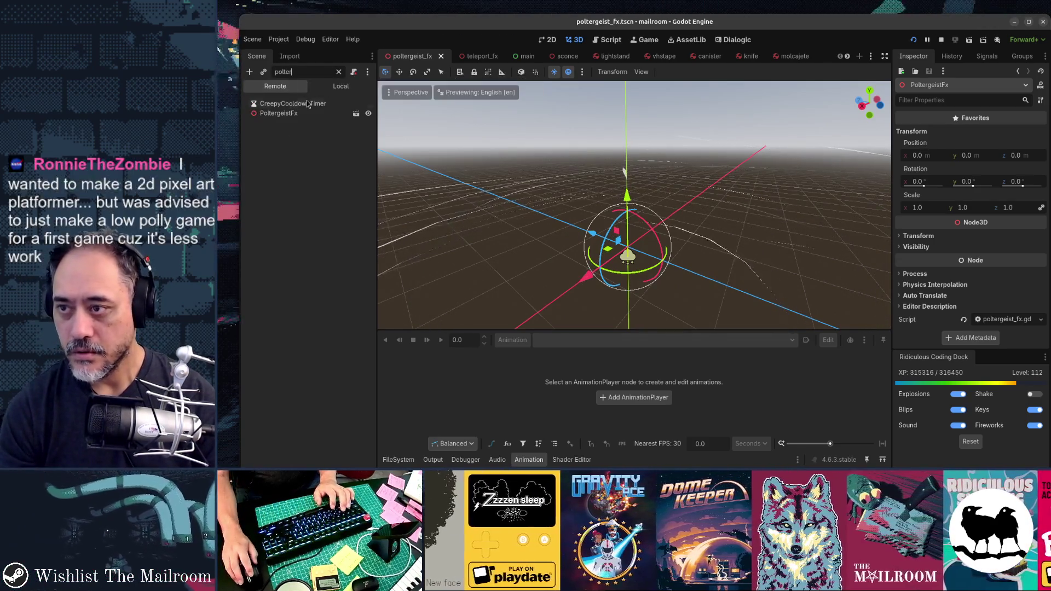
left_click(307, 114)
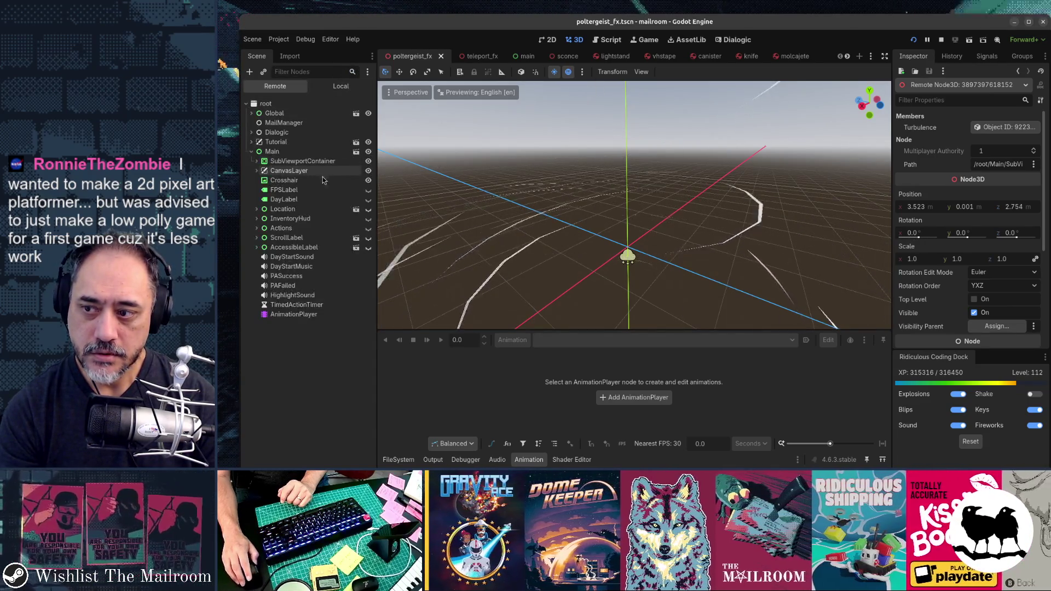
left_click(263, 172)
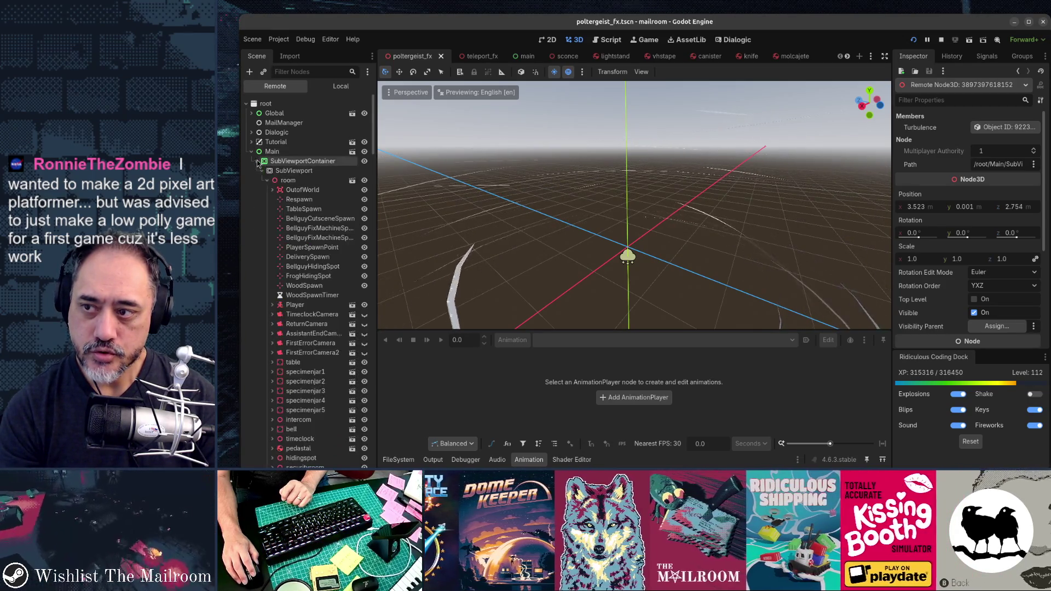
scroll(308, 214, "down", 15)
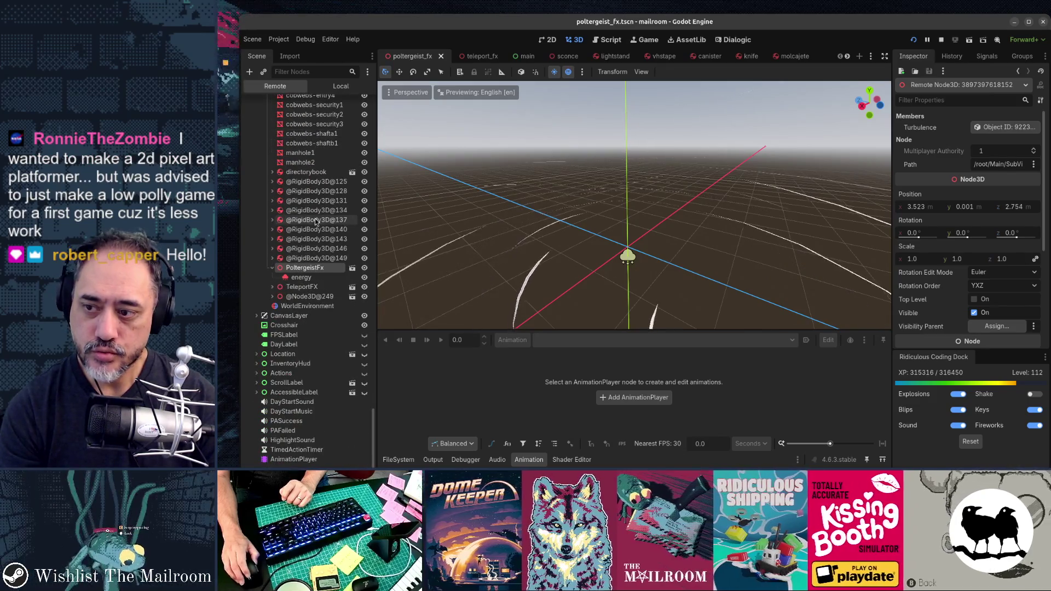
left_click(311, 280)
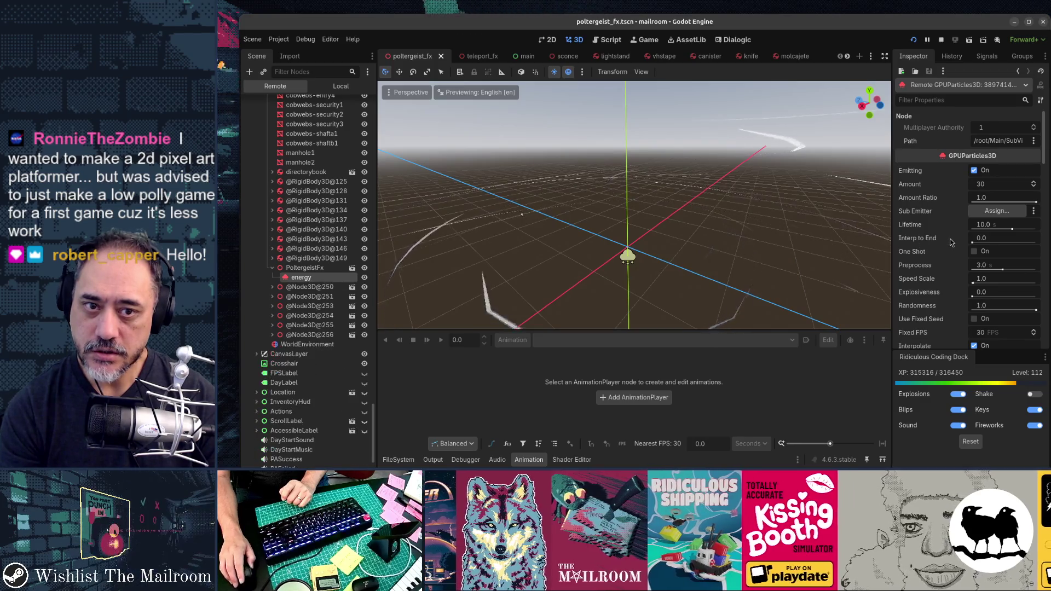
Review the live energy particle settings and watch the effect in the running game.
scroll(951, 242, "down", 3)
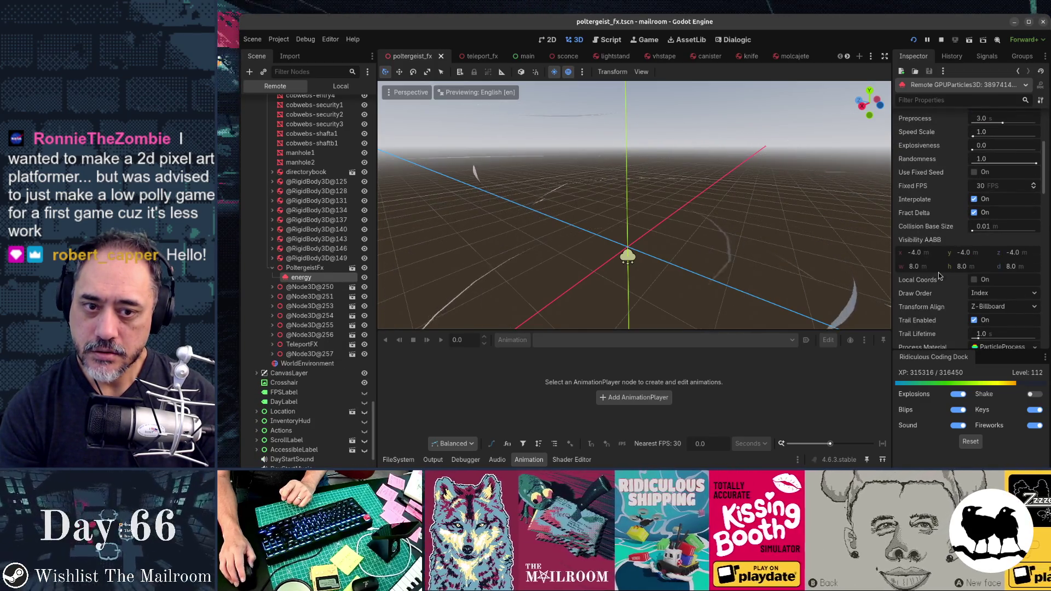
scroll(938, 275, "down", 10)
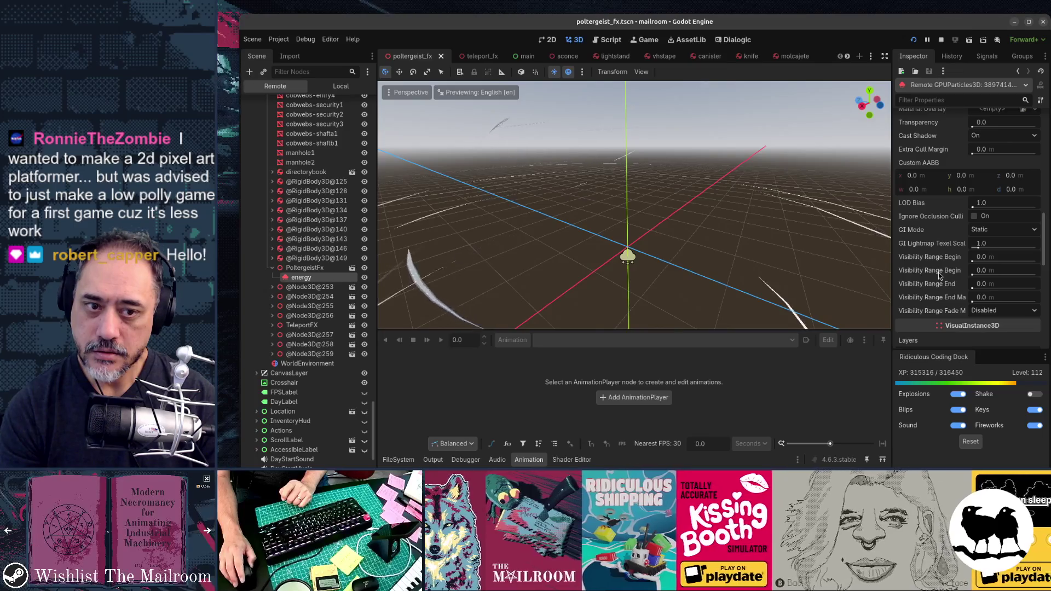
scroll(938, 275, "down", 5)
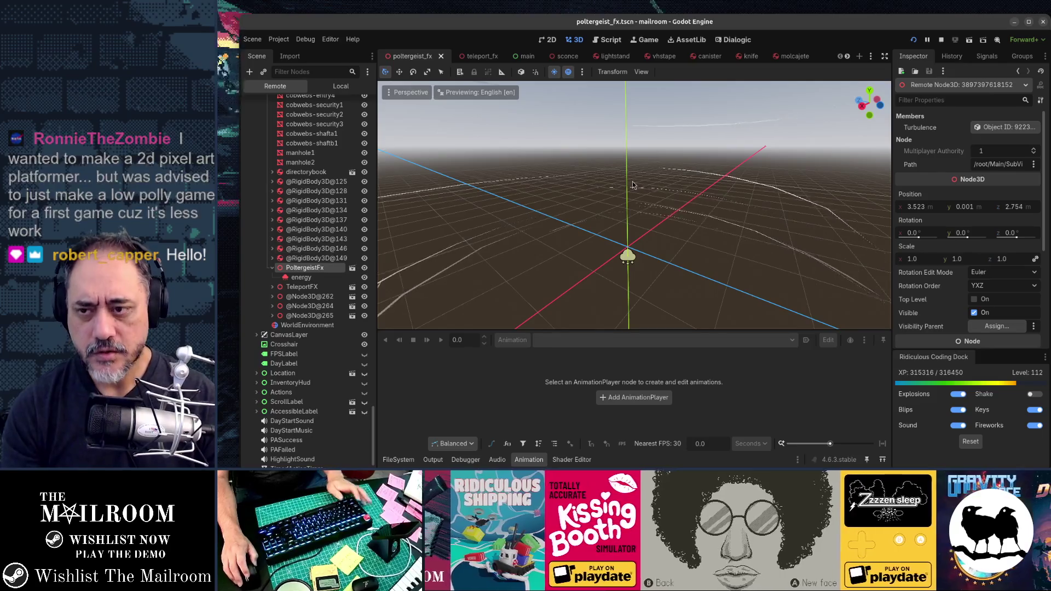
key("alt+Tab")
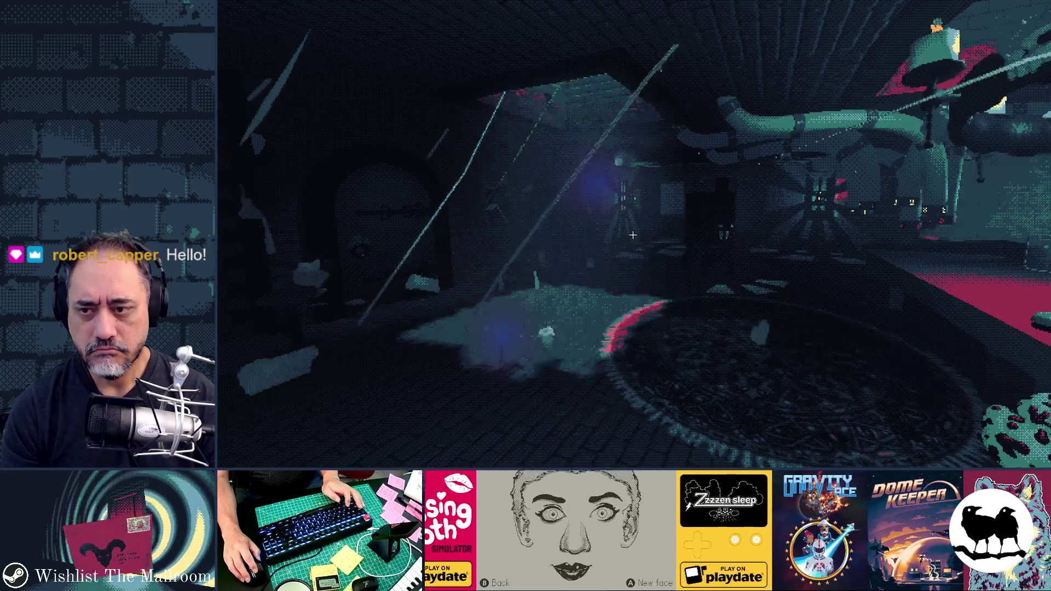
key("alt+Tab")
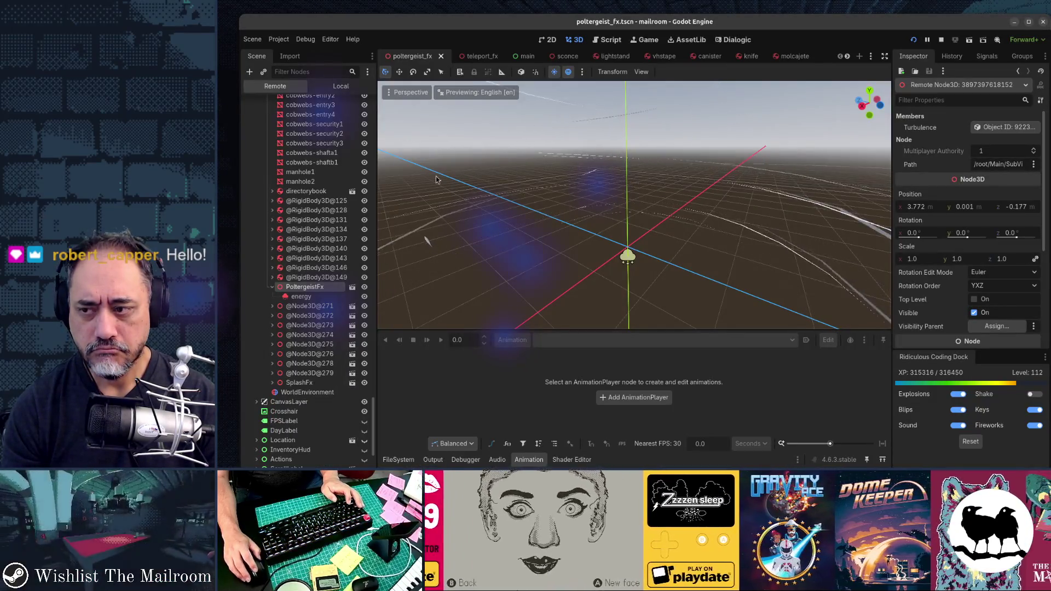
Inspect the live room and SubViewport nodes, then open poltergeist_fx.gd in the Script editor.
scroll(336, 214, "up", 15)
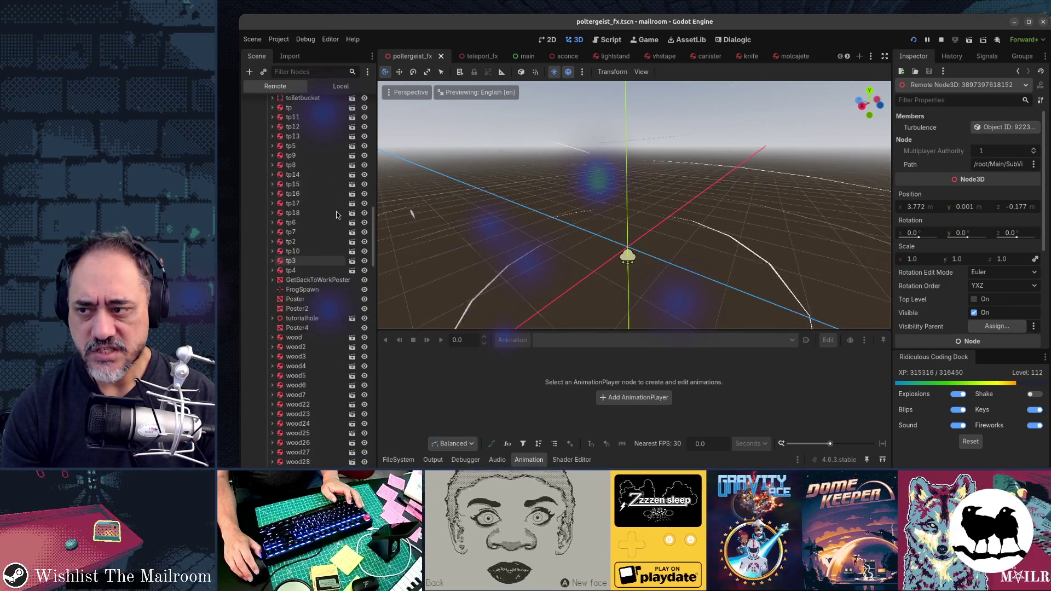
scroll(336, 214, "up", 10)
left_click(326, 181)
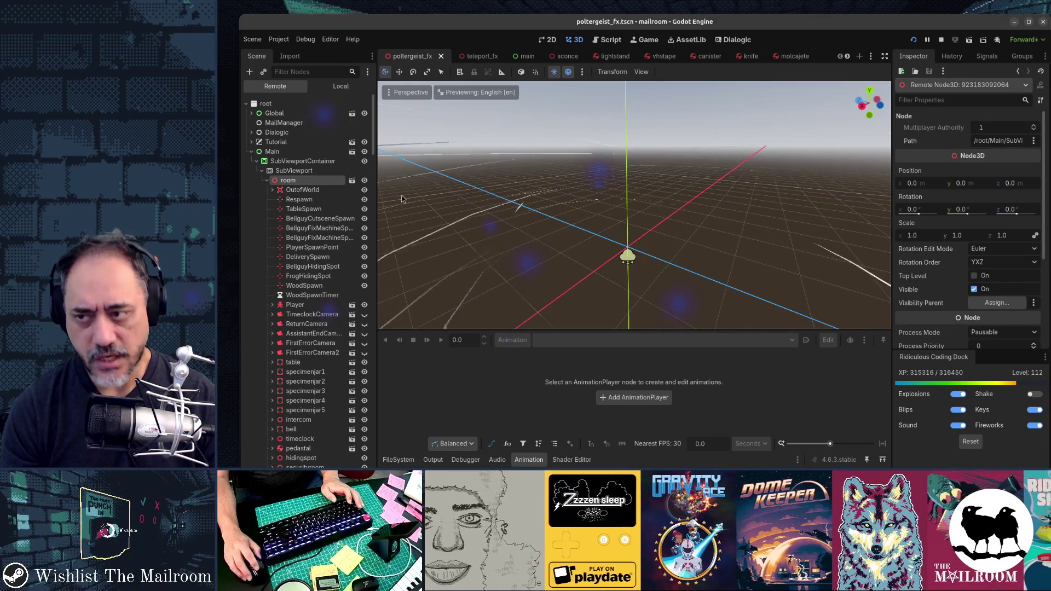
left_click(323, 174)
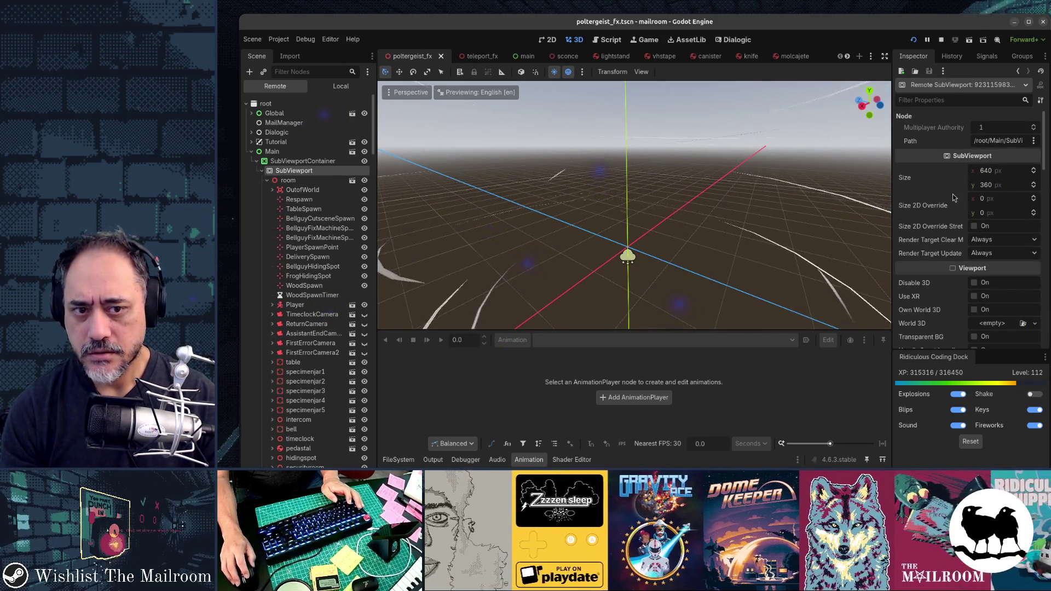
mouse_move(952, 197)
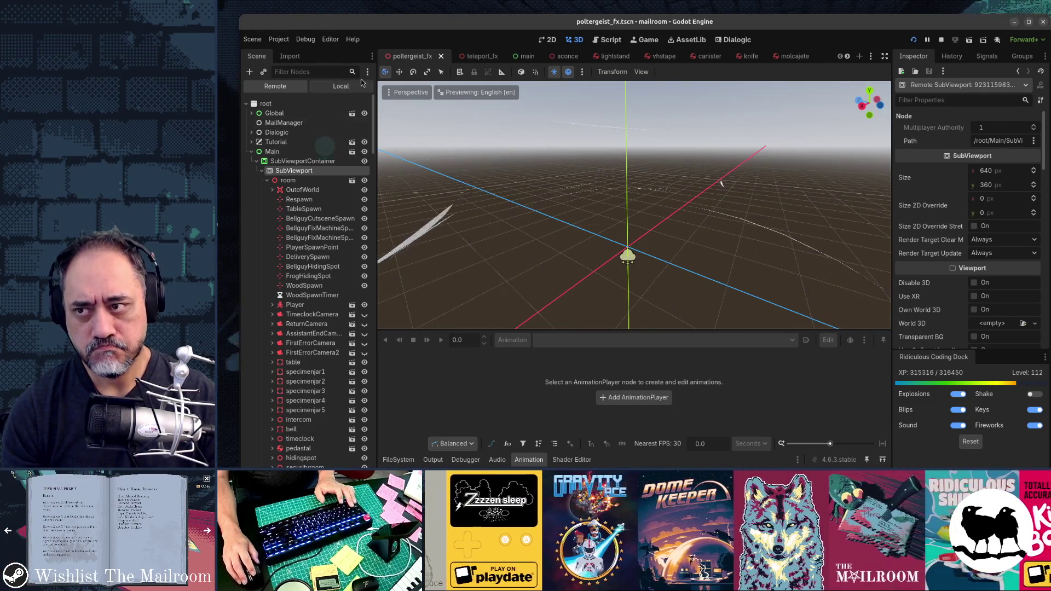
key("ctrl+F3")
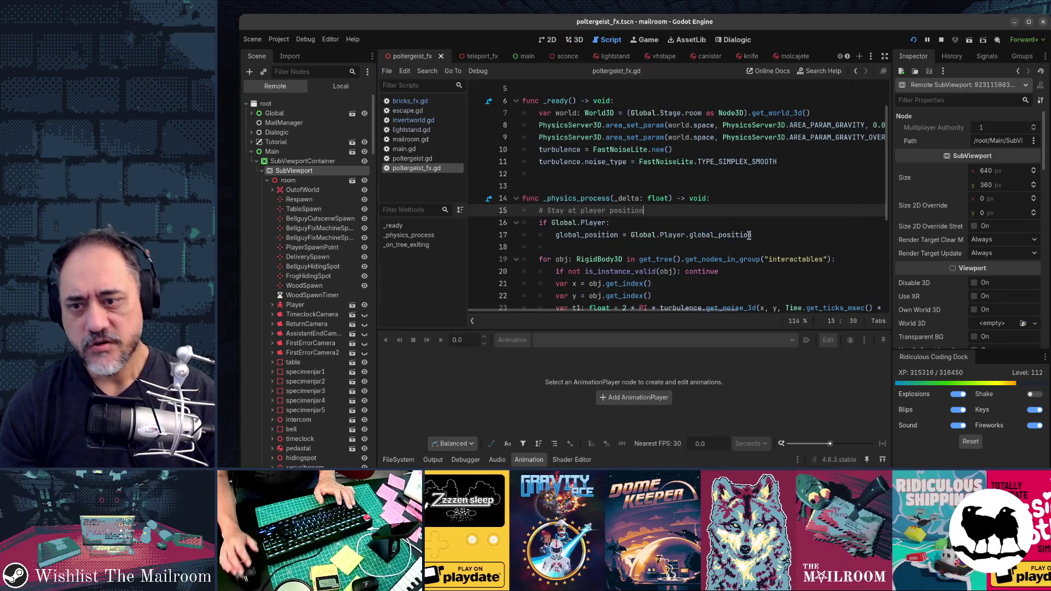
Add global_rotation = Vector3.ZERO below the global_position line and check it in-game.
left_click(749, 235)
key("Return")
type("global_rotation = Vector3.ZERO")
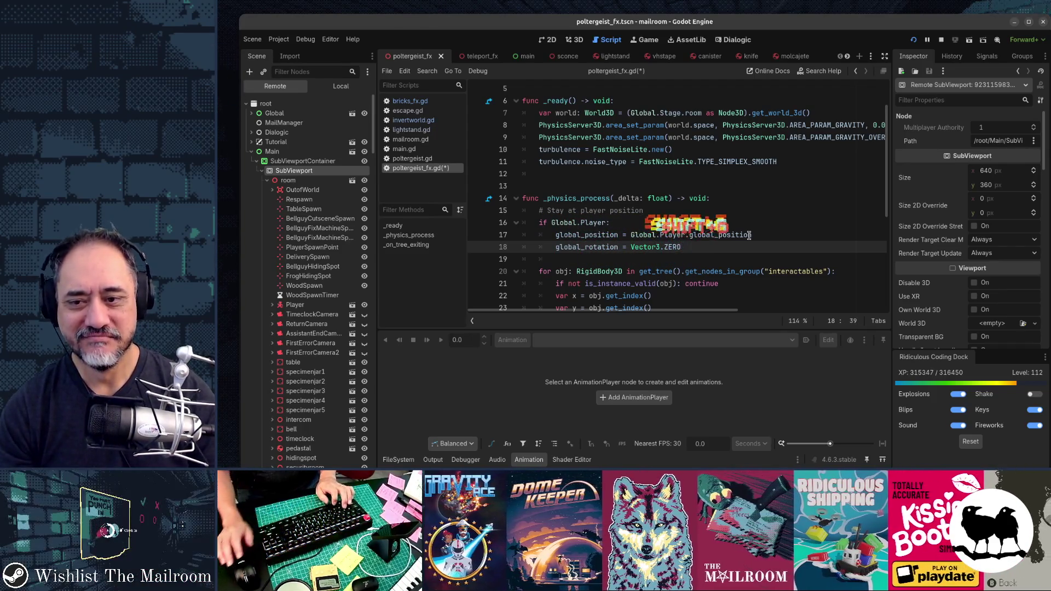
key("alt+Tab")
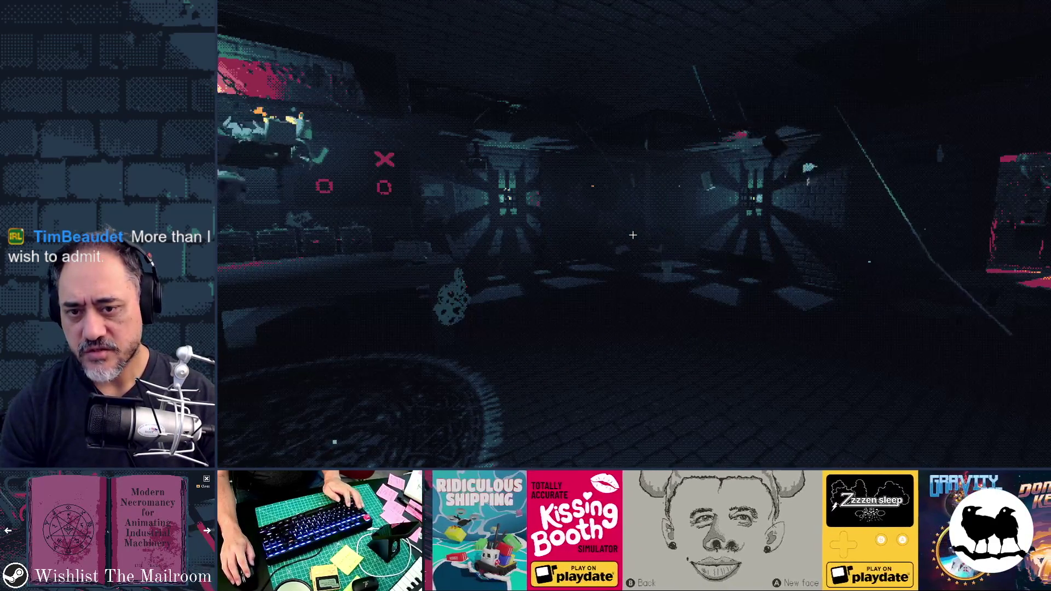
key("alt+Tab")
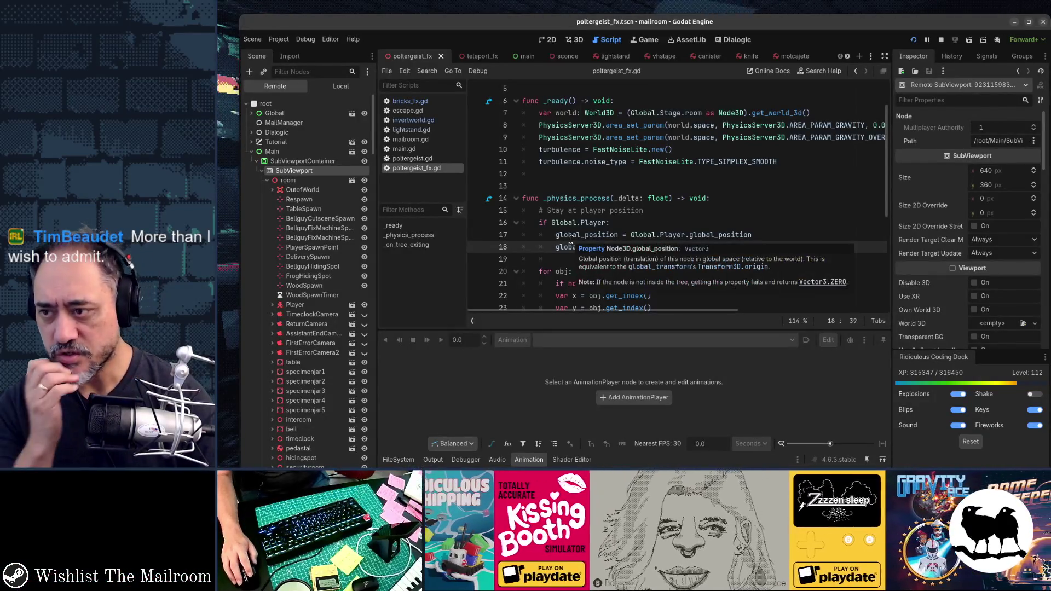
scroll(942, 268, "down", 4)
scroll(943, 267, "down", 5)
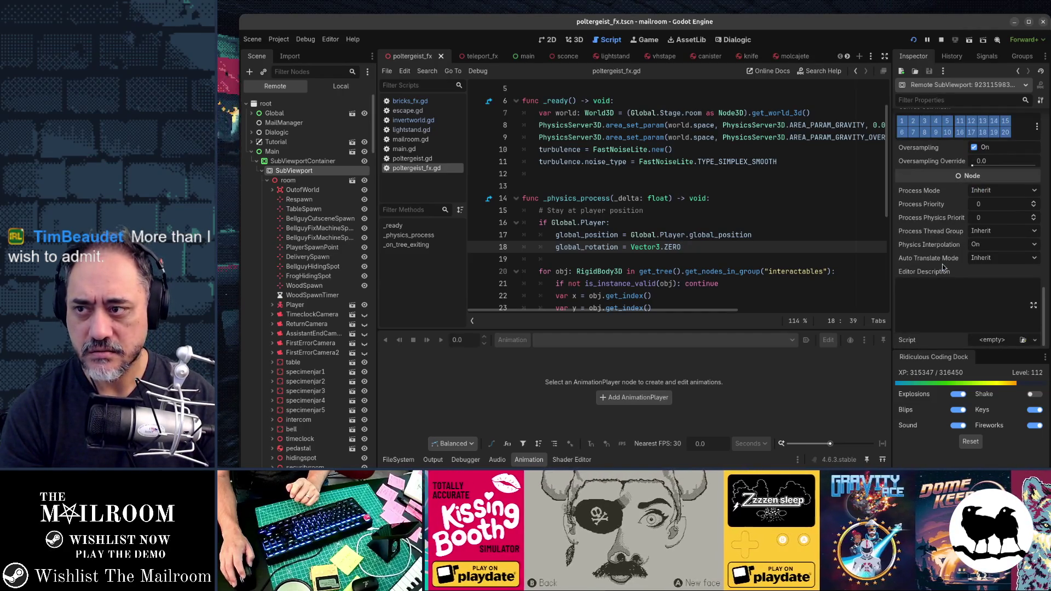
Switch the Scene dock to Local and select the energy particles node.
left_click(340, 87)
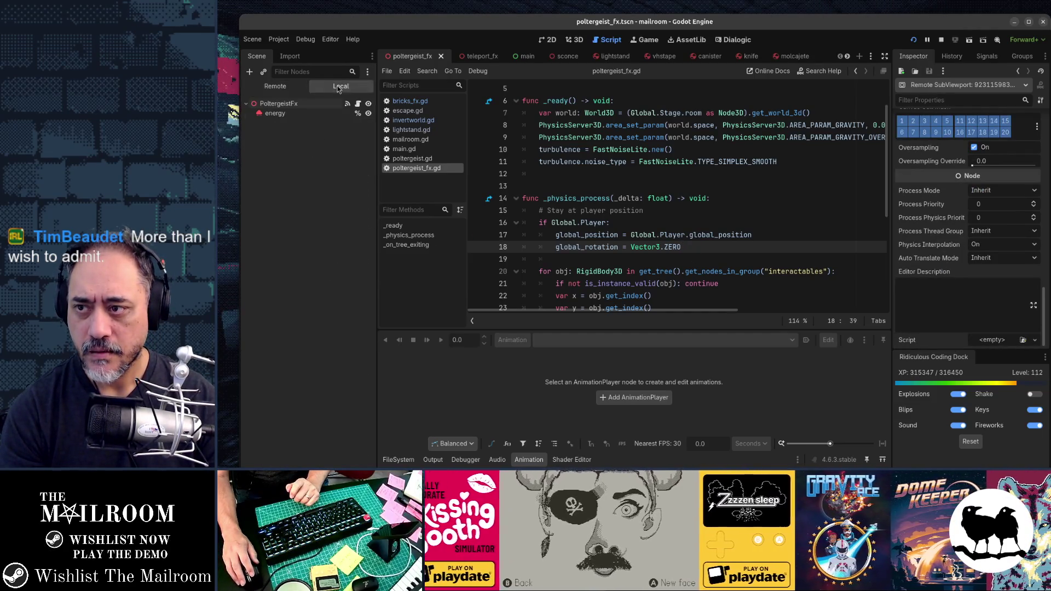
left_click(300, 114)
scroll(983, 278, "down", 6)
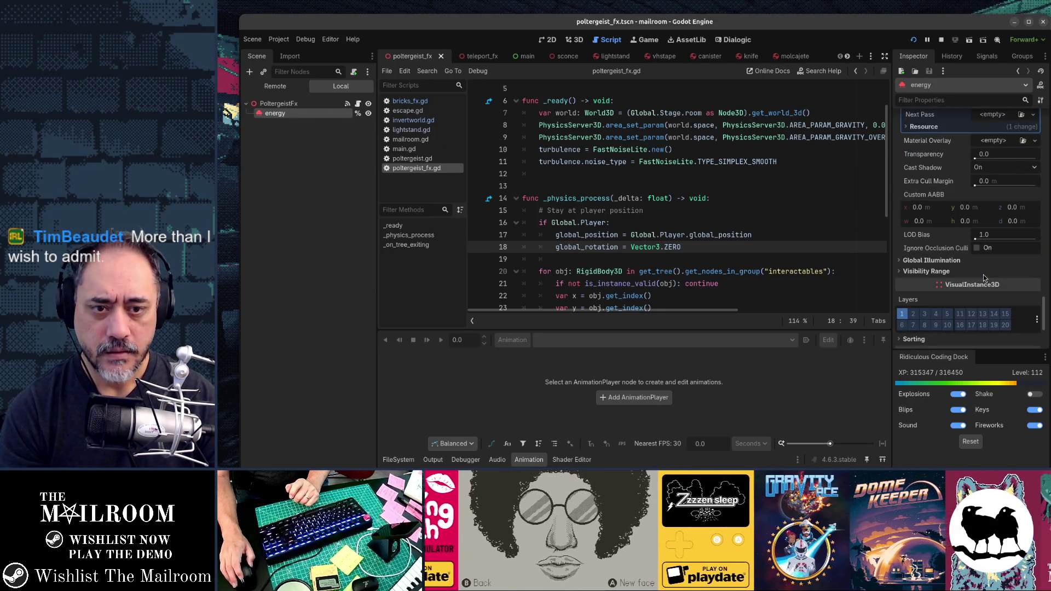
scroll(983, 278, "down", 4)
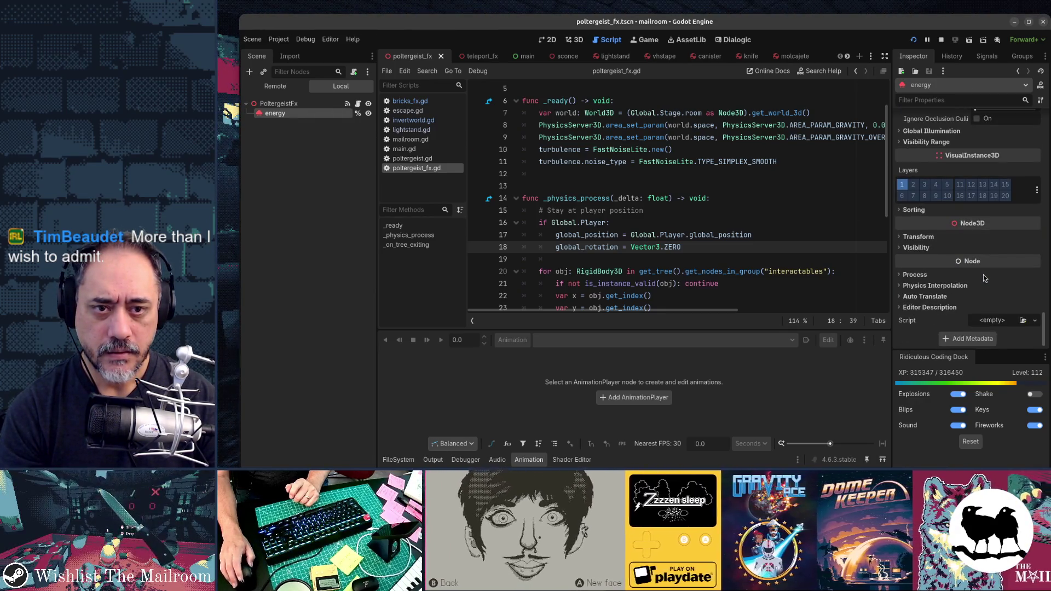
scroll(983, 278, "up", 5)
scroll(983, 278, "up", 5)
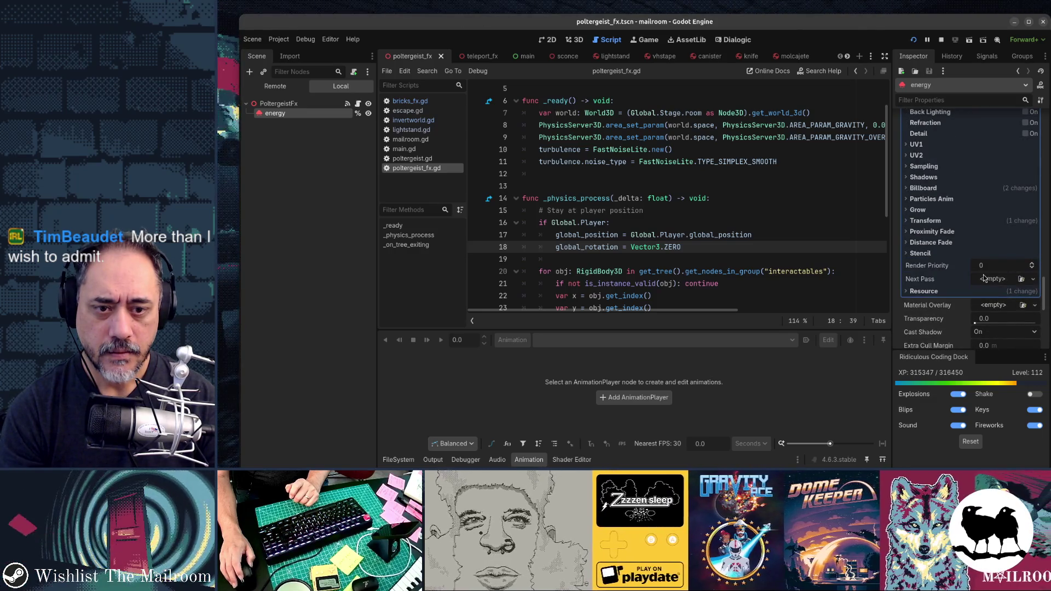
scroll(984, 278, "up", 10)
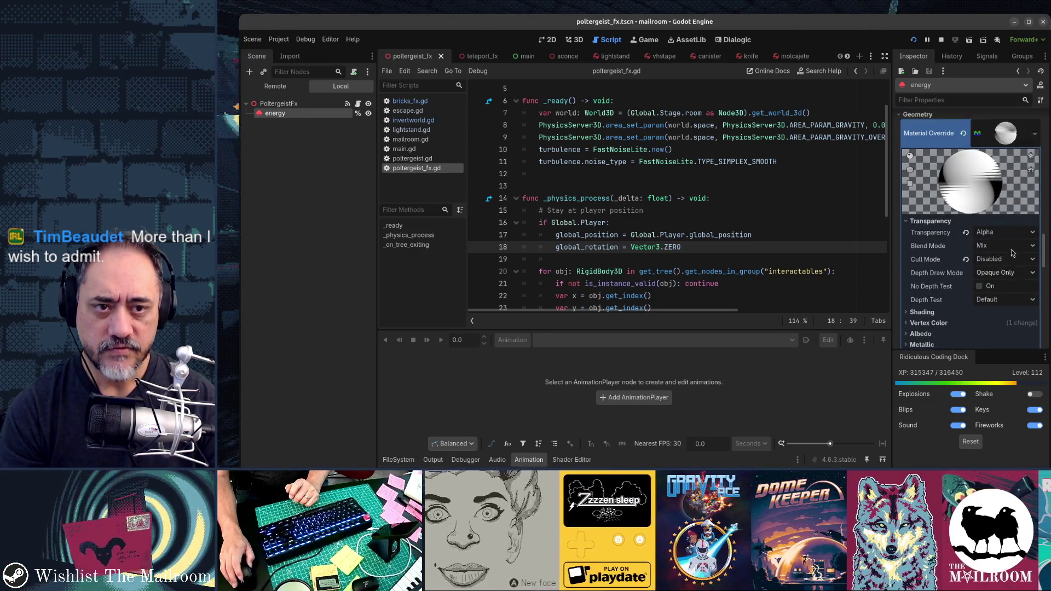
scroll(1013, 229, "down", 10)
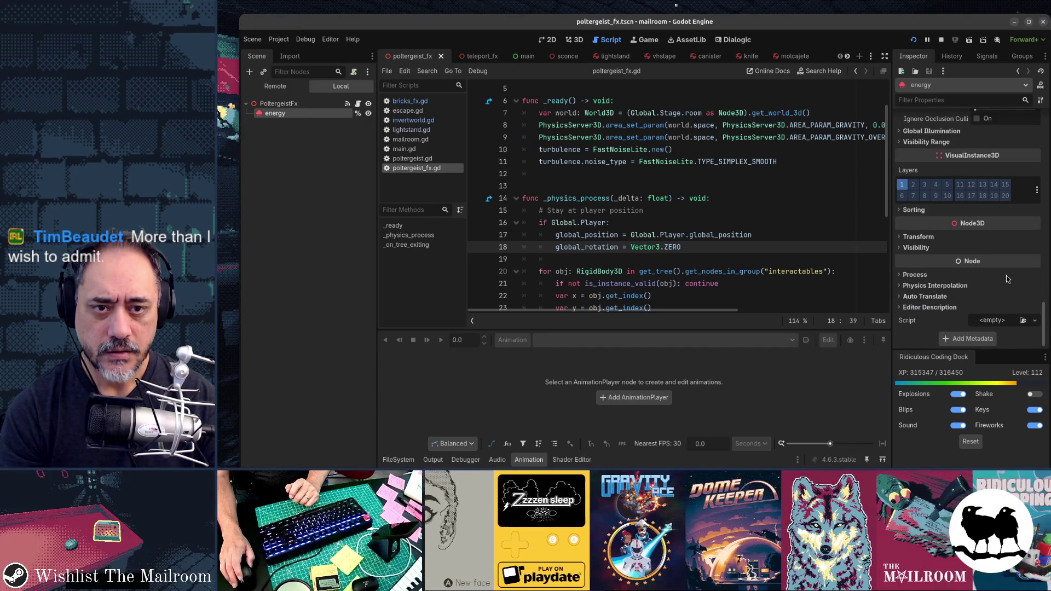
scroll(1007, 279, "up", 3)
scroll(1006, 279, "up", 5)
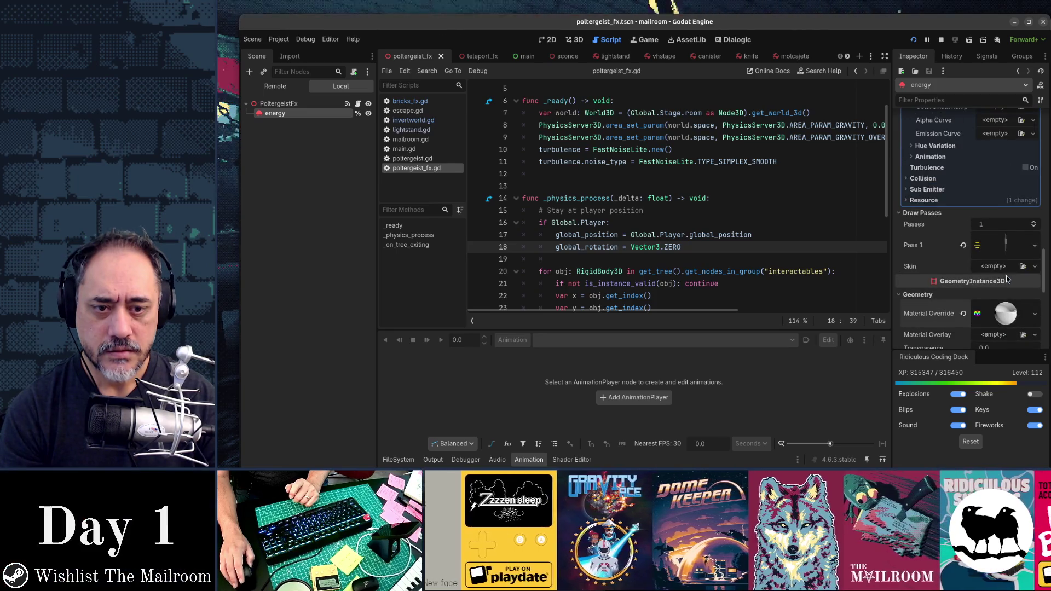
scroll(1007, 274, "down", 2)
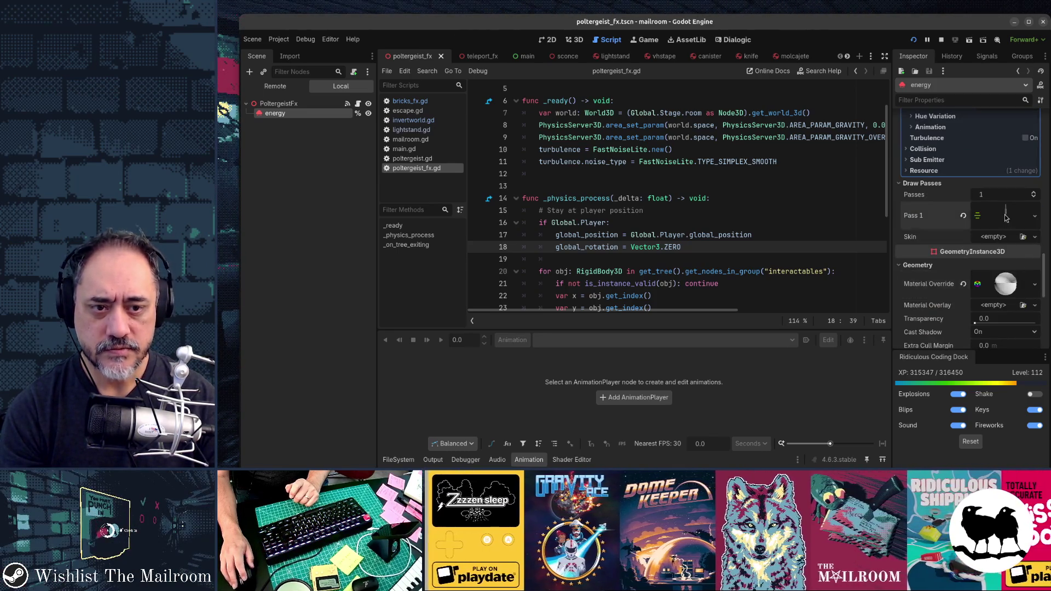
Raise the Draw Passes Pass 1 mesh Sections from 5 to 7.
left_click(1006, 217)
scroll(986, 294, "down", 4)
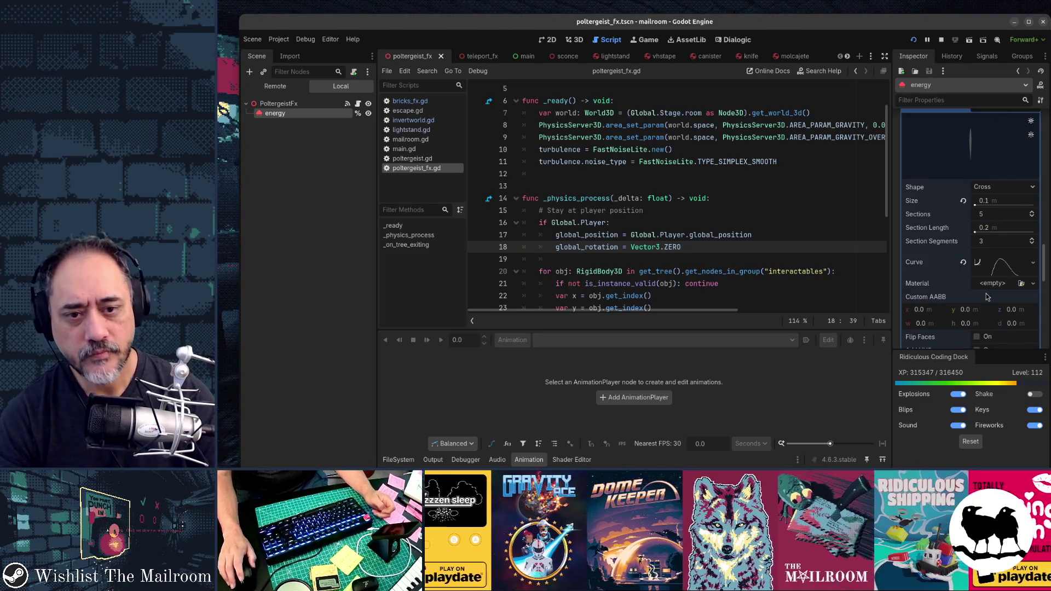
left_click(1032, 213)
left_click(1033, 213)
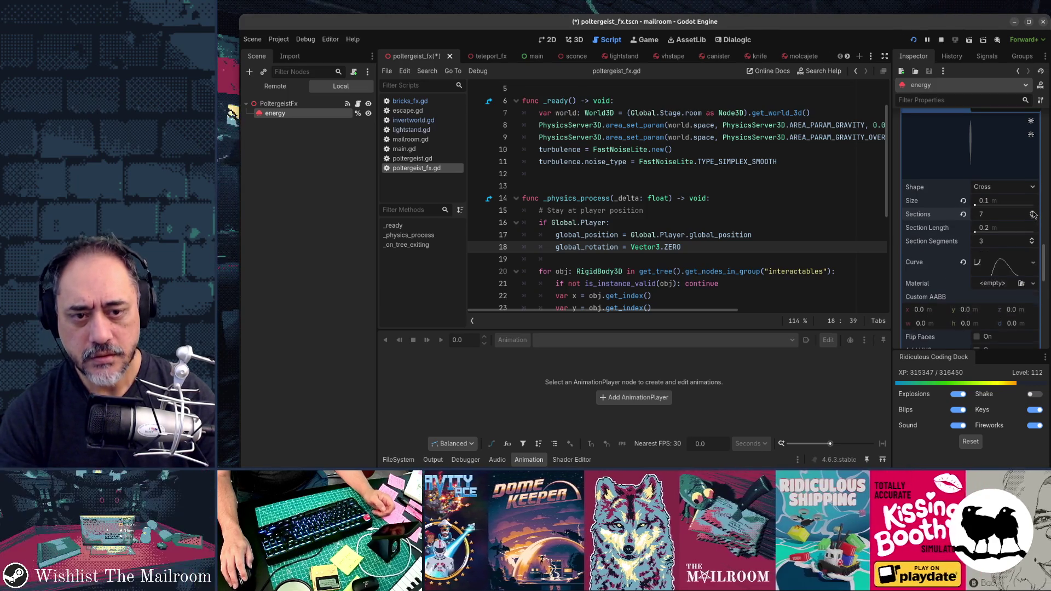
key("alt+Tab")
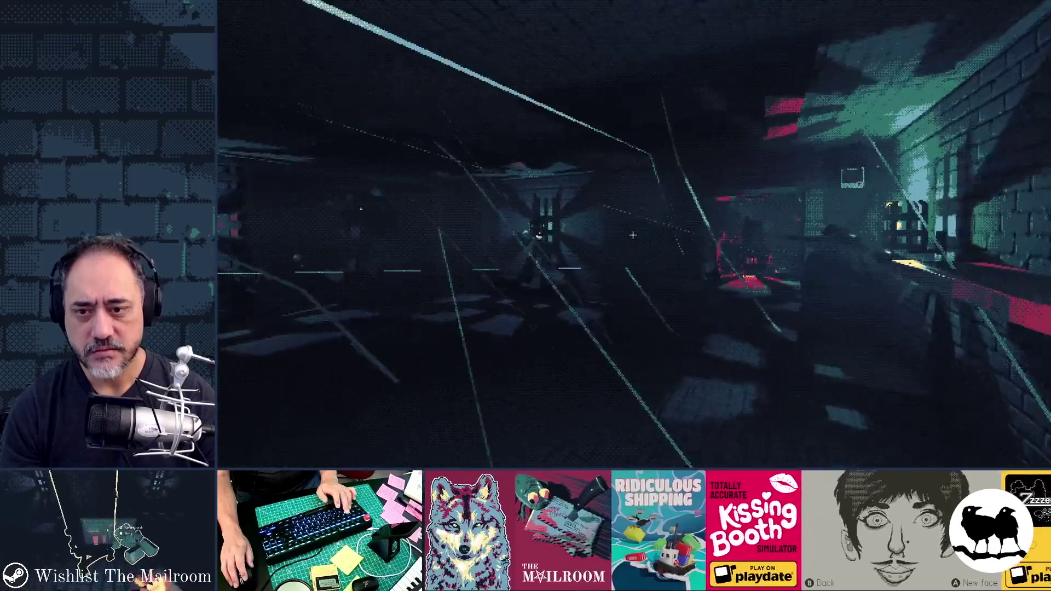
Restart the game with F5 and start play from the main menu.
key("F8")
key("F5")
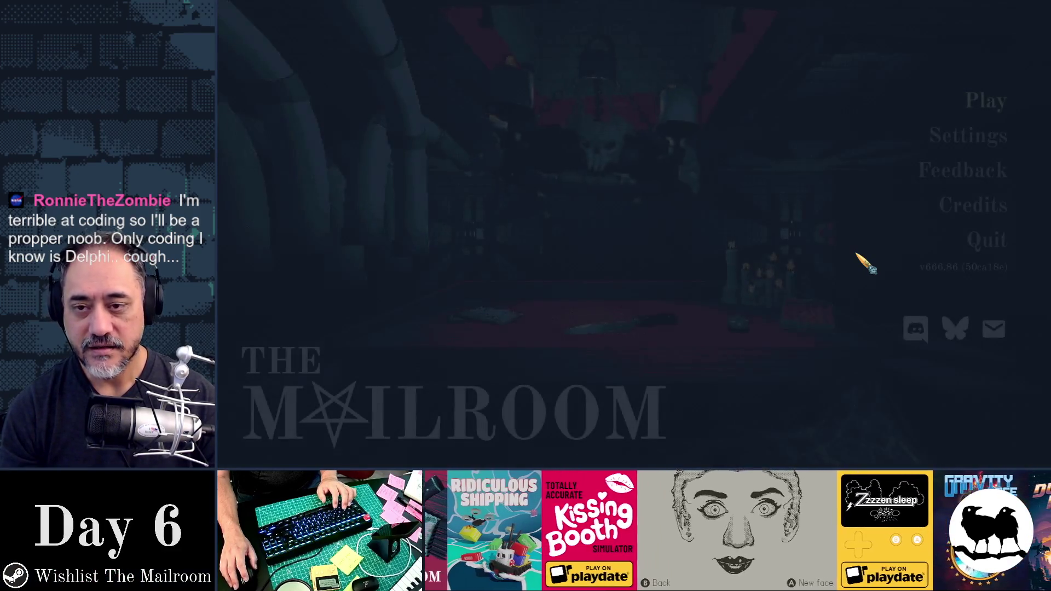
key("Return")
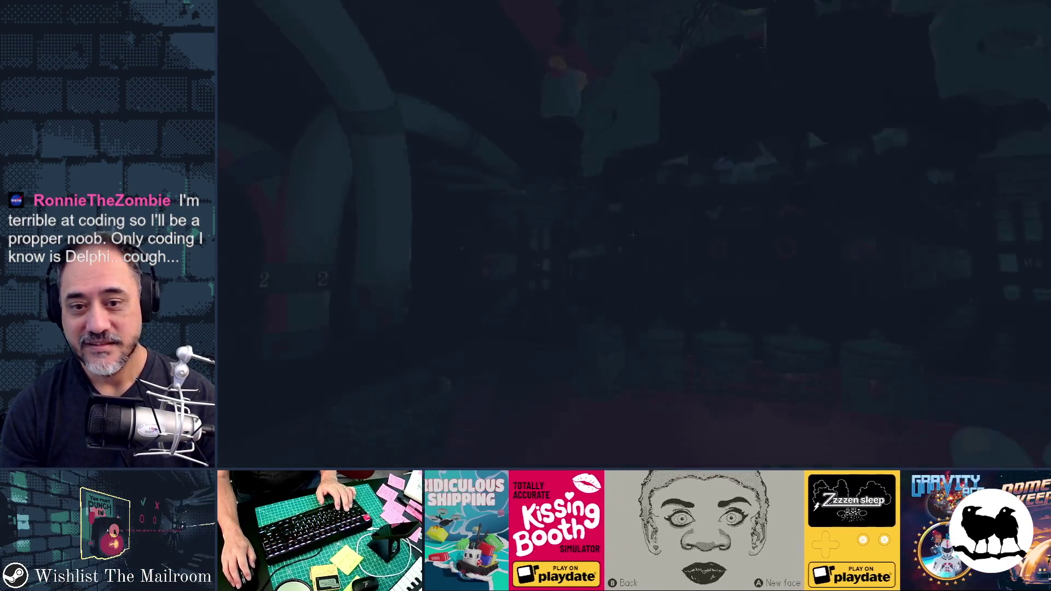
key("grave")
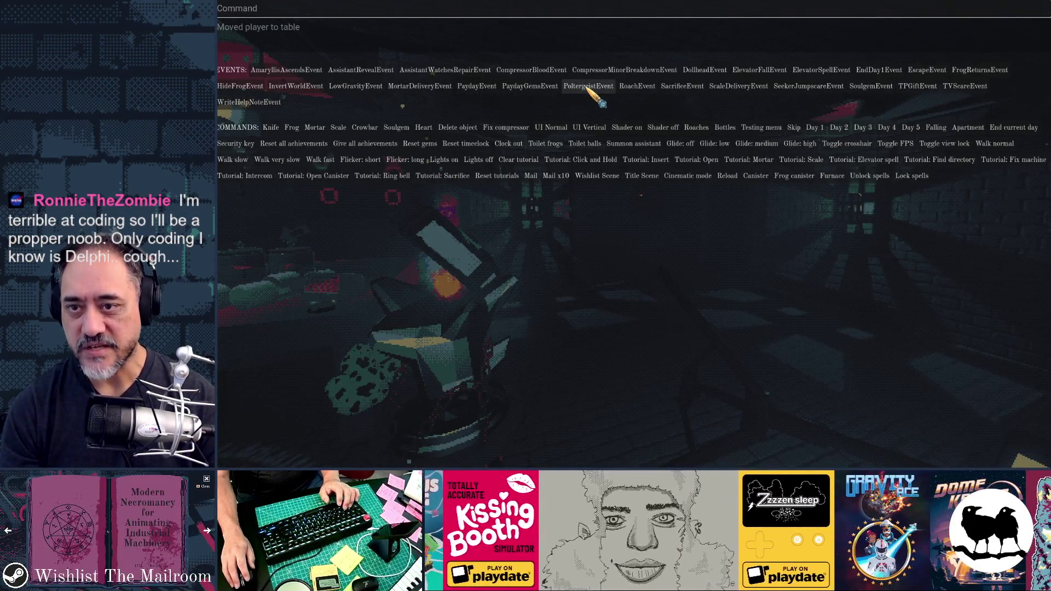
key("grave")
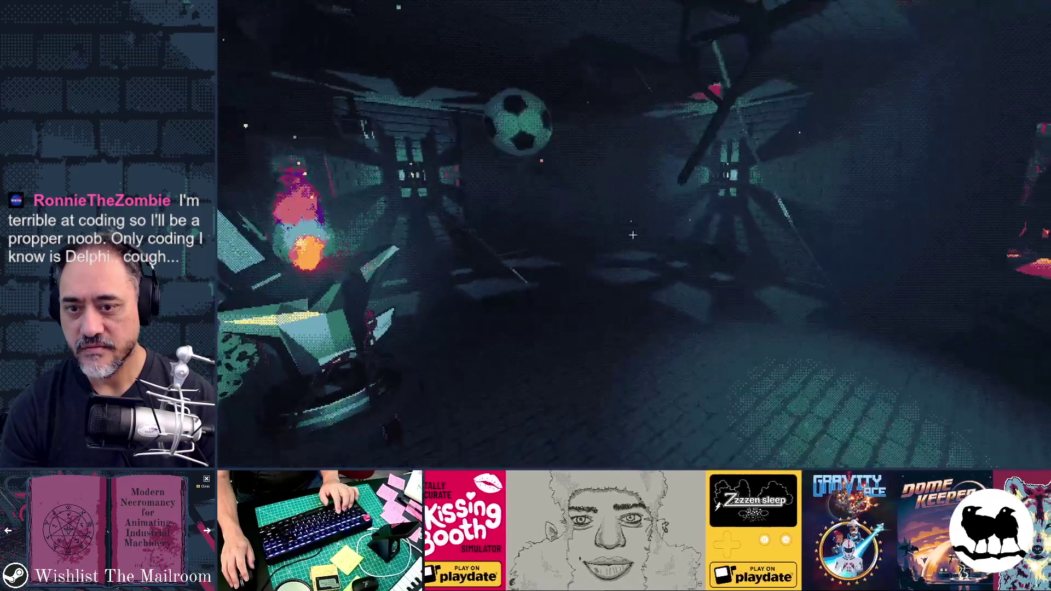
Walk to the pillars, grab the wooden stick to watch the effect, then stop the game.
key("w")
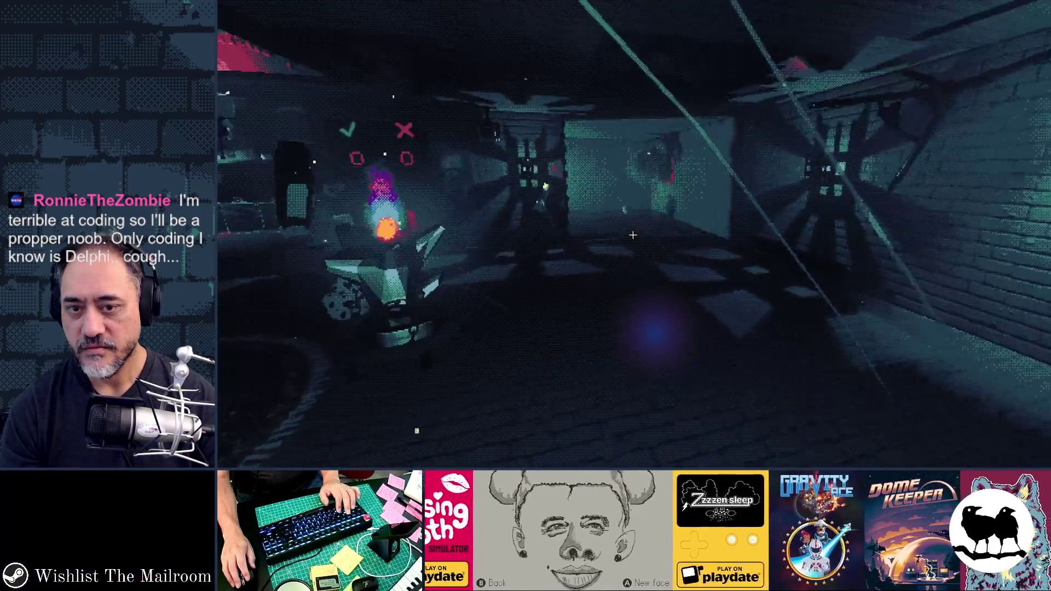
mouse_move(632, 235)
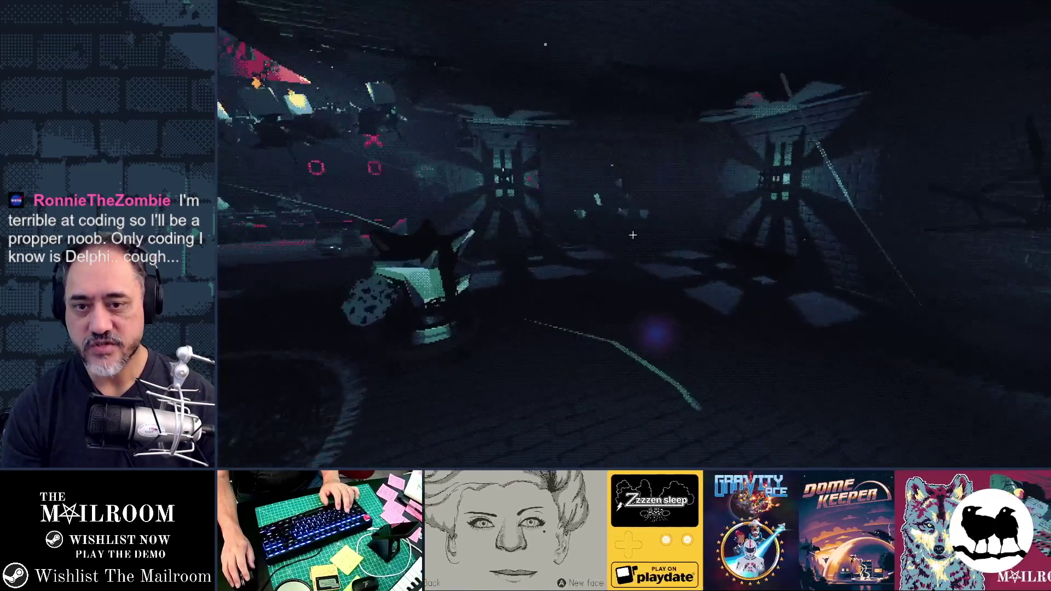
key("w")
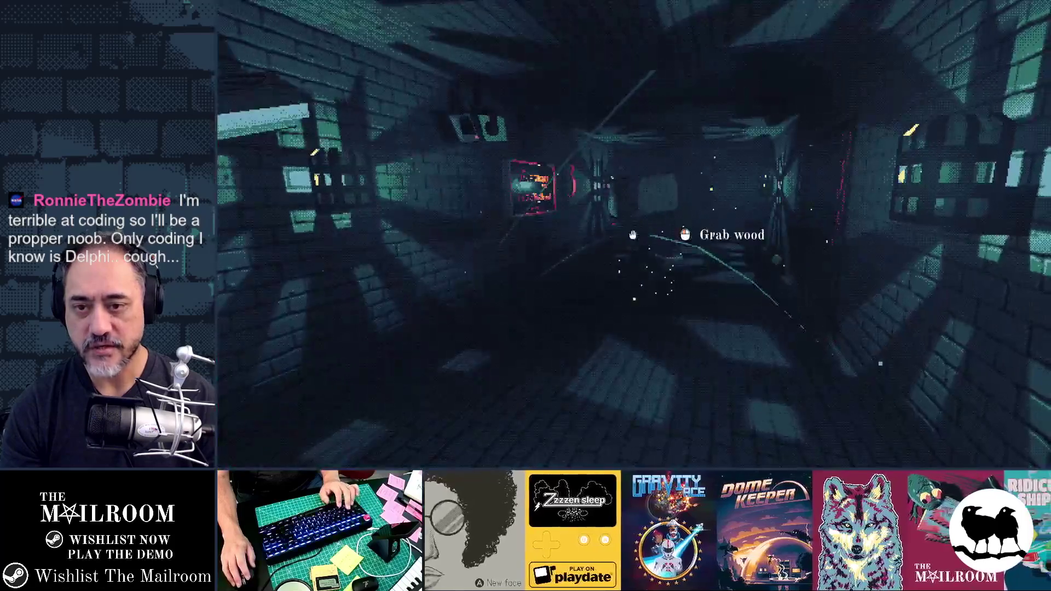
left_click(633, 235)
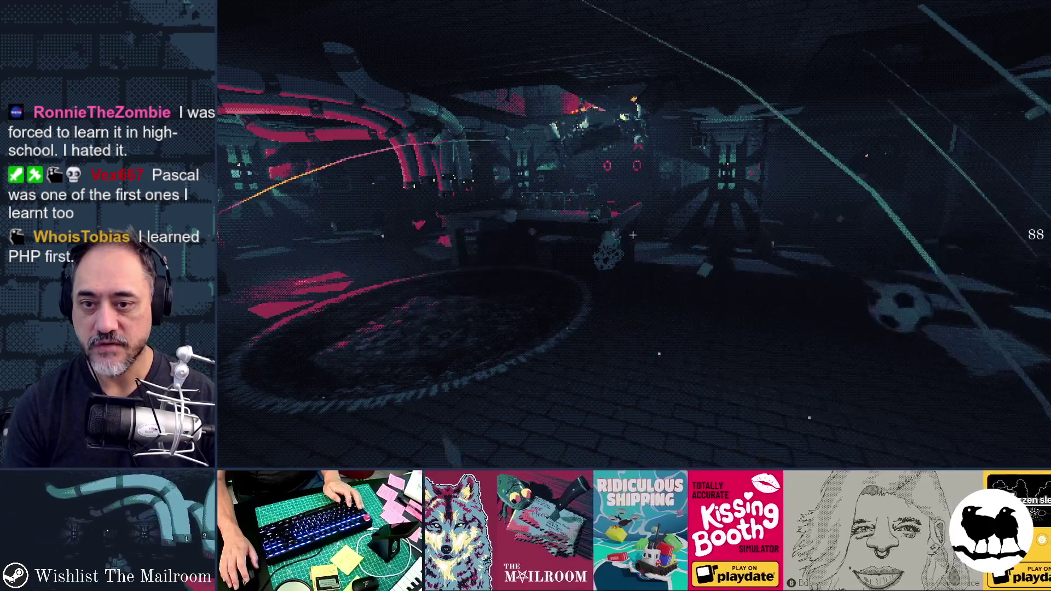
key("F8")
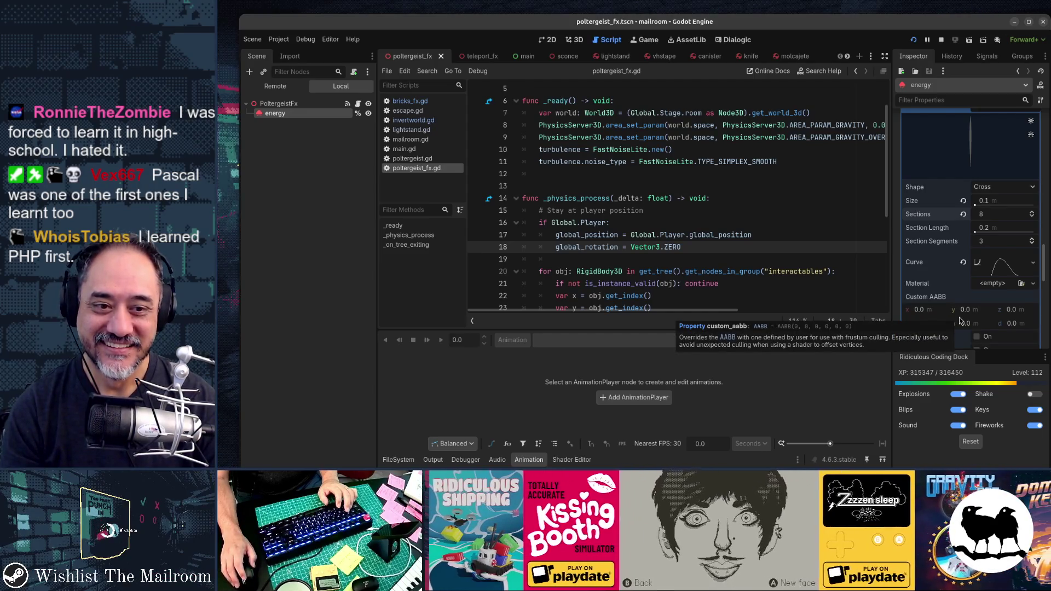
Set the Orbit Velocity range to -0.1 to 0.1 and check the swirl in-game.
scroll(958, 321, "up", 10)
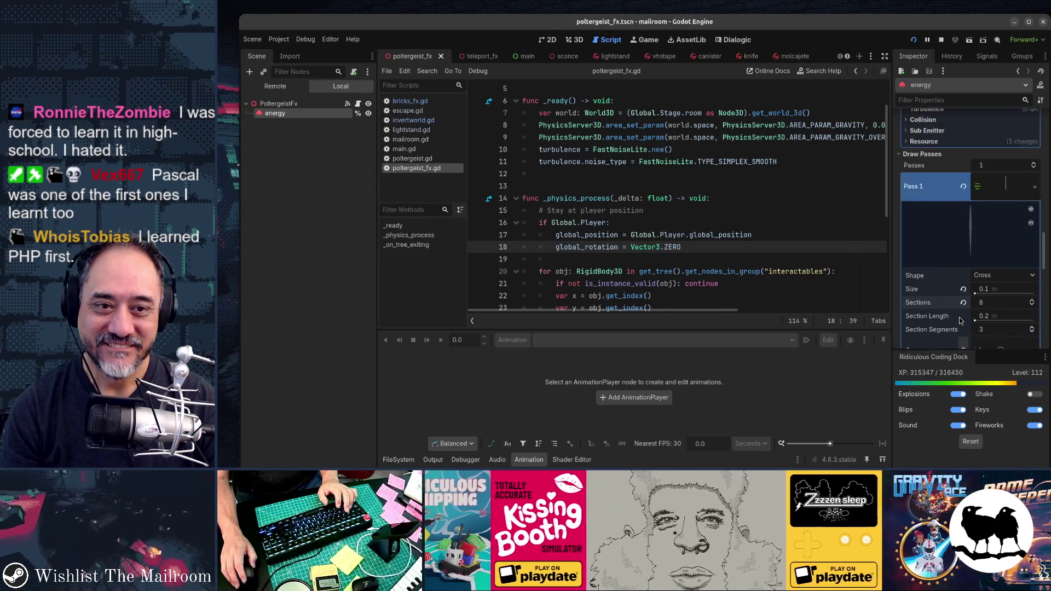
scroll(959, 321, "up", 5)
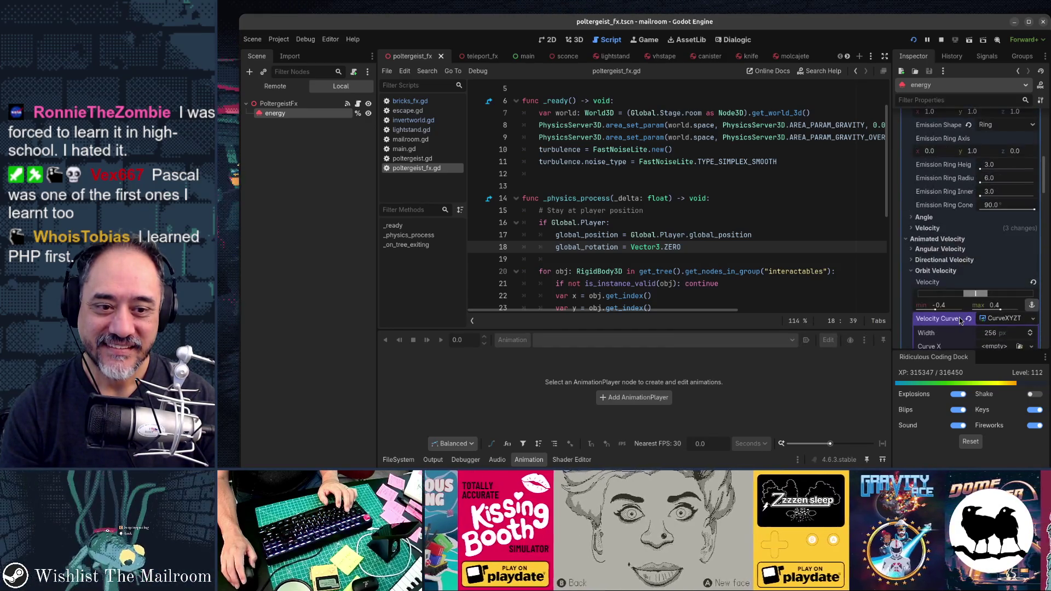
left_click(957, 305)
type("-0")
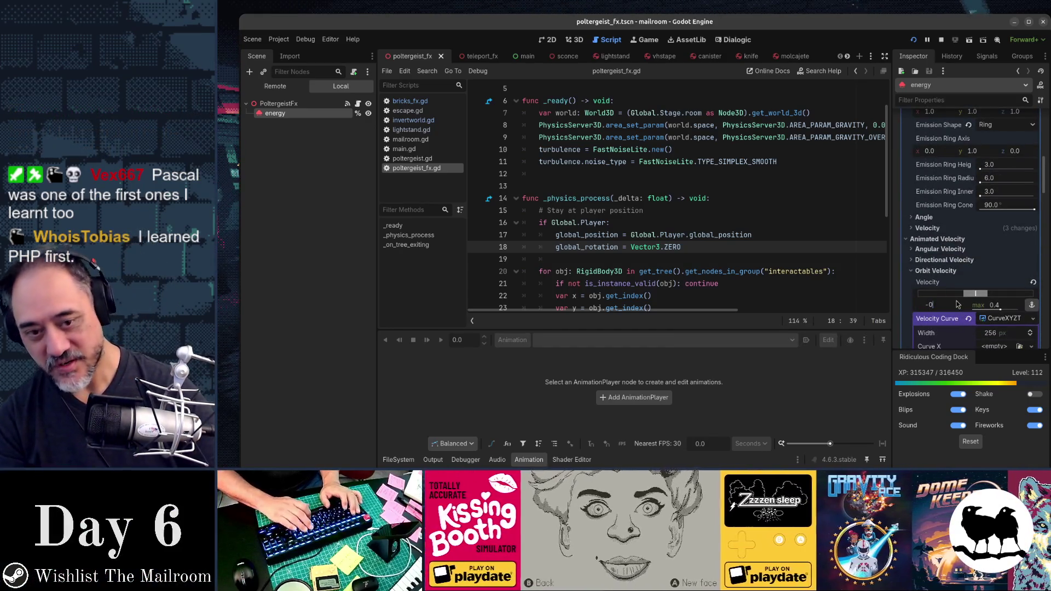
type(".1")
key("Tab")
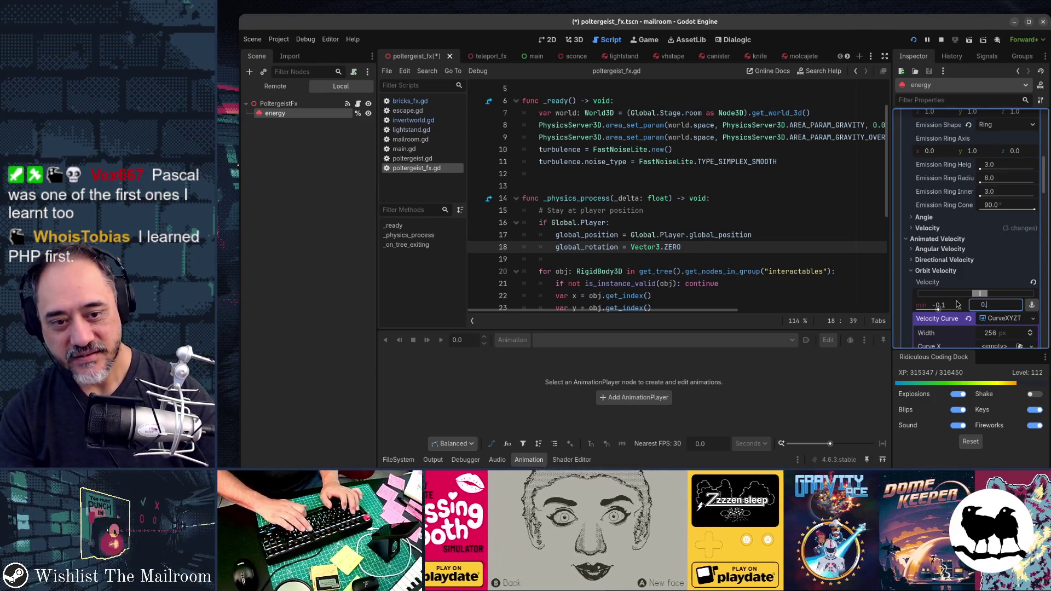
type(".1")
key("F5")
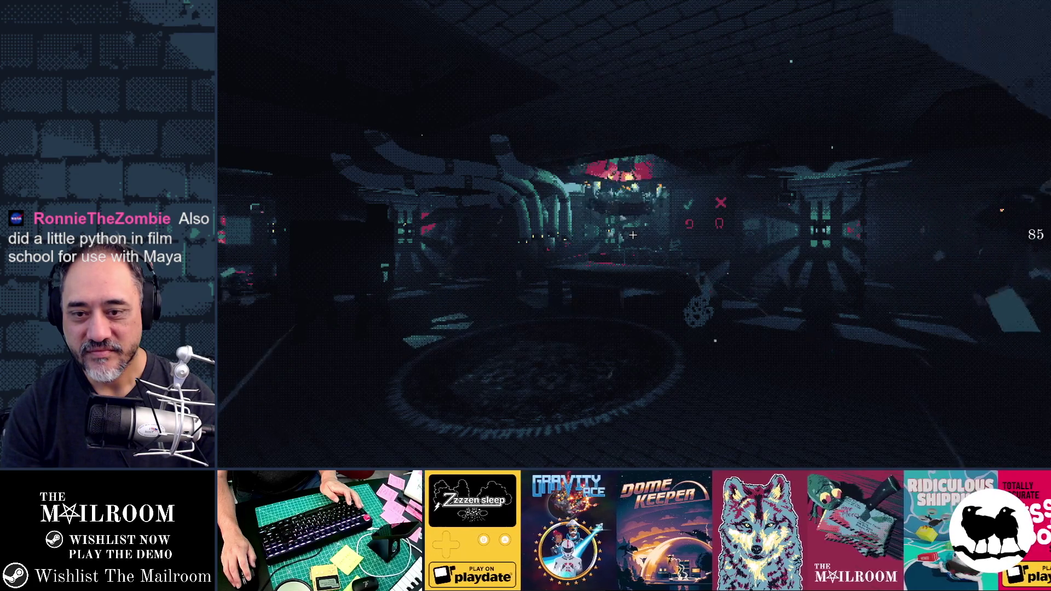
key("alt+Tab")
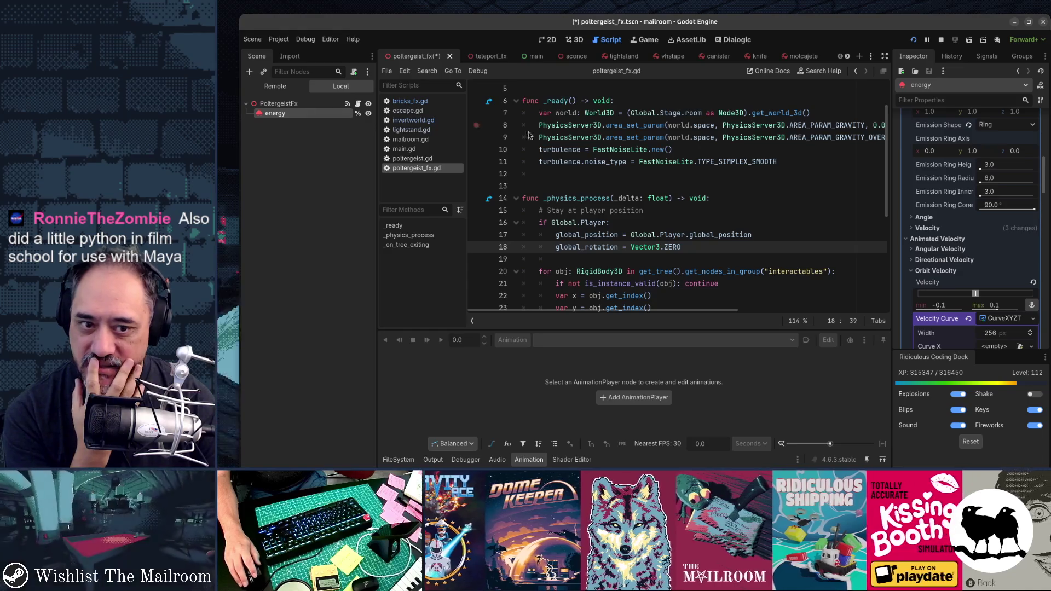
Assign a new curve to Curve X of the orbit velocity curve.
scroll(920, 273, "down", 2)
scroll(930, 257, "down", 4)
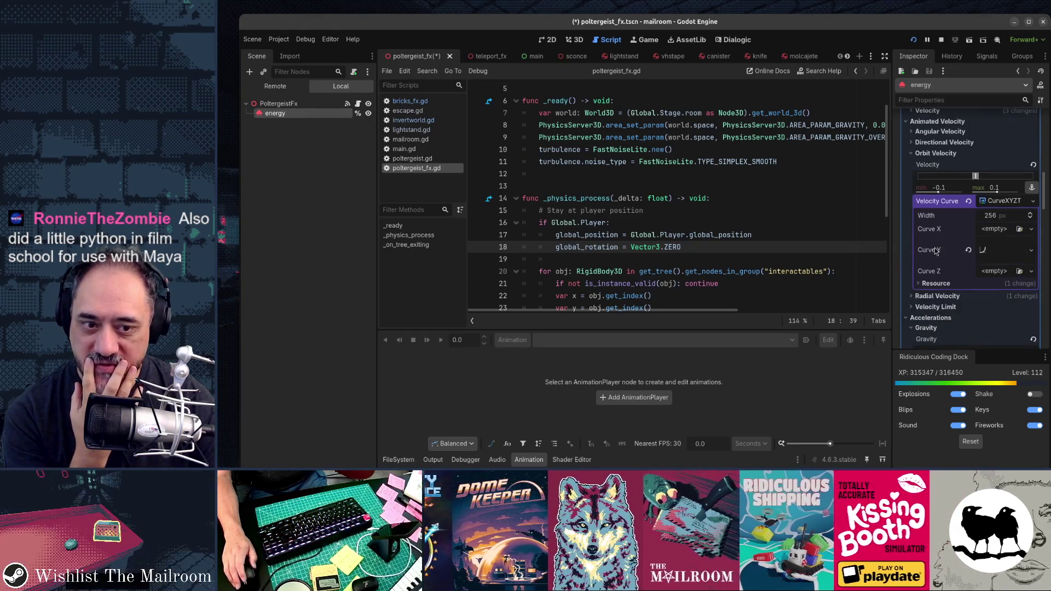
left_click(997, 252)
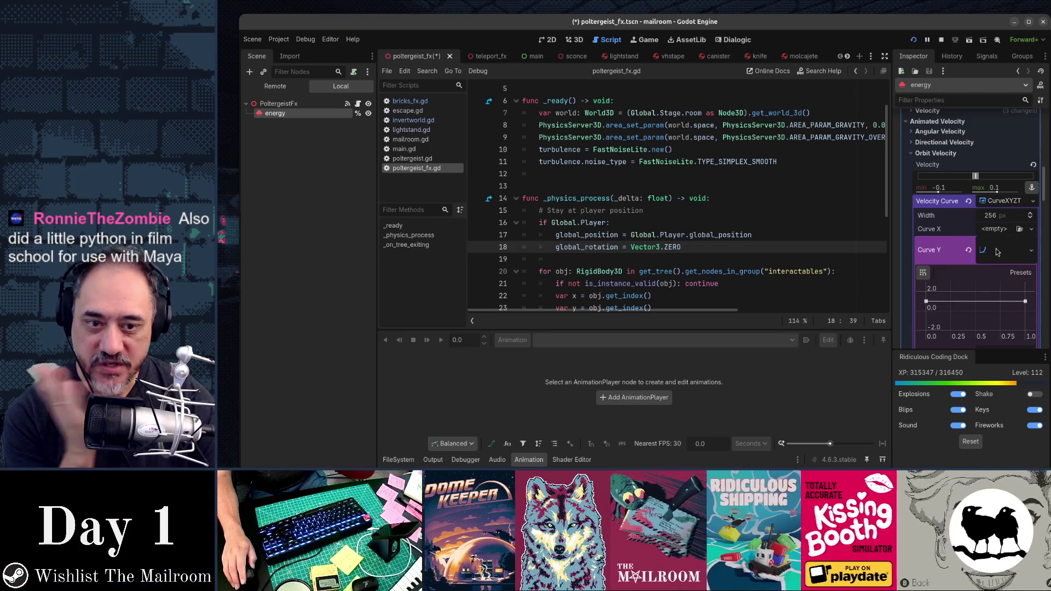
scroll(997, 252, "down", 3)
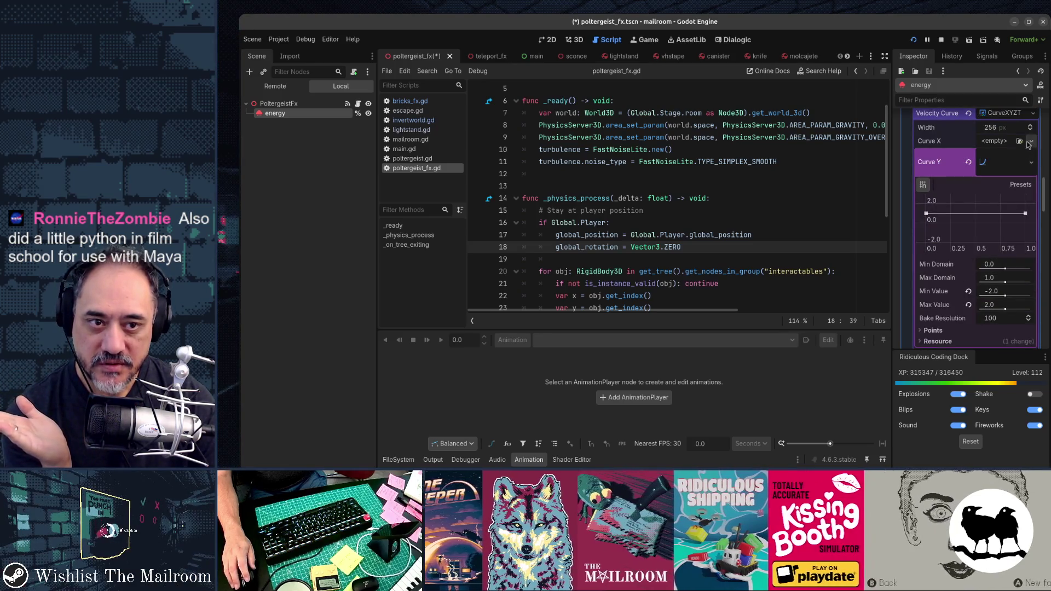
left_click(1029, 142)
left_click(993, 166)
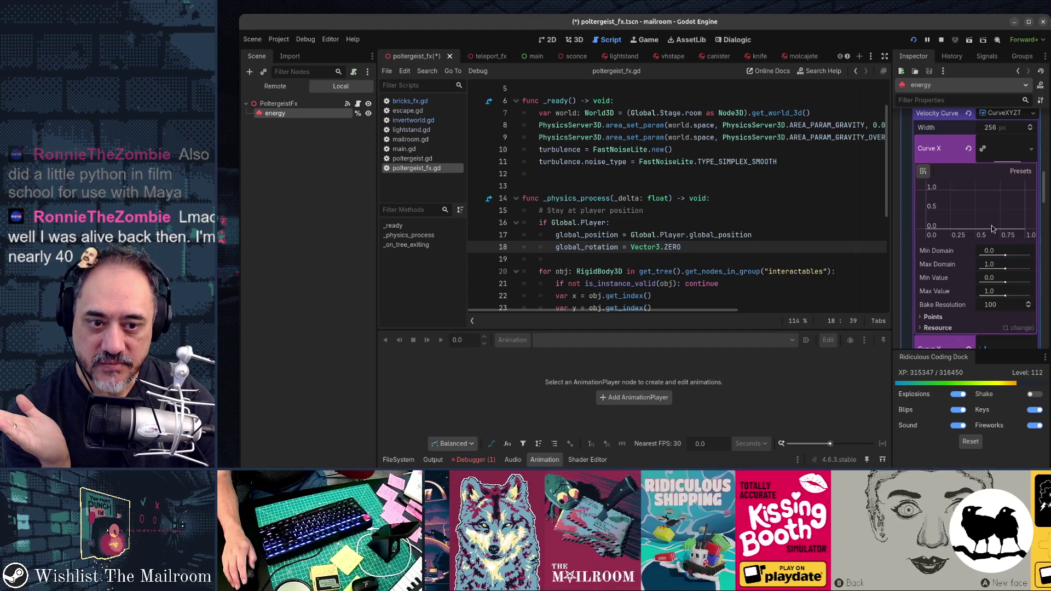
Assign a new curve to Curve Z, save poltergeist_fx, and switch to the running game.
scroll(1018, 246, "down", 5)
scroll(1019, 248, "down", 3)
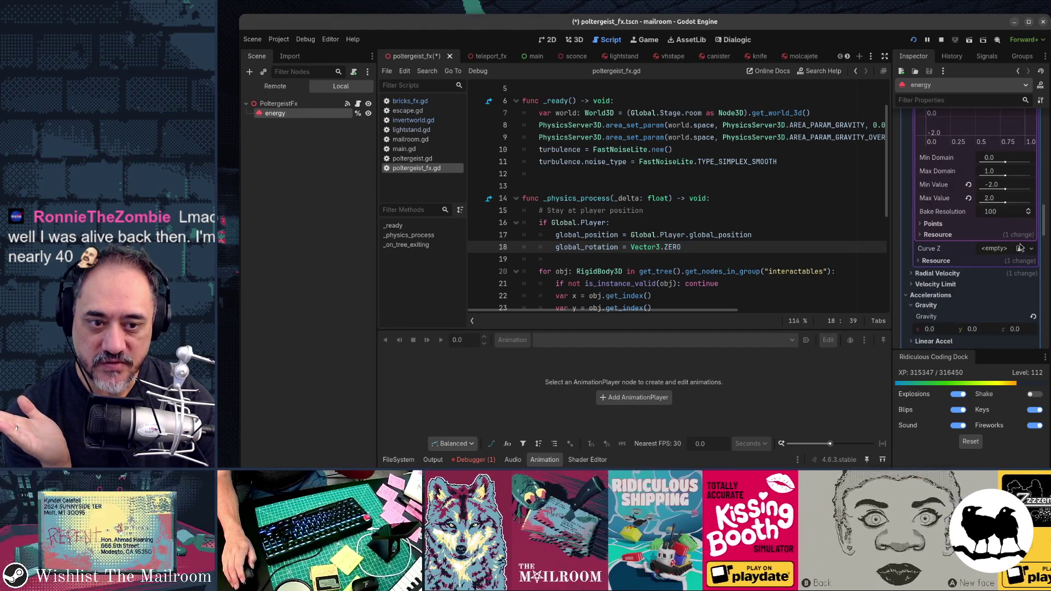
left_click(1030, 249)
left_click(993, 273)
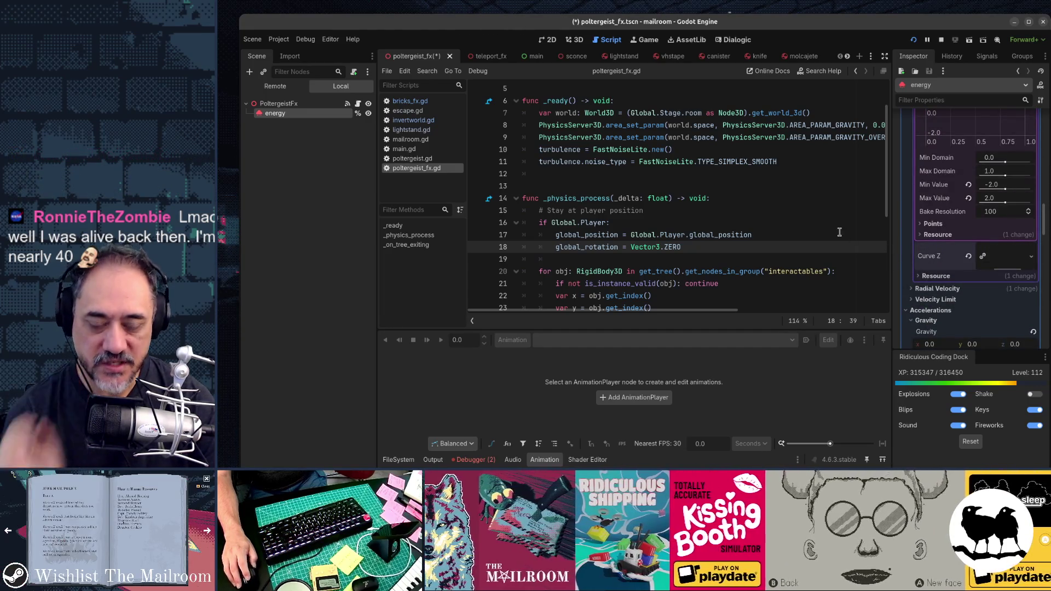
key("ctrl+s")
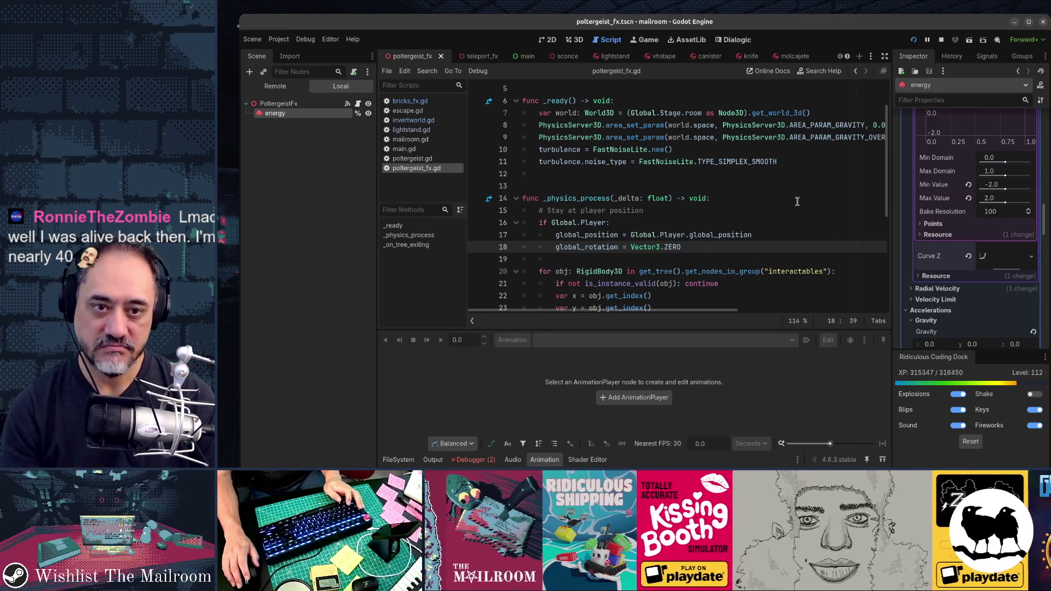
key("alt+Tab")
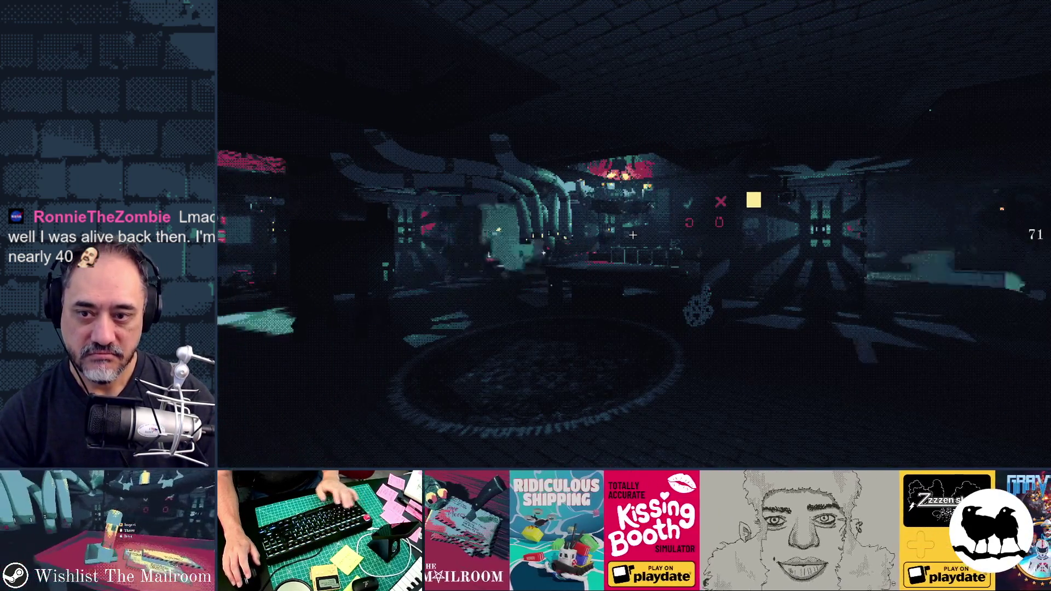
Trigger PoltergeistEvent from the game's debug console, watch the particles, then return to Godot.
key("alt+Tab")
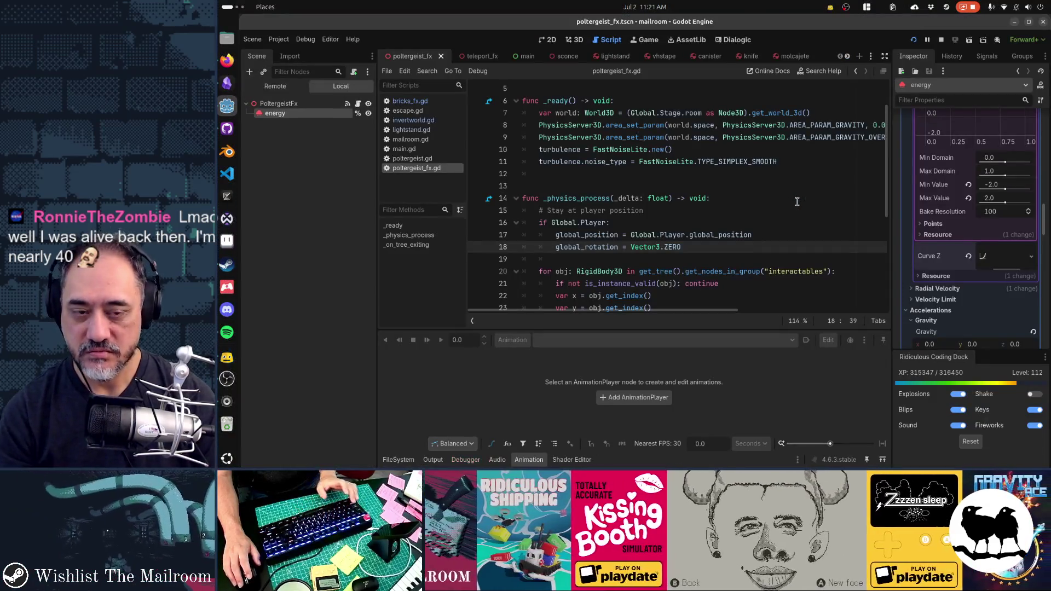
key("alt+Tab")
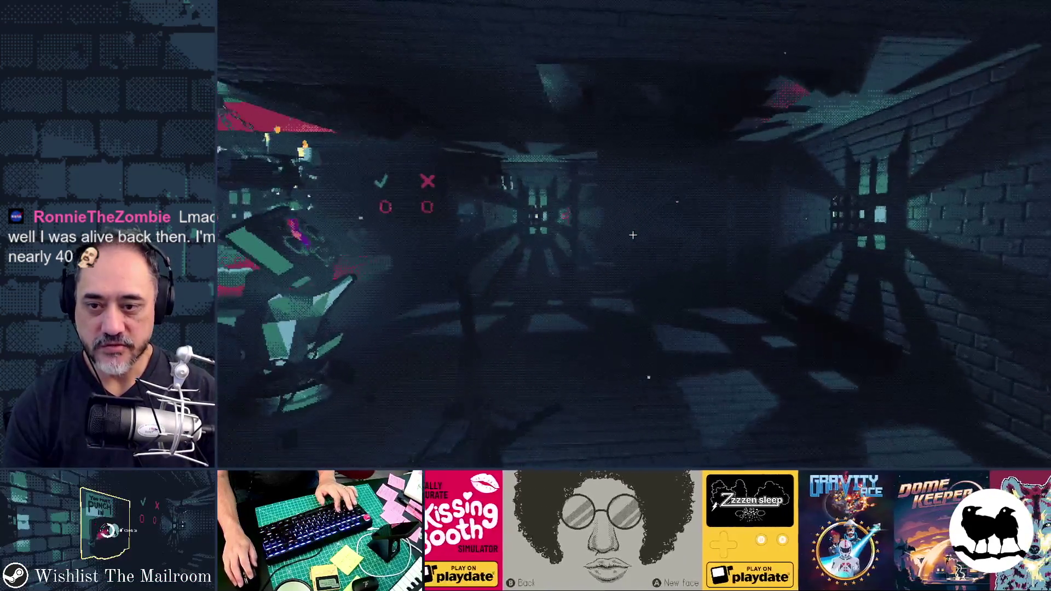
key("grave")
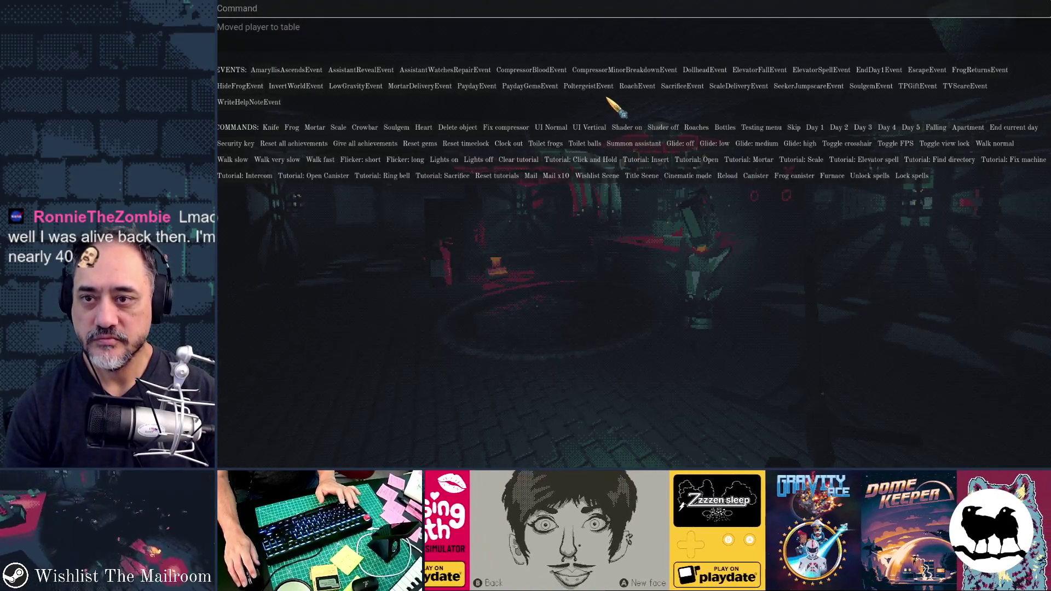
left_click(585, 91)
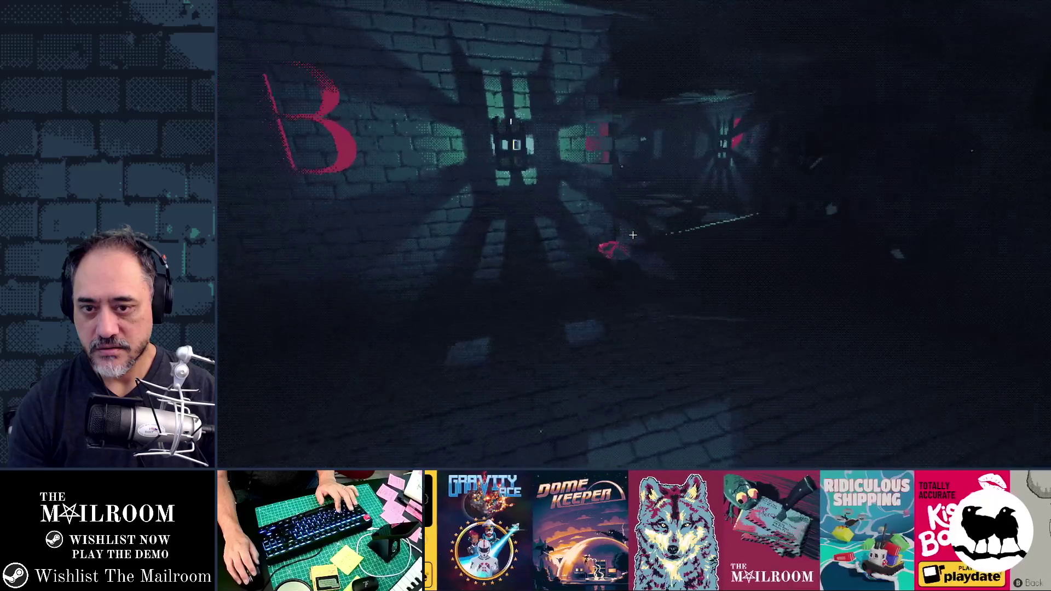
key("alt+Tab")
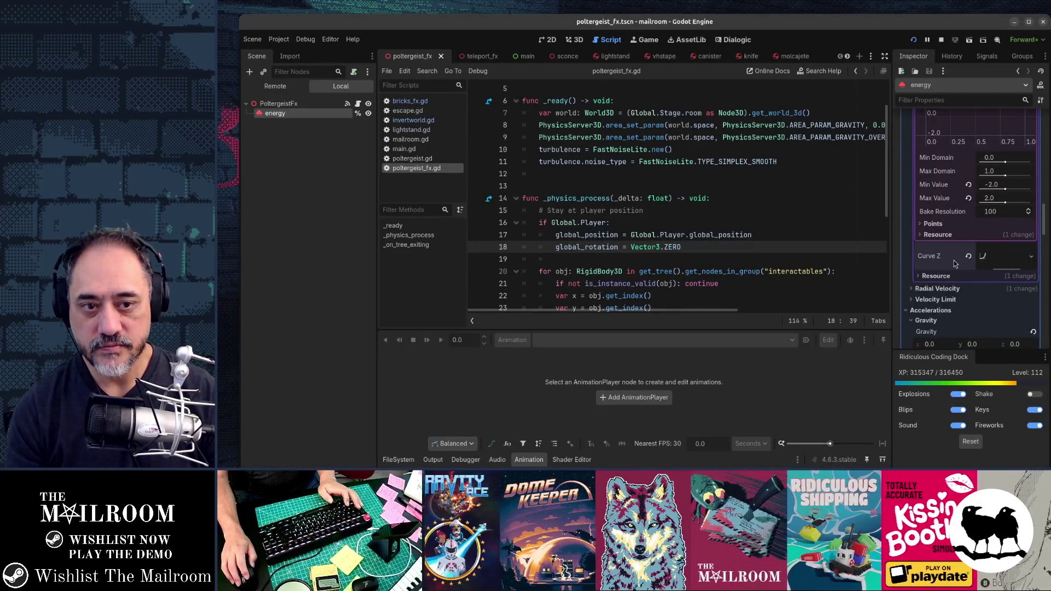
Look through the energy particles' Inspector settings, expanding and collapsing Tangential Accel.
scroll(954, 261, "up", 5)
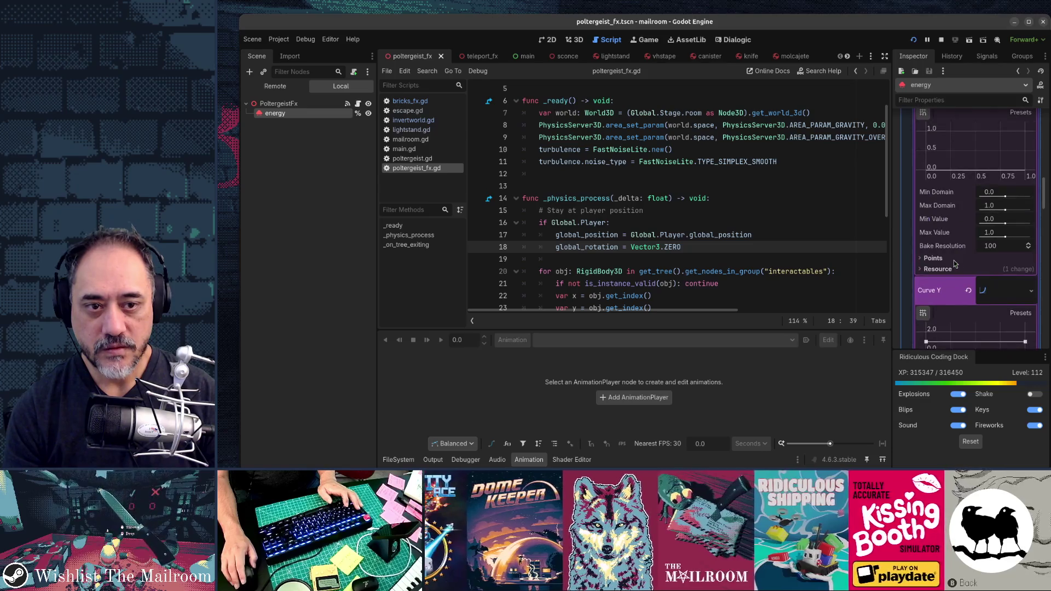
scroll(953, 260, "up", 5)
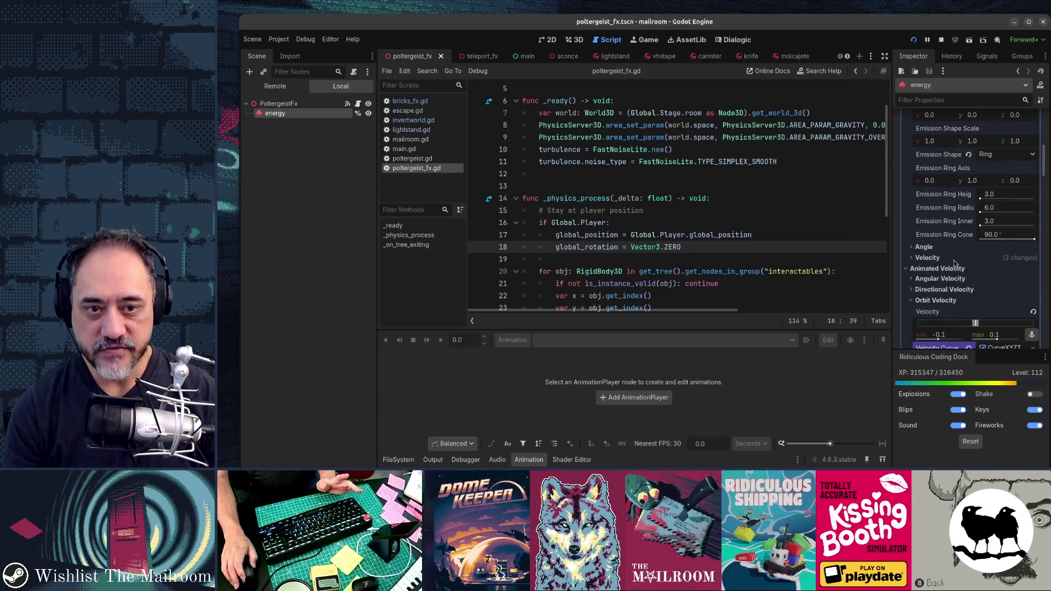
scroll(953, 263, "up", 5)
scroll(953, 263, "down", 10)
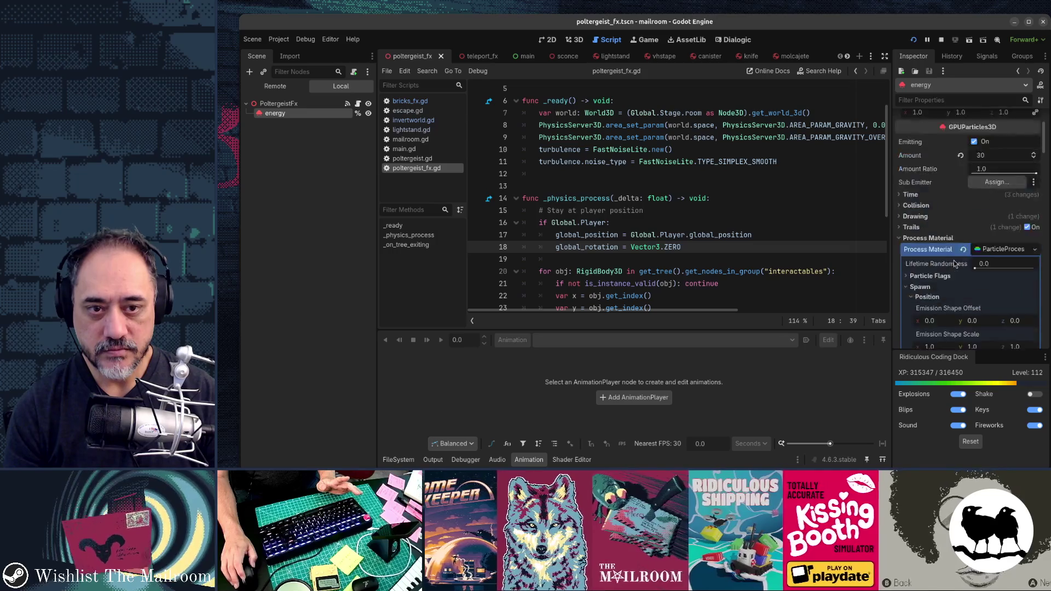
scroll(953, 263, "down", 10)
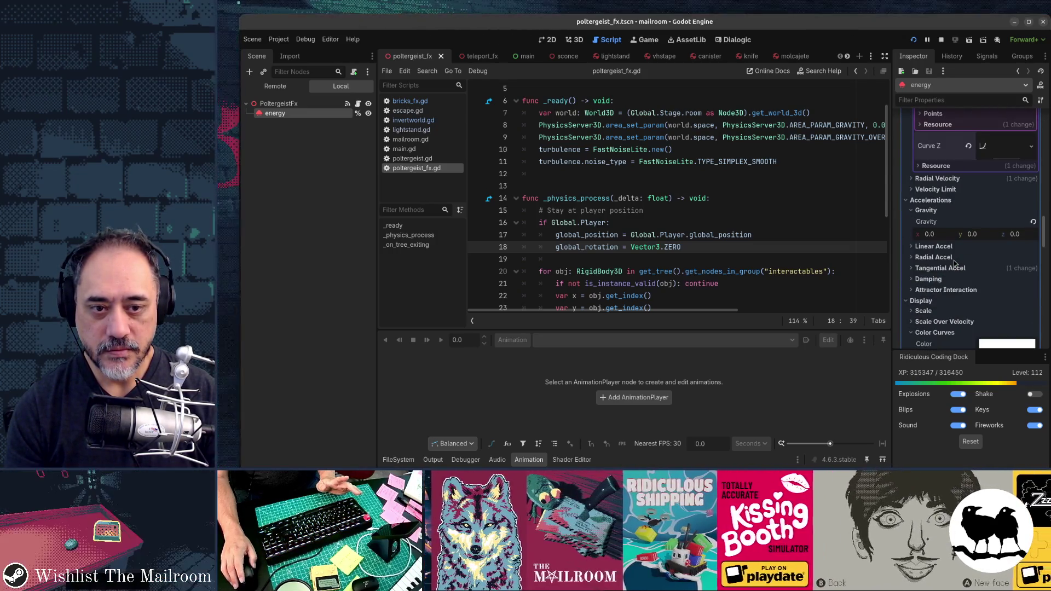
scroll(953, 263, "down", 3)
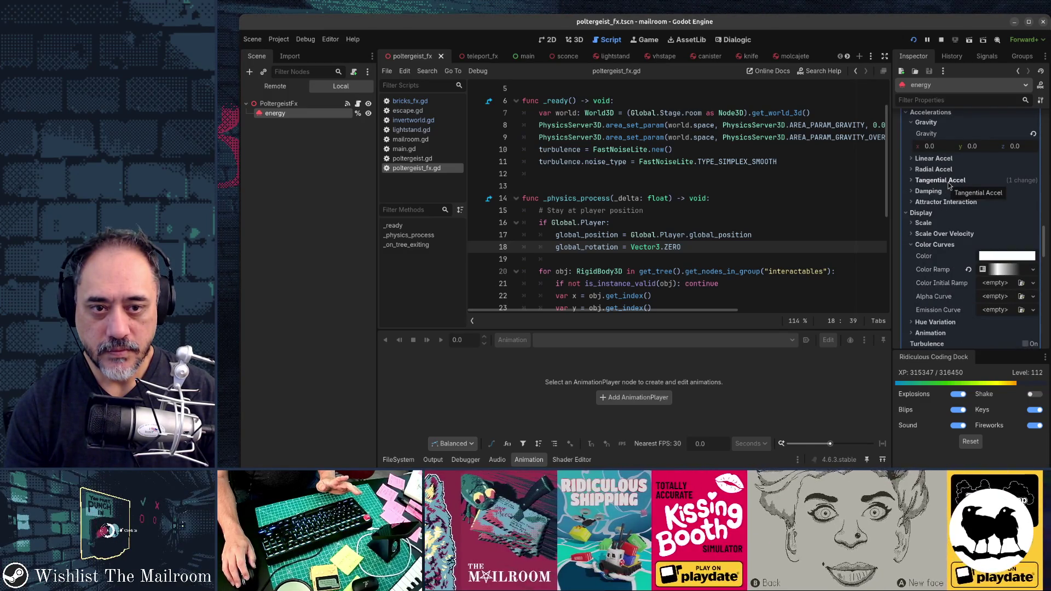
left_click(948, 183)
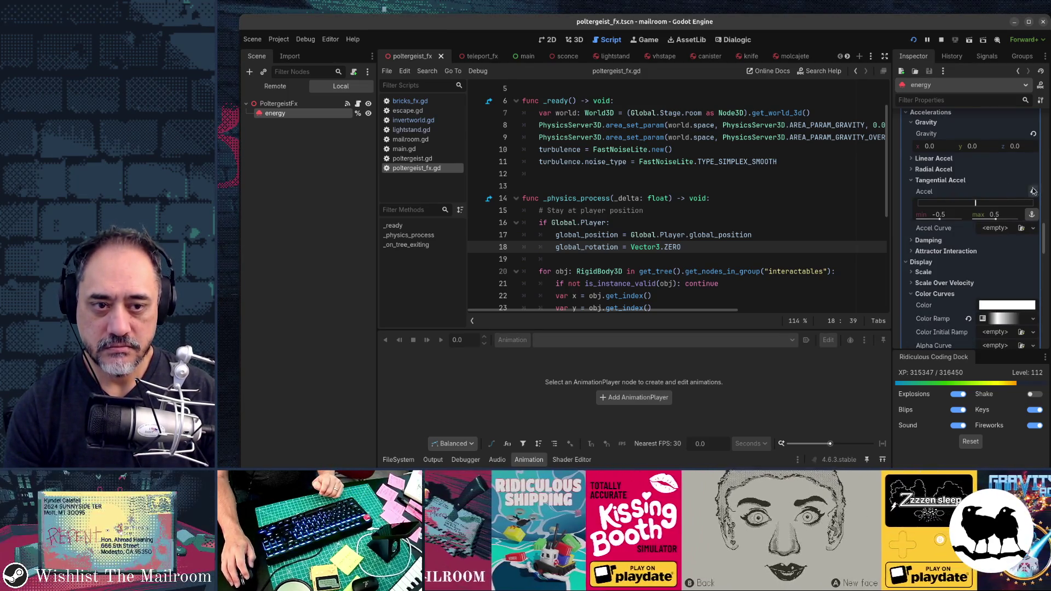
left_click(941, 181)
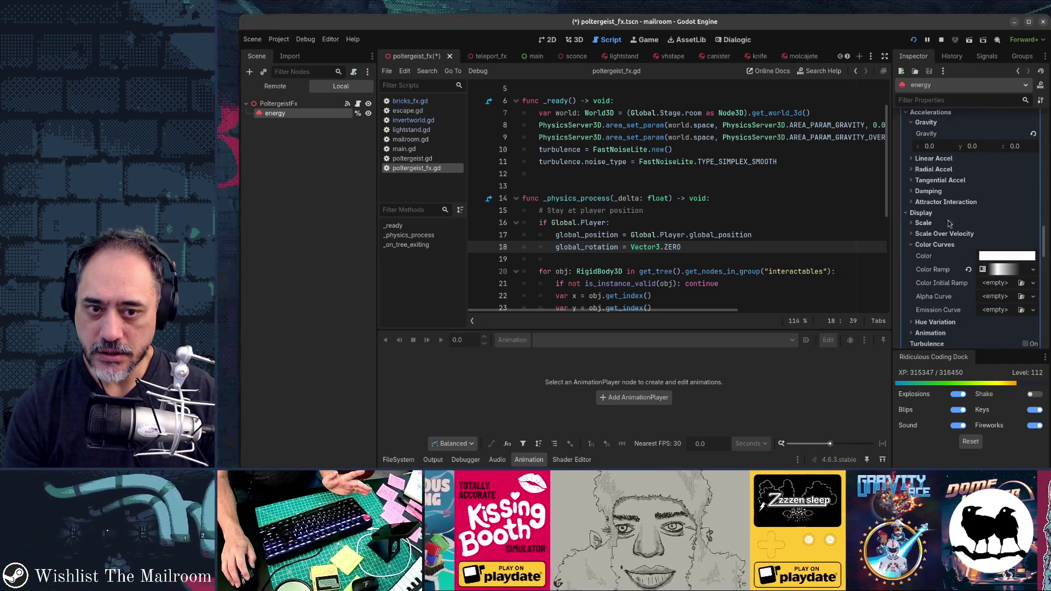
Set the Orbit Velocity minimum to -0.3 and run the game with F5.
scroll(949, 219, "down", 2)
scroll(948, 237, "up", 5)
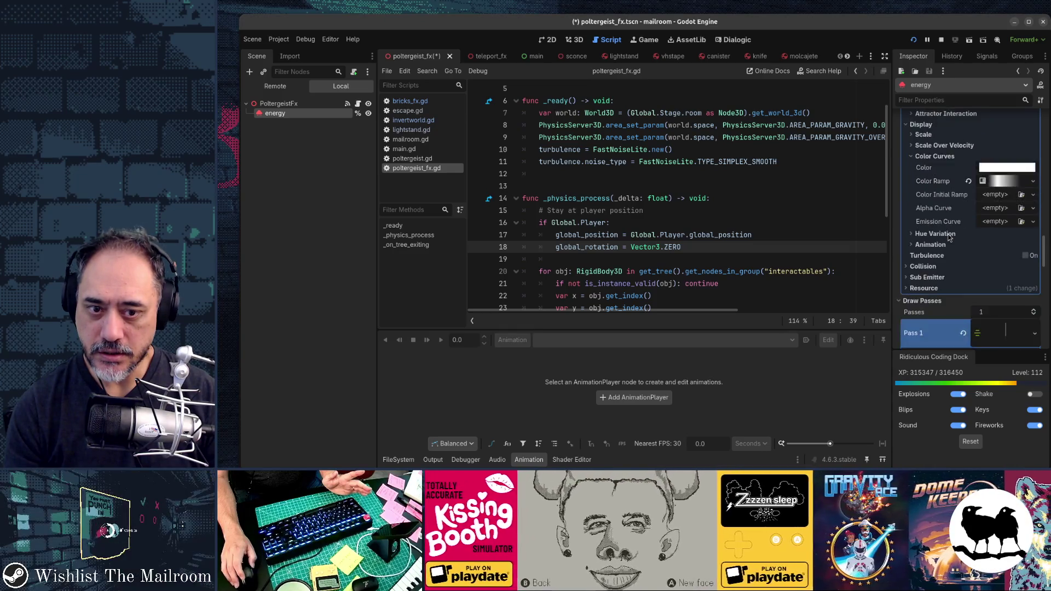
scroll(949, 237, "up", 8)
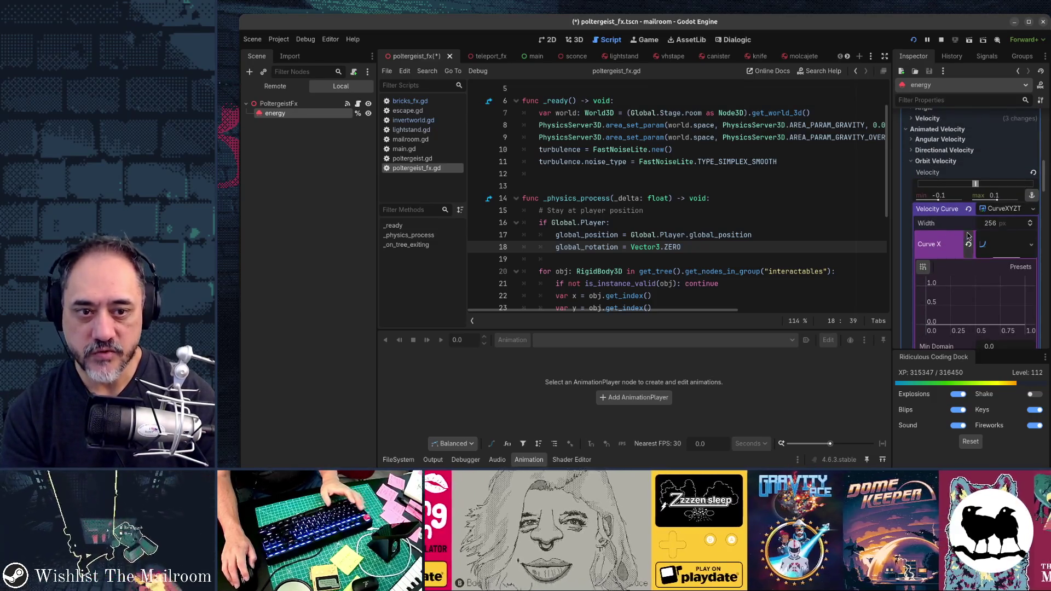
type("-0.3")
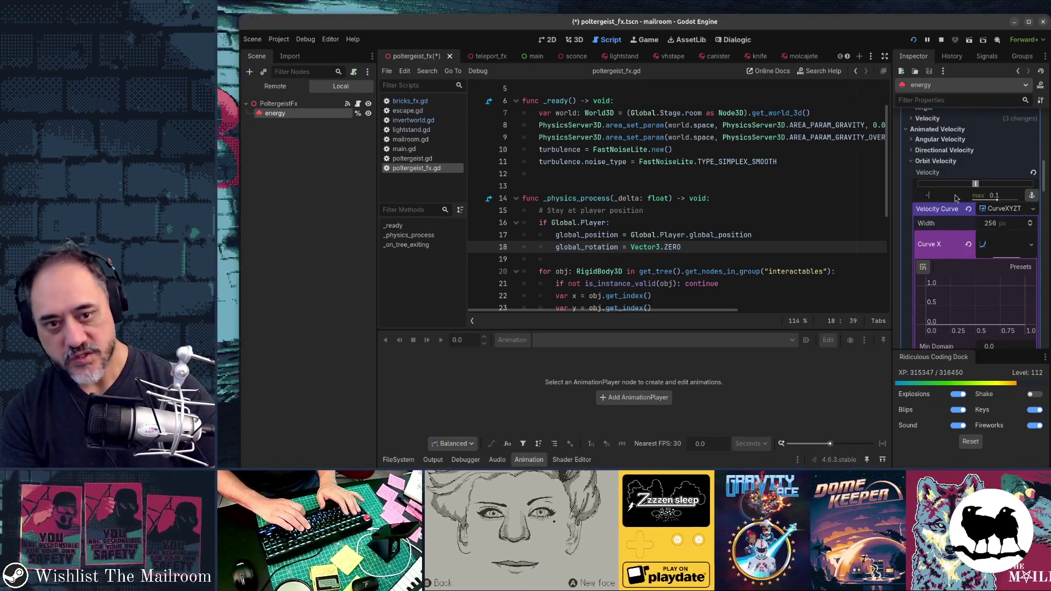
key("Tab")
key("F5")
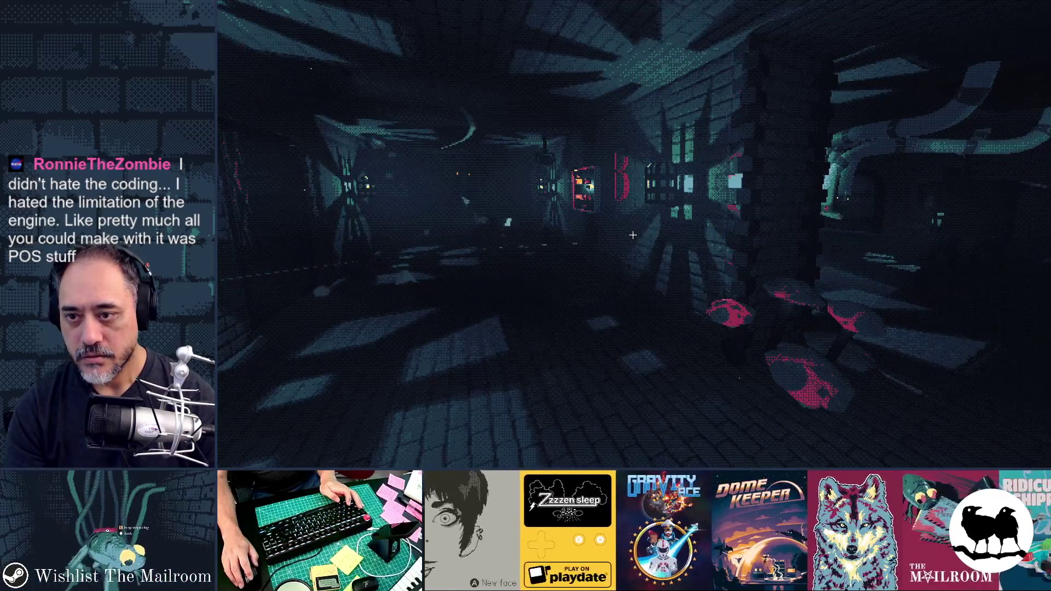
Stop the game, set particle Amount to 100, test it in-game, and return to the Process Material settings.
key("F8")
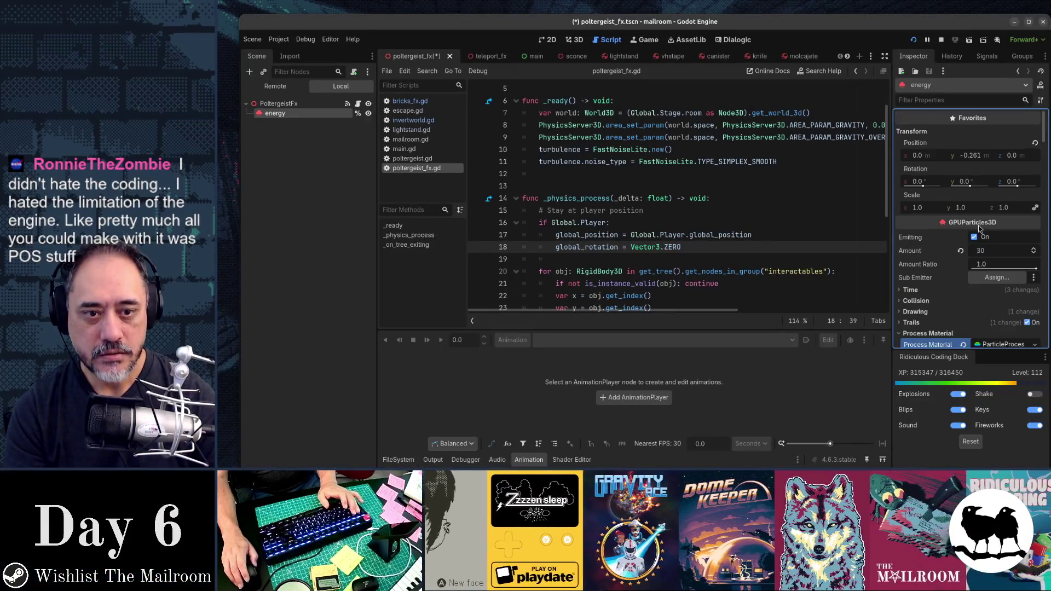
left_click(1002, 256)
key("F5")
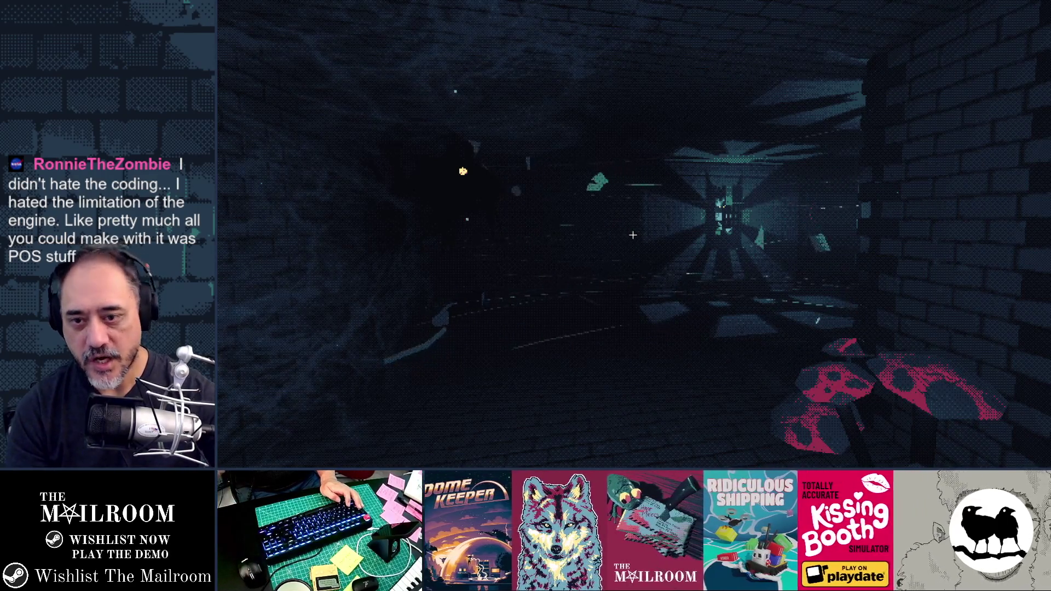
key("alt+Tab")
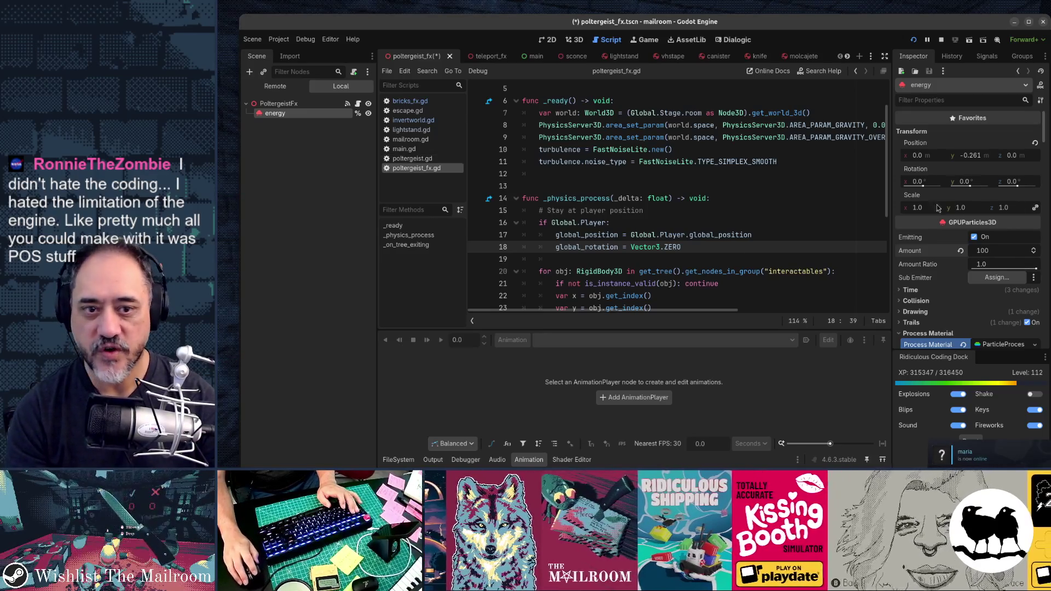
scroll(989, 275, "down", 5)
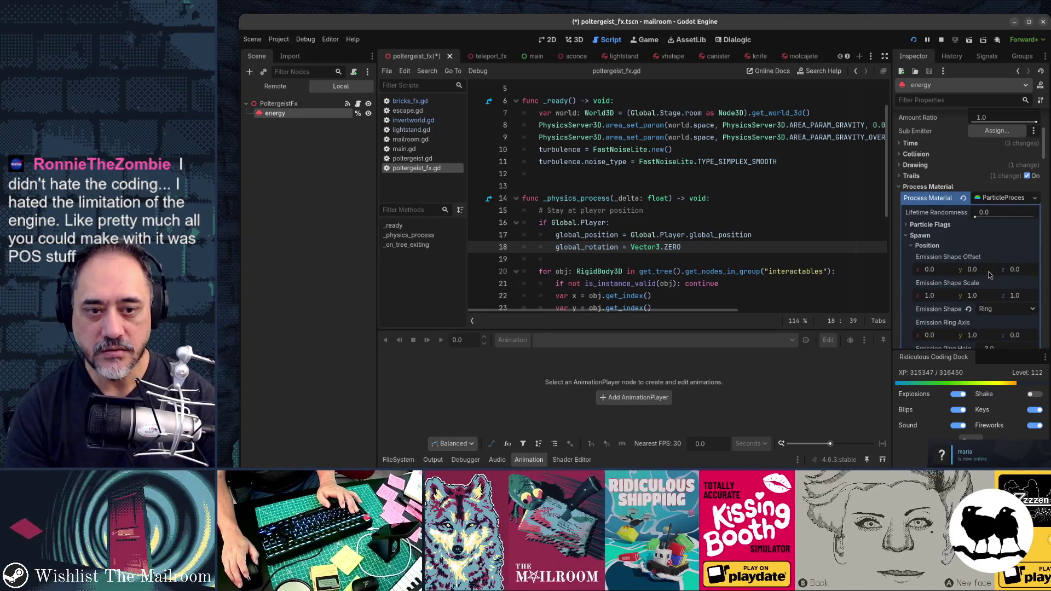
scroll(989, 276, "down", 3)
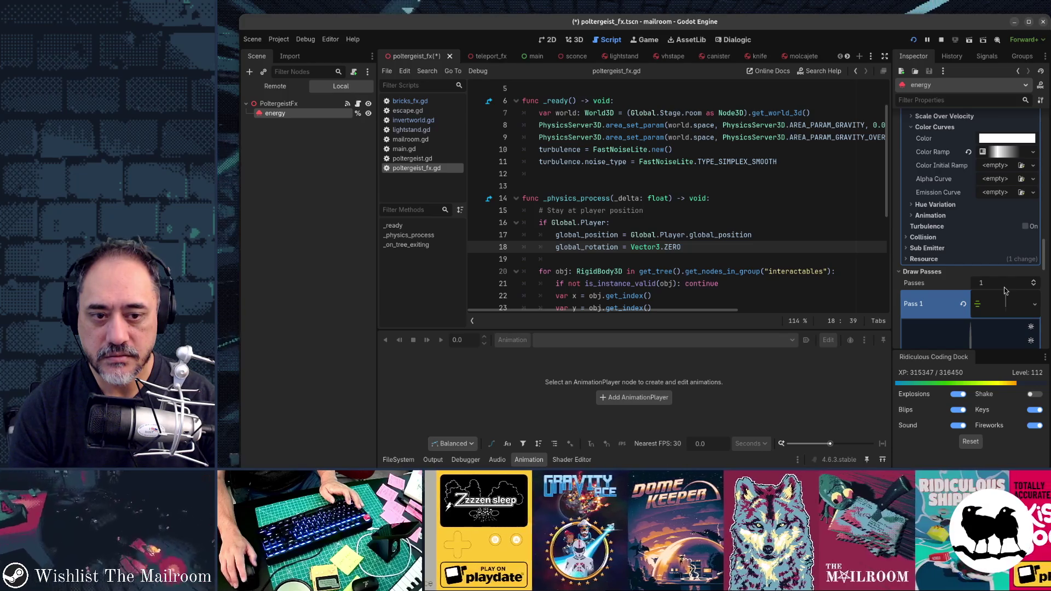
Set the draw pass Size to 0.2 and Amount to 50, then save poltergeist_fx.
left_click(997, 263)
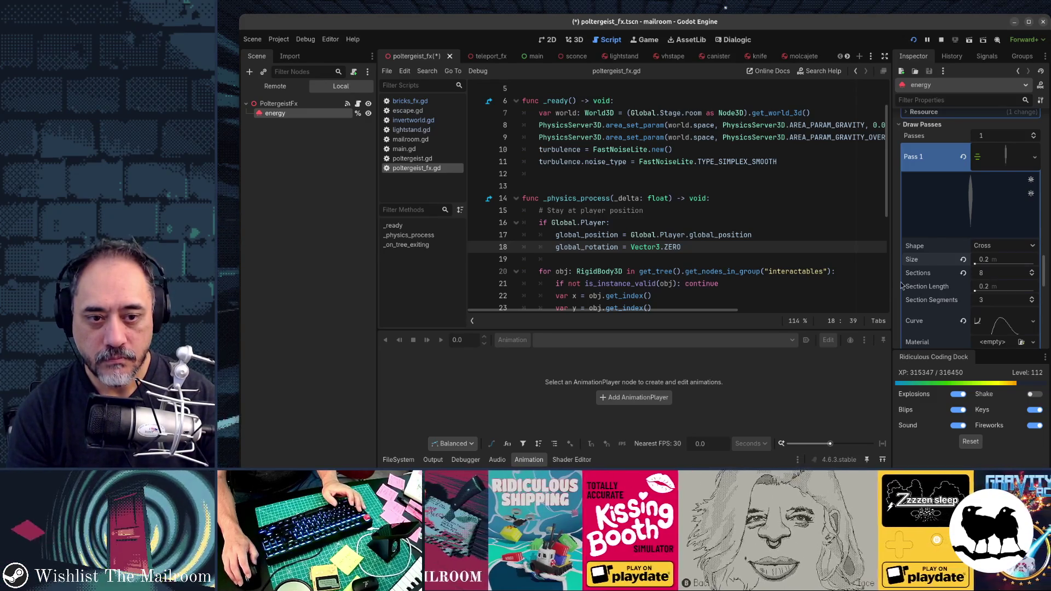
scroll(925, 274, "up", 15)
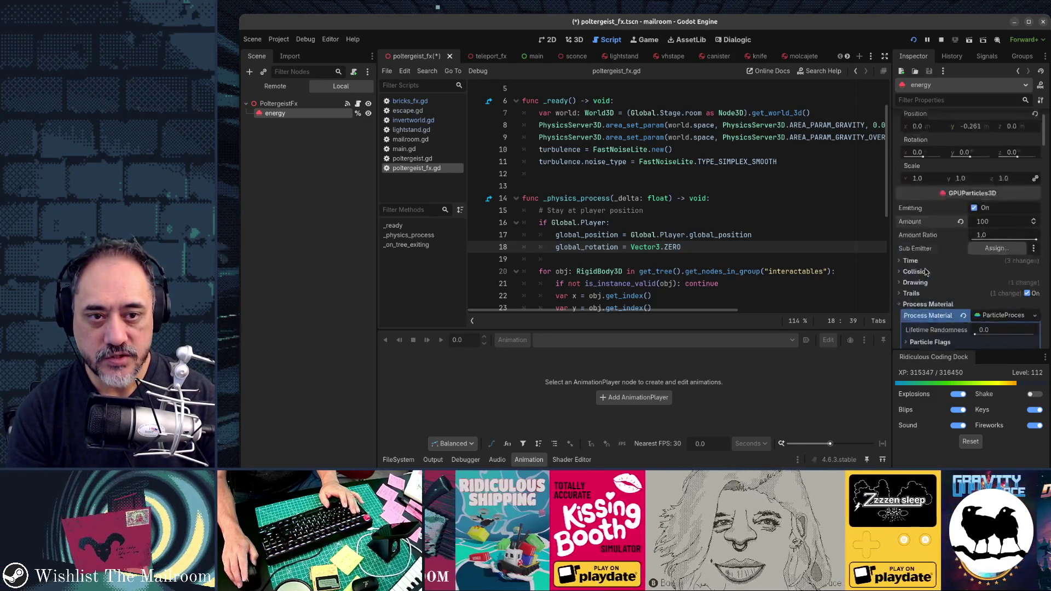
scroll(924, 272, "up", 2)
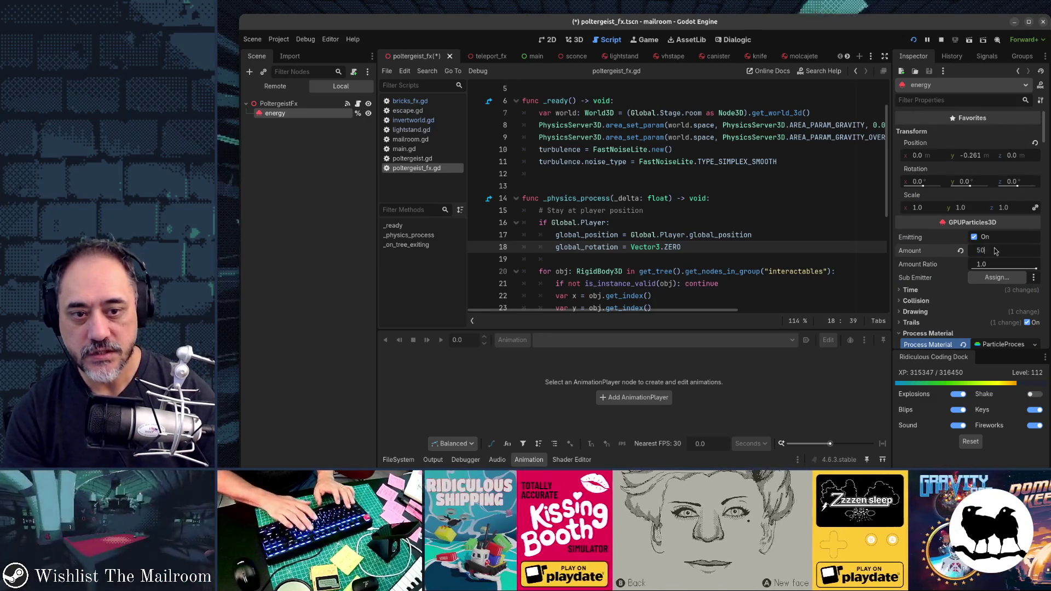
key("ctrl+F2")
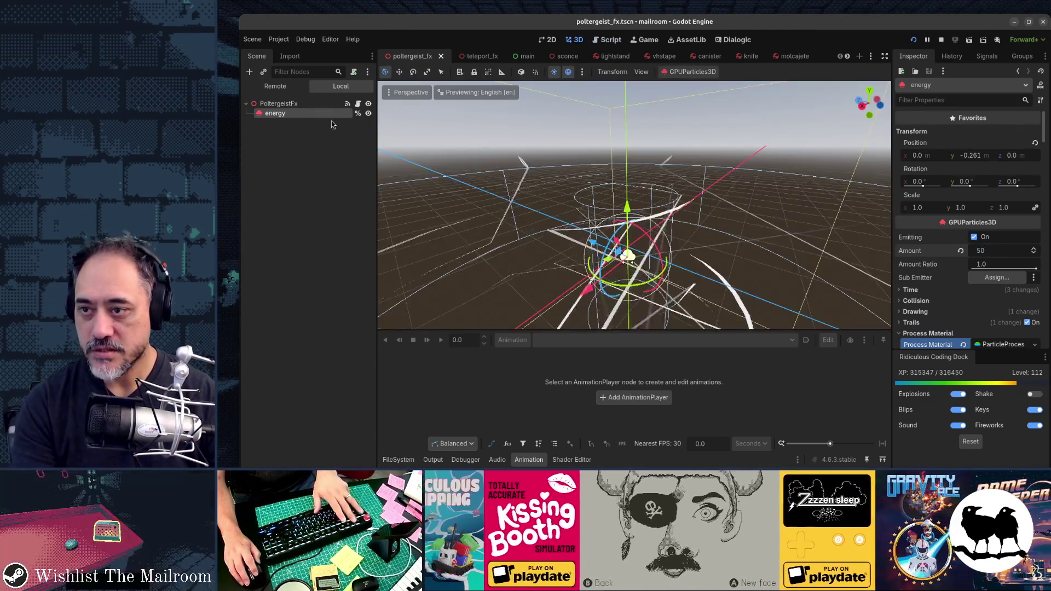
In Top view, drag the energy particles along Z away from the origin and test in-game.
scroll(649, 263, "down", 3)
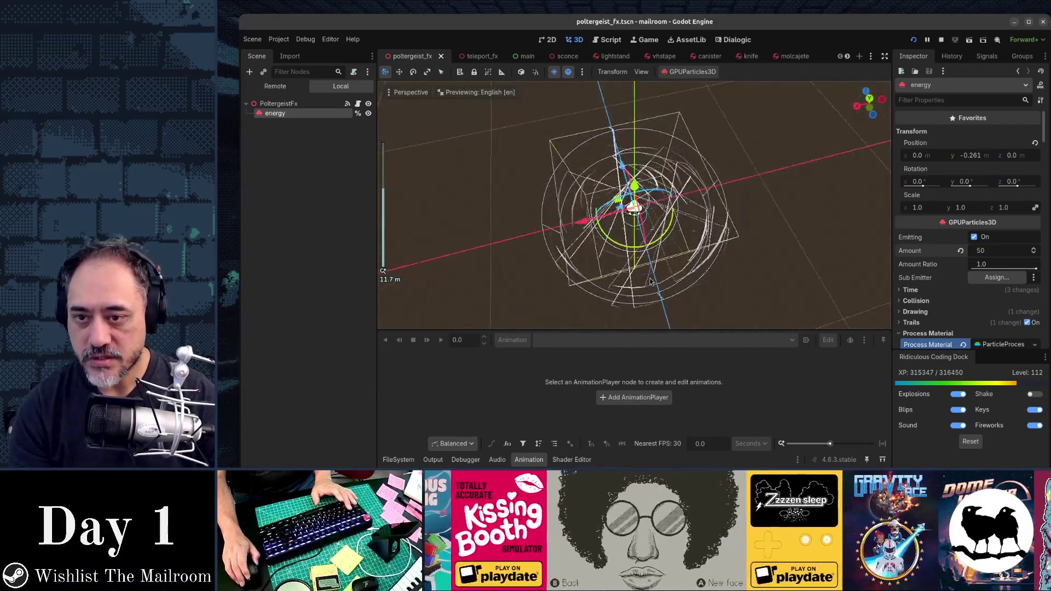
key("KP_7")
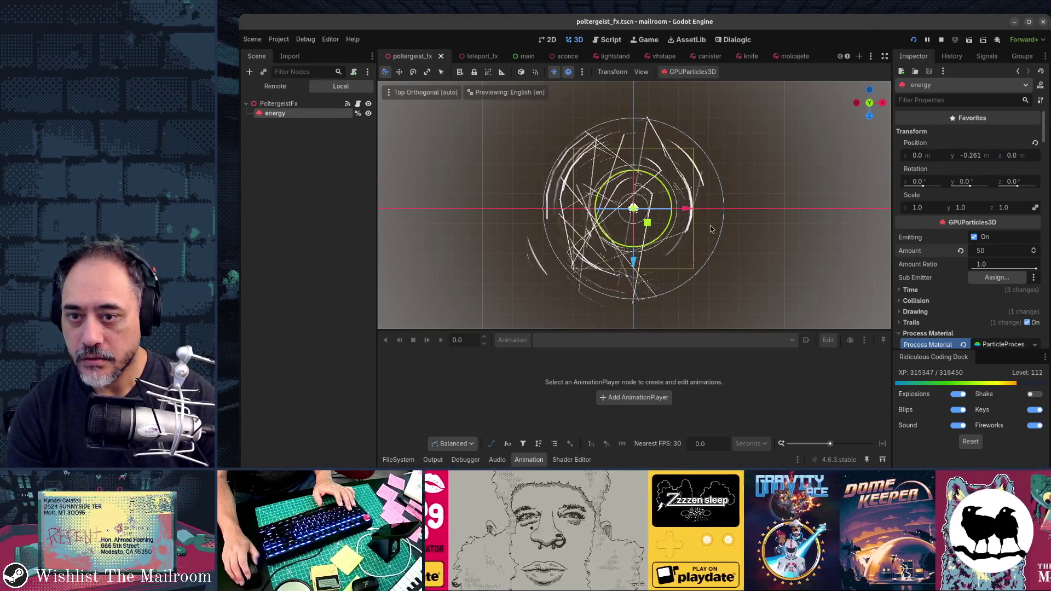
left_click_drag(639, 270, 635, 249)
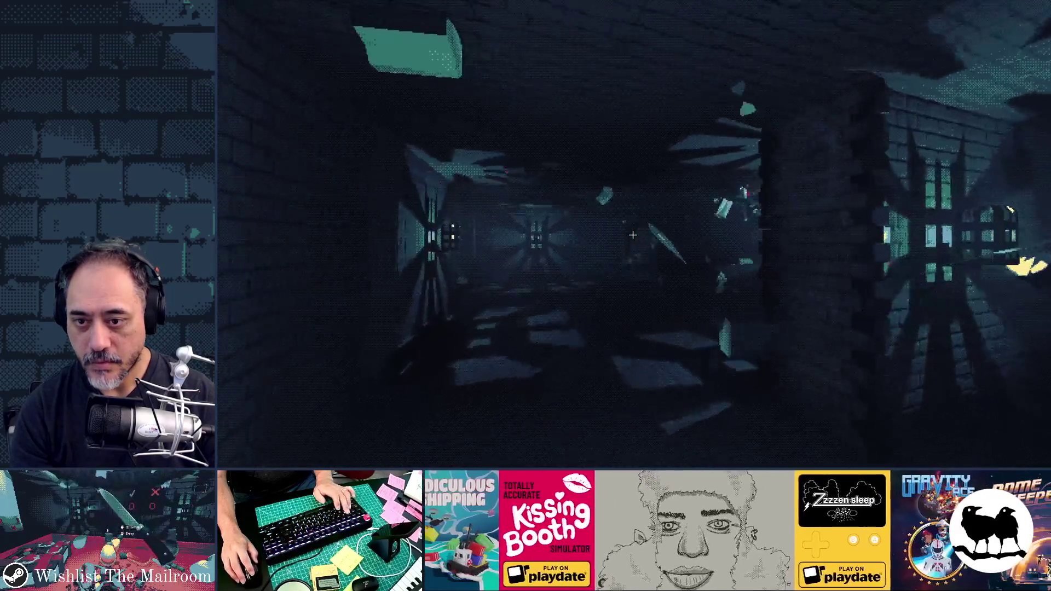
key("F8")
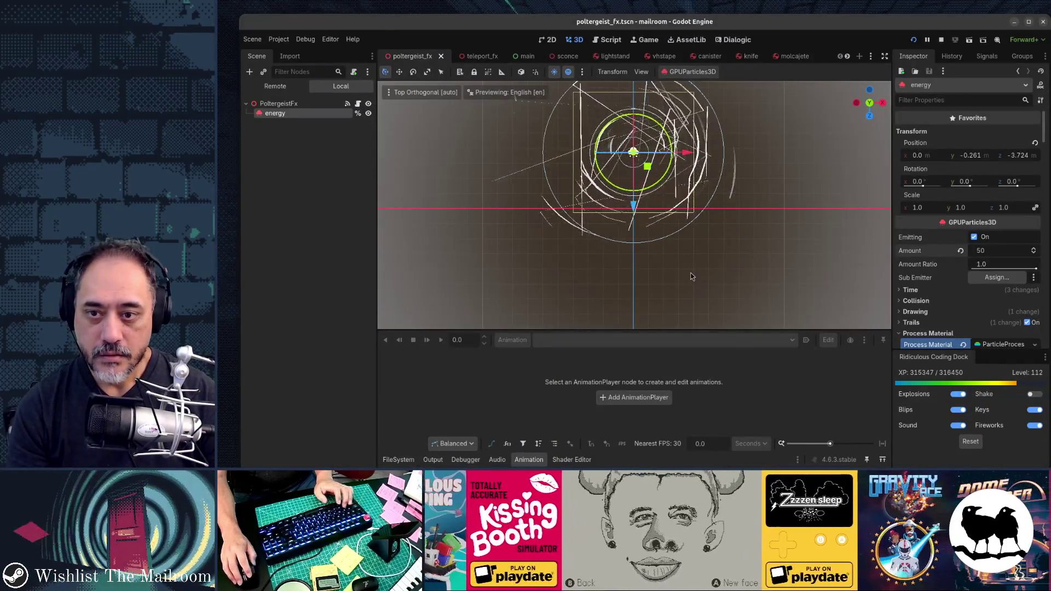
Reset the energy particles' position to the origin and set the draw pass Size to 0.5.
right_click(645, 244)
left_click(645, 244)
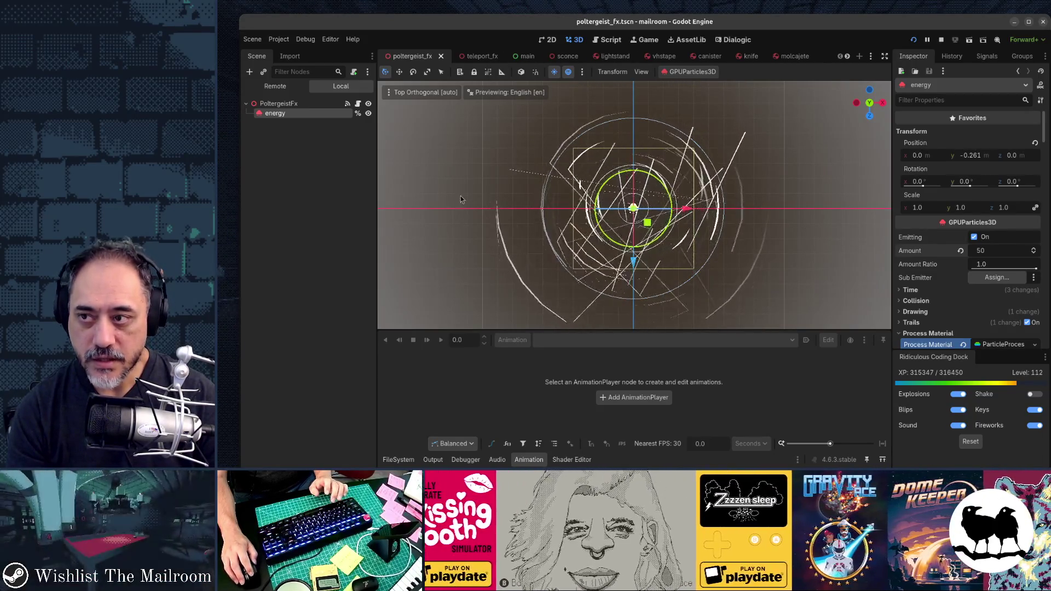
scroll(948, 263, "down", 5)
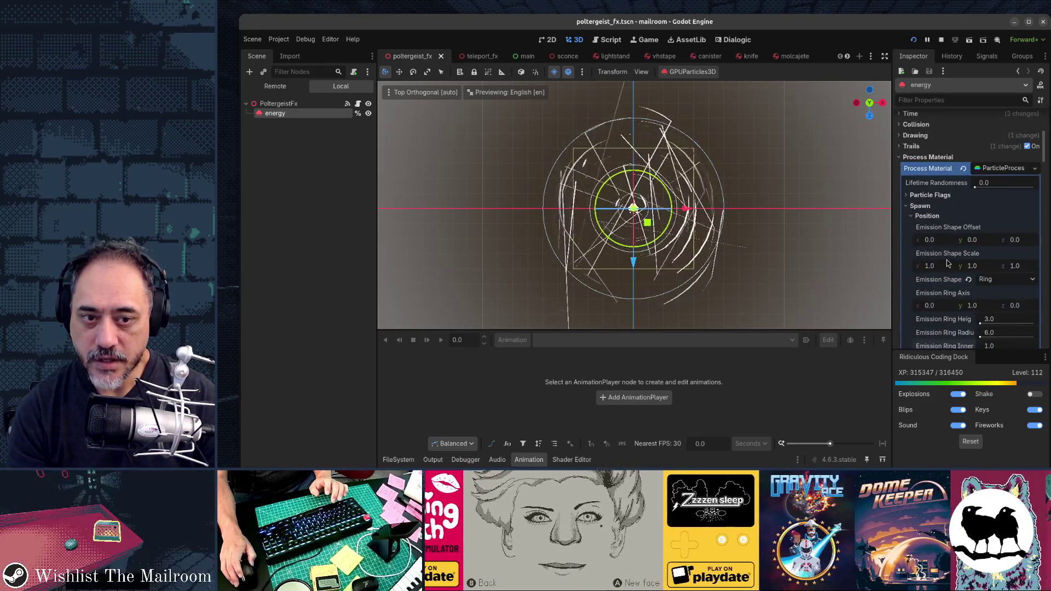
scroll(948, 263, "down", 10)
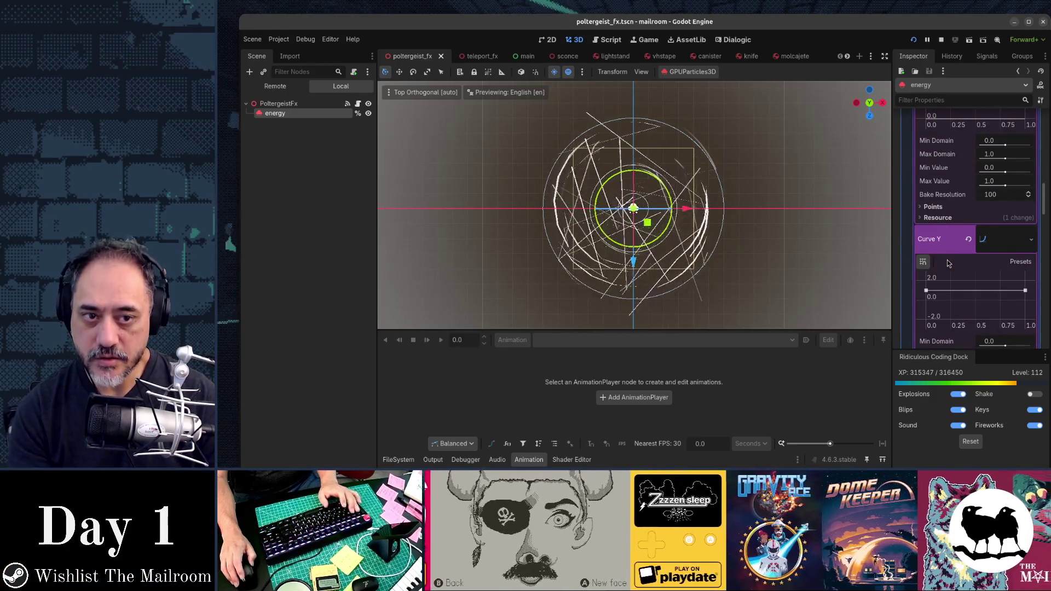
scroll(948, 263, "down", 5)
scroll(948, 263, "down", 15)
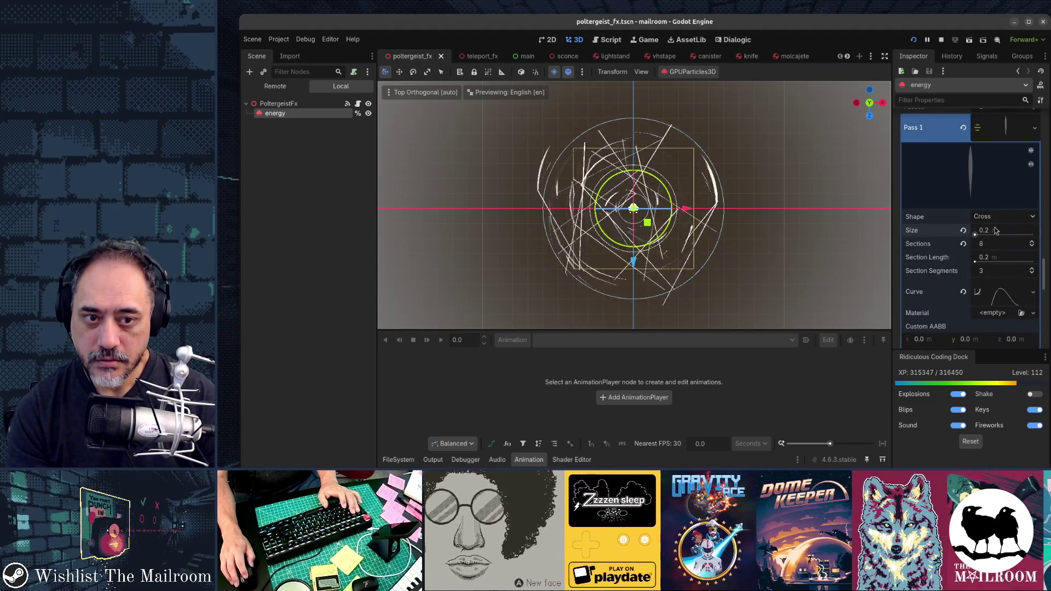
Save and test the 0.5 size in the game, then return to Orbit Velocity in the Inspector.
key("F5")
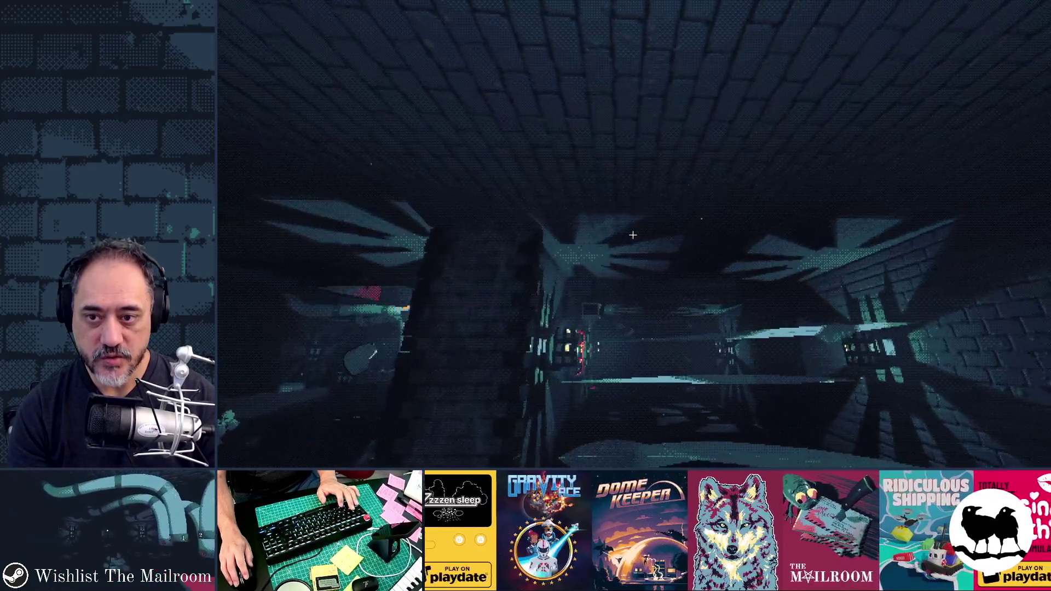
key("F8")
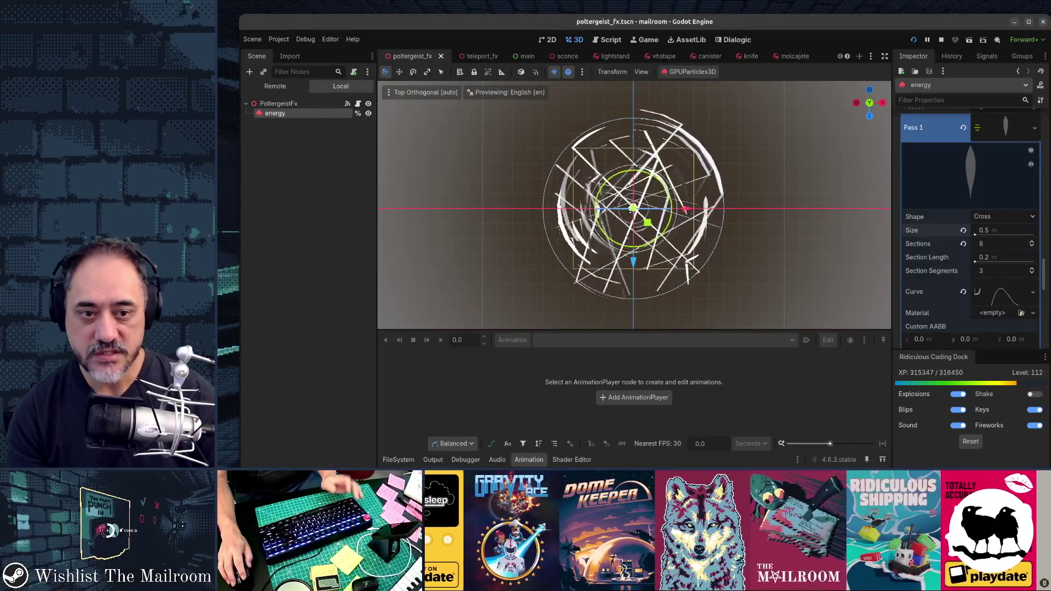
scroll(959, 260, "up", 10)
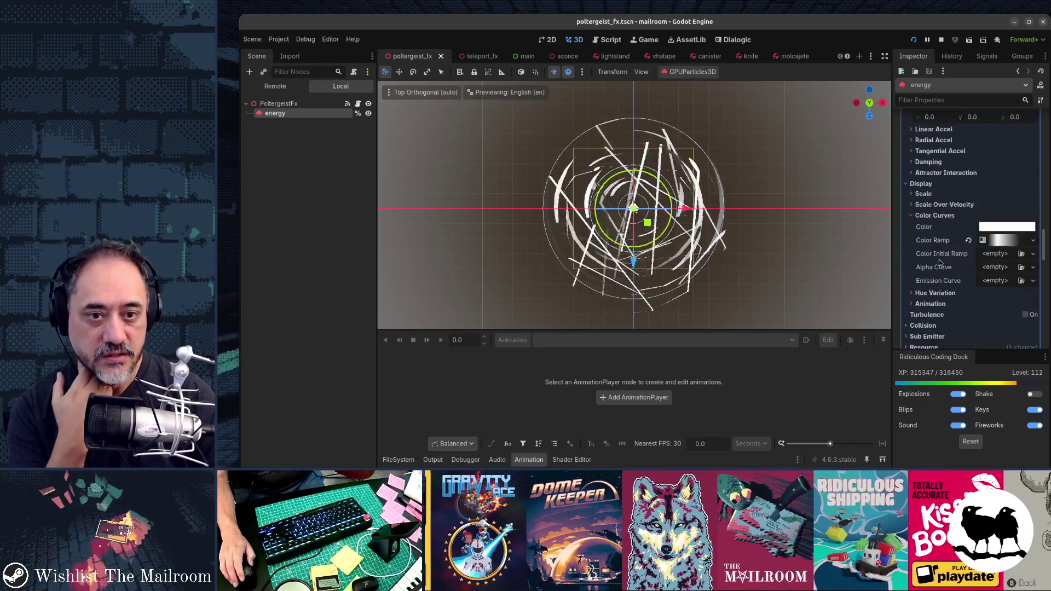
scroll(940, 262, "up", 5)
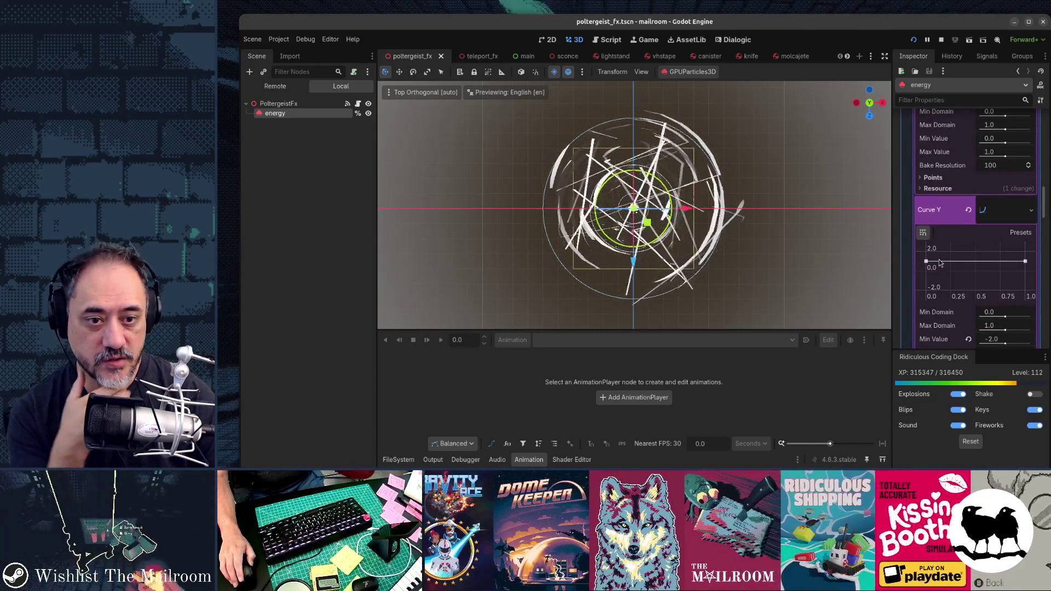
scroll(946, 260, "up", 5)
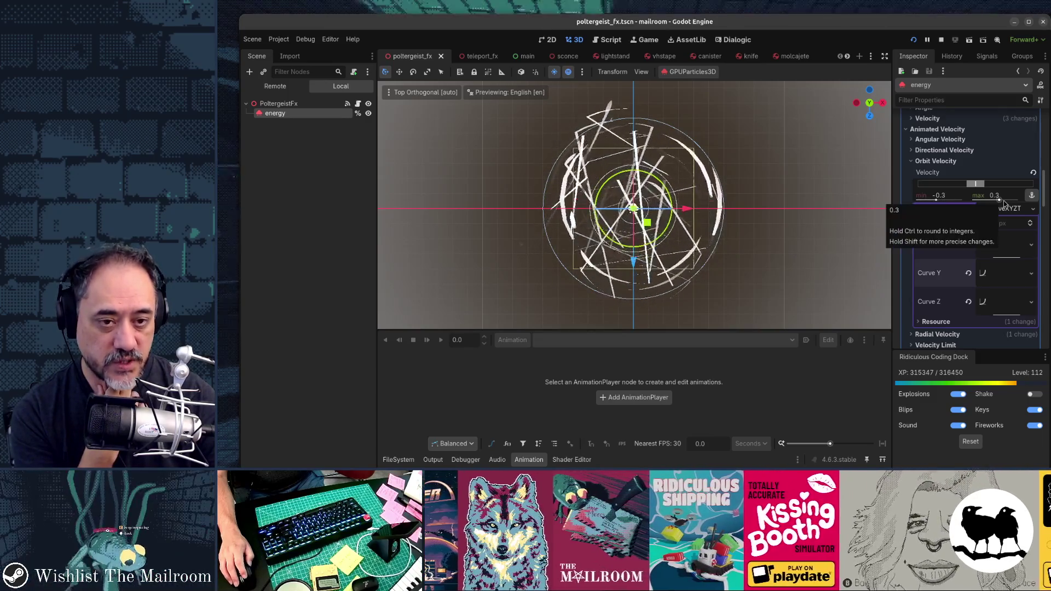
Set Orbit Velocity to 0.3–0.6, test in-game, then view from the front and select PoltergeistFx.
left_click(952, 196)
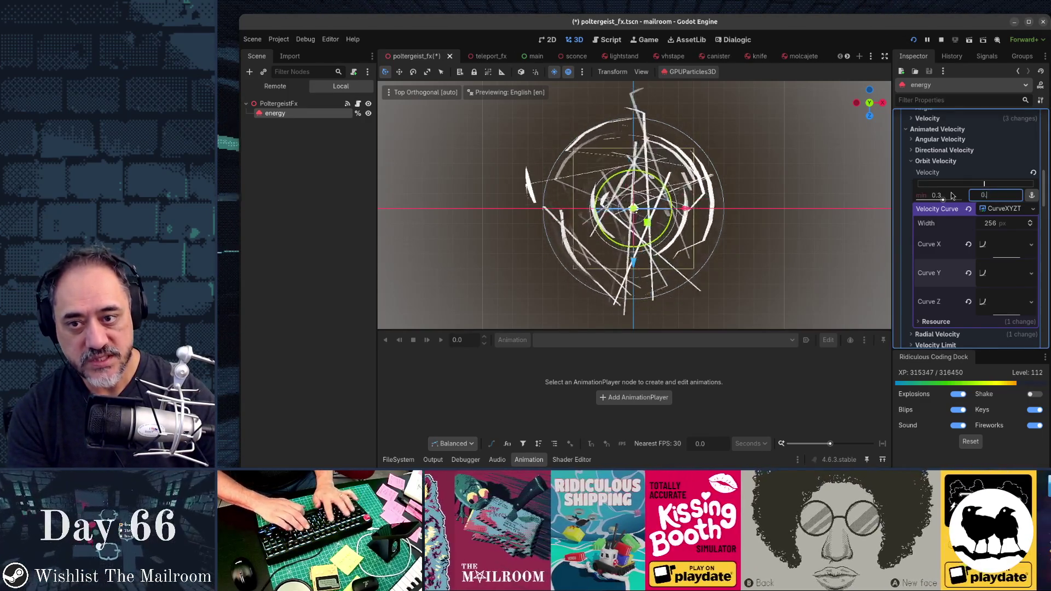
key("F5")
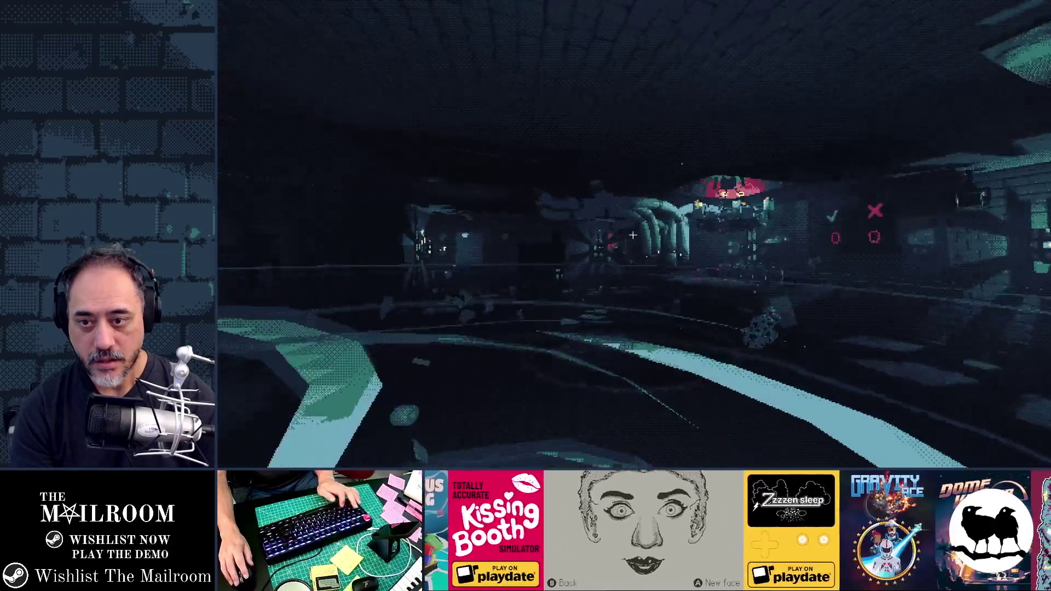
type("6")
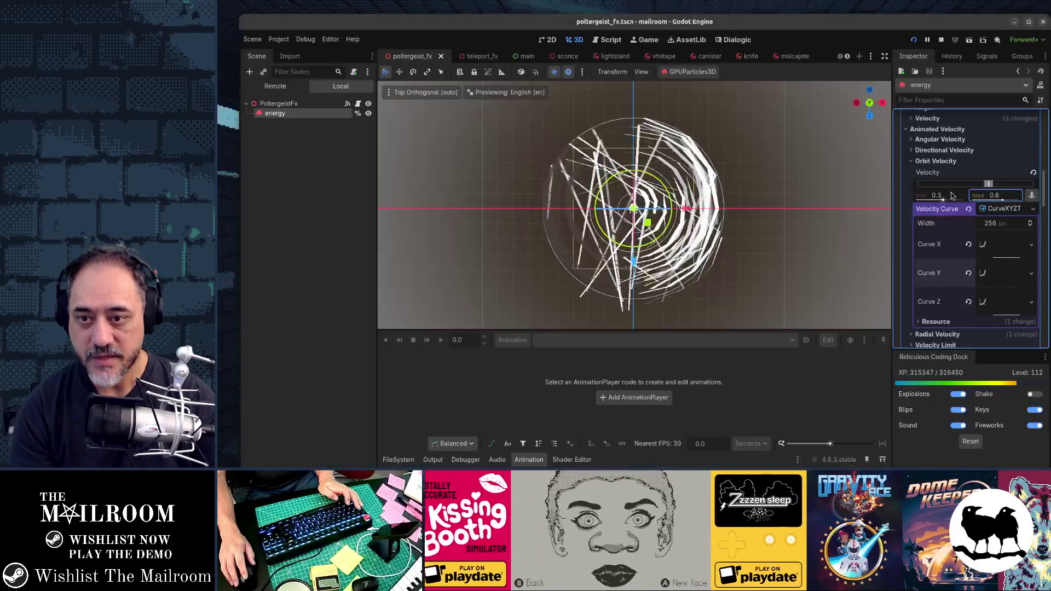
key("KP_1")
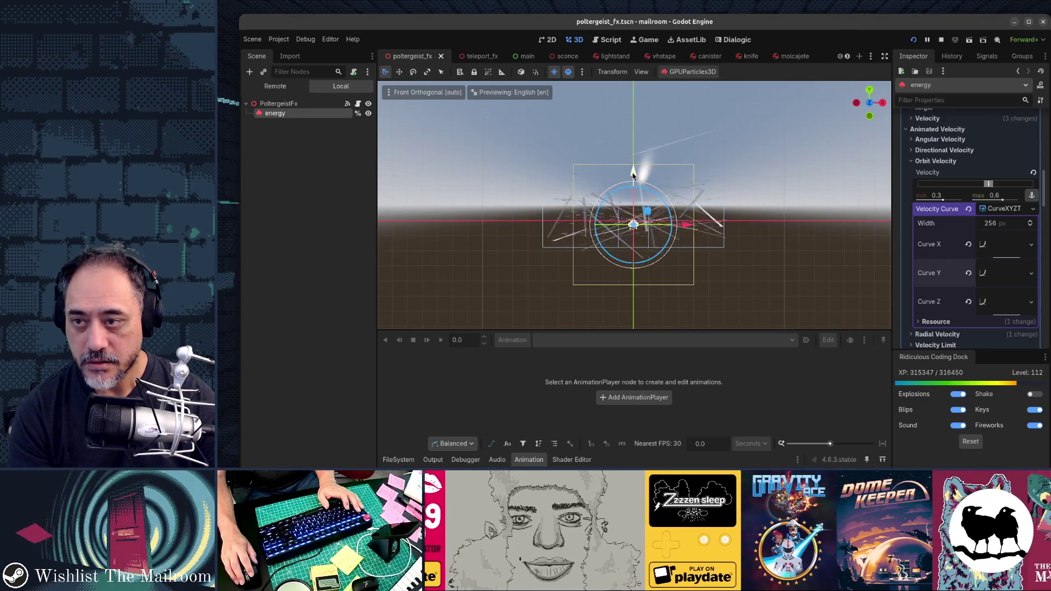
left_click(311, 103)
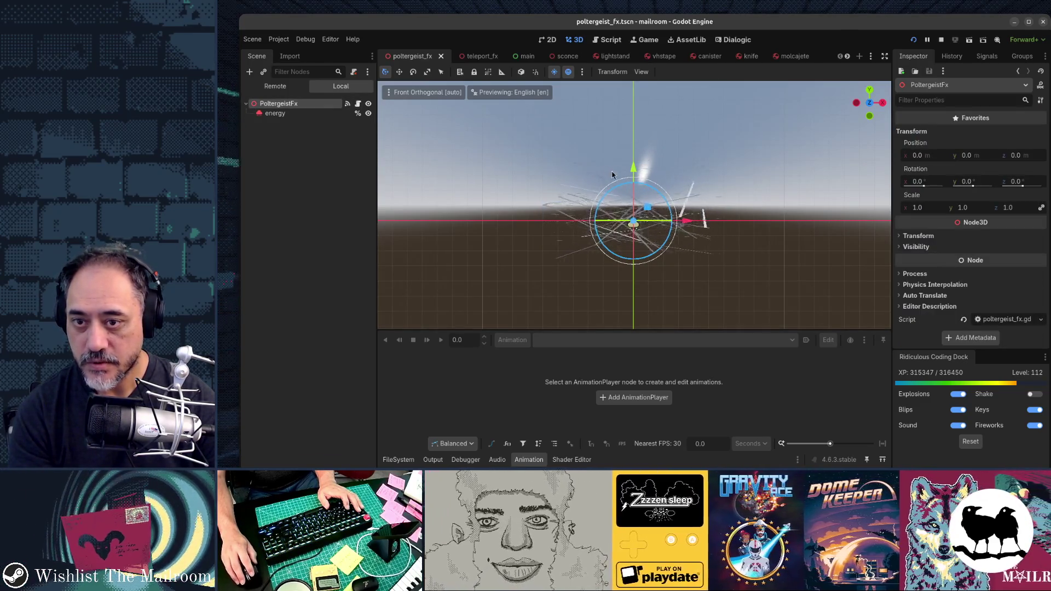
Stop the game, select the energy node in Top view, and uncheck its Emitting property.
left_click_drag(633, 172, 632, 135)
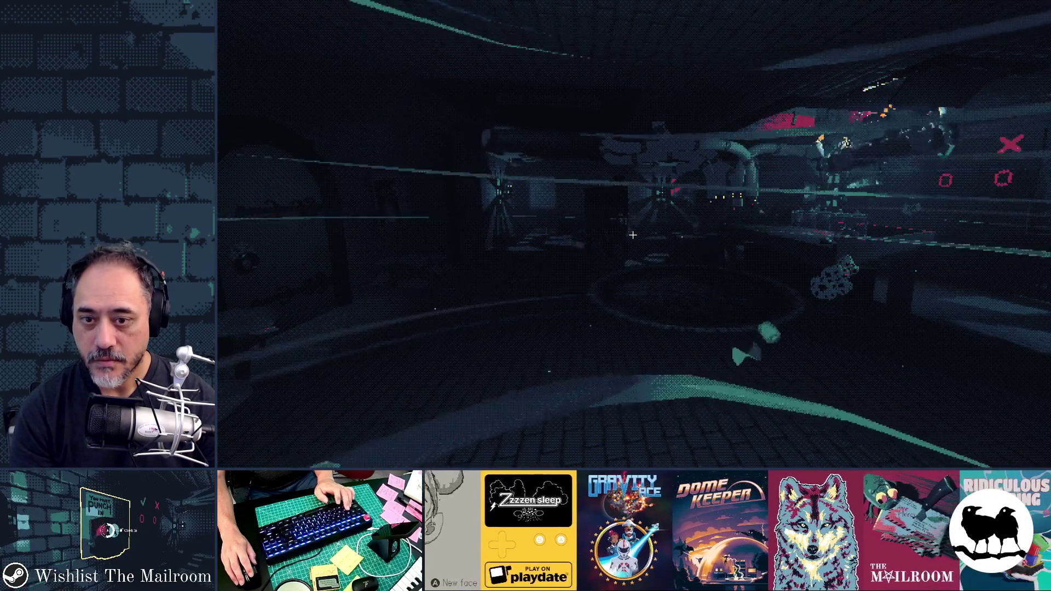
key("F8")
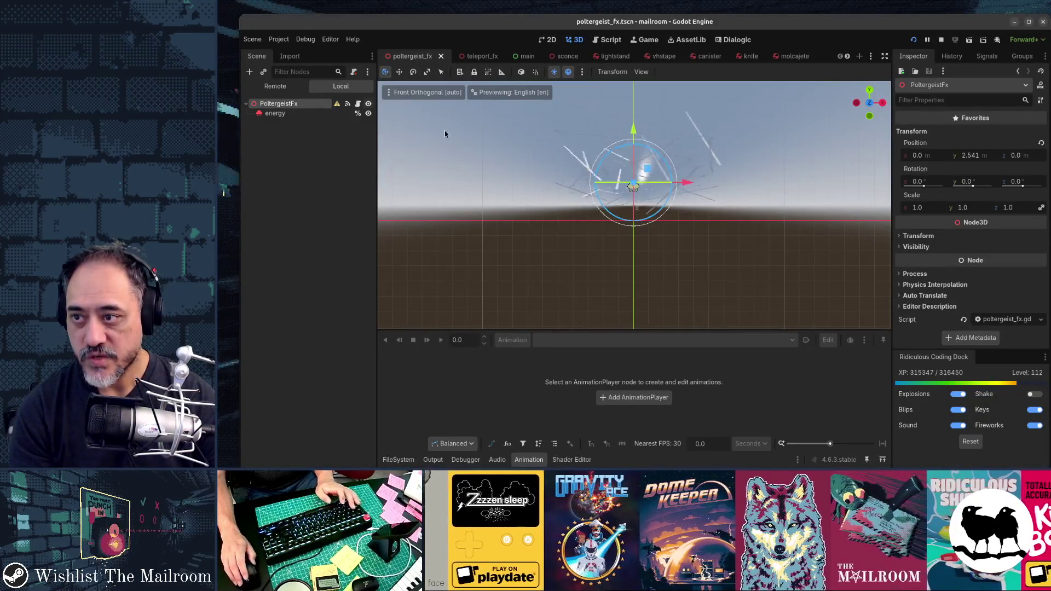
left_click_drag(444, 133, 547, 142)
left_click(641, 147)
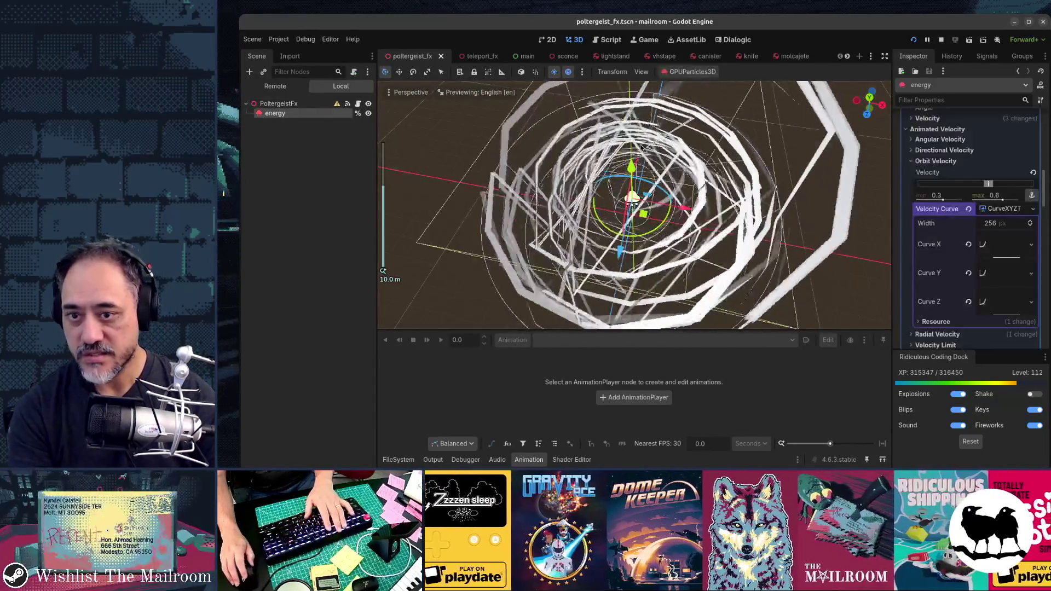
key("KP_1")
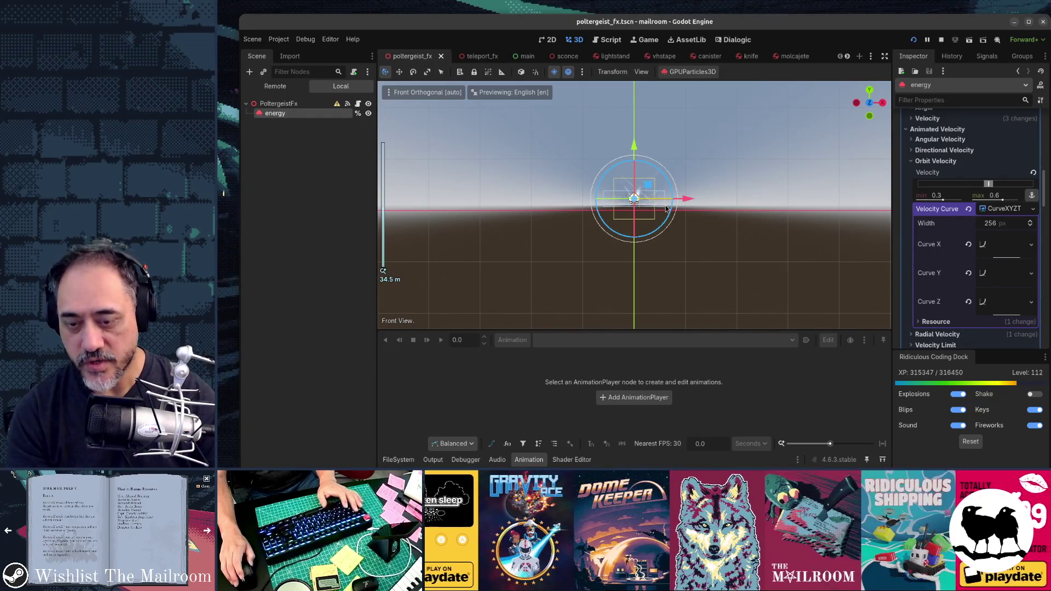
key("KP_7")
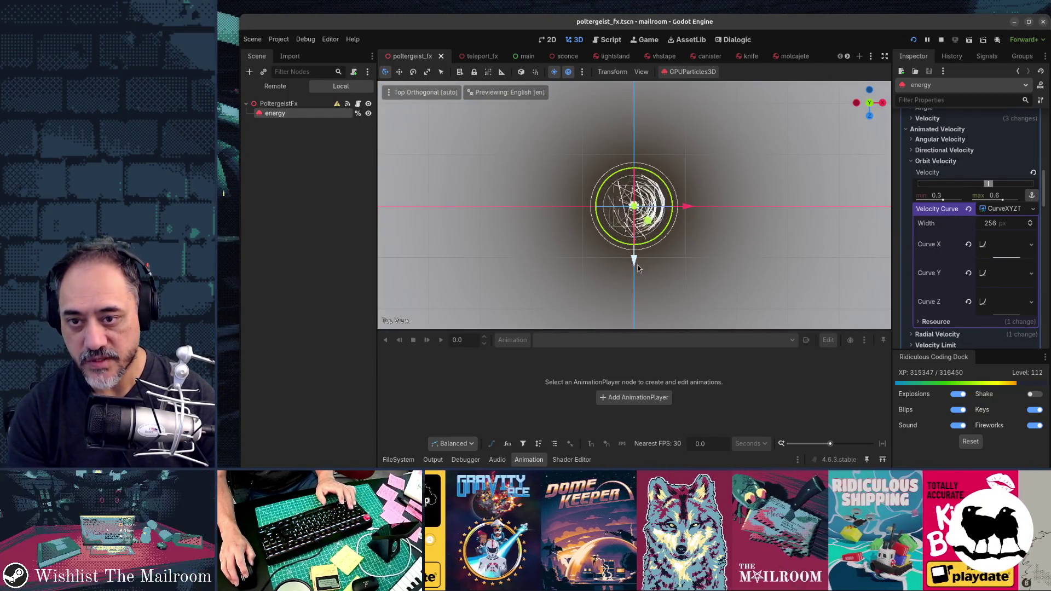
scroll(938, 149, "up", 15)
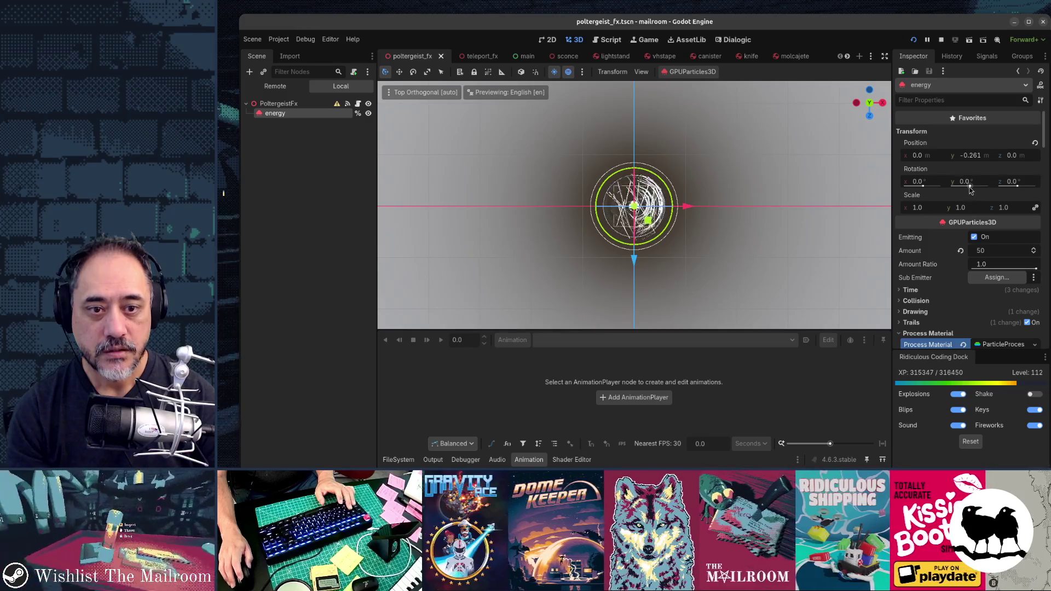
left_click(974, 237)
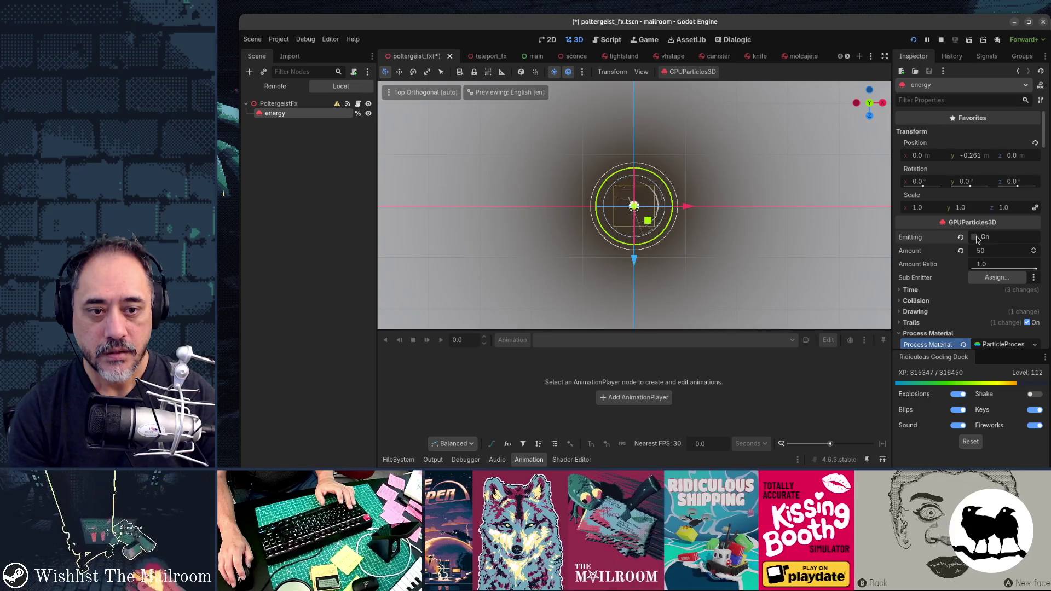
Set Lifetime to 2.0 with Preprocess 0, turn Emitting back on, and launch the game.
left_click(929, 290)
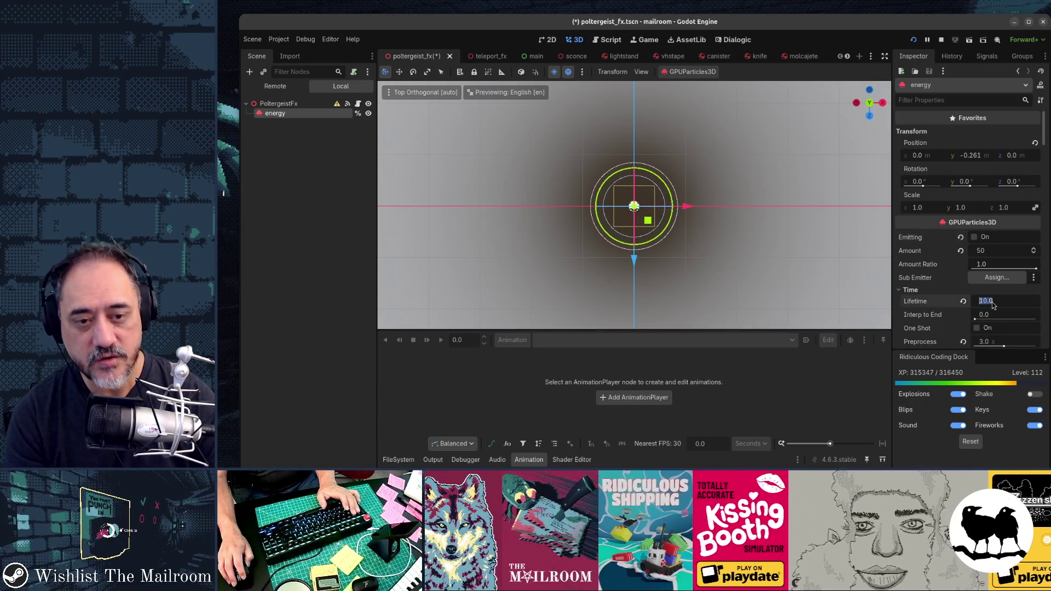
type("2")
key("Tab")
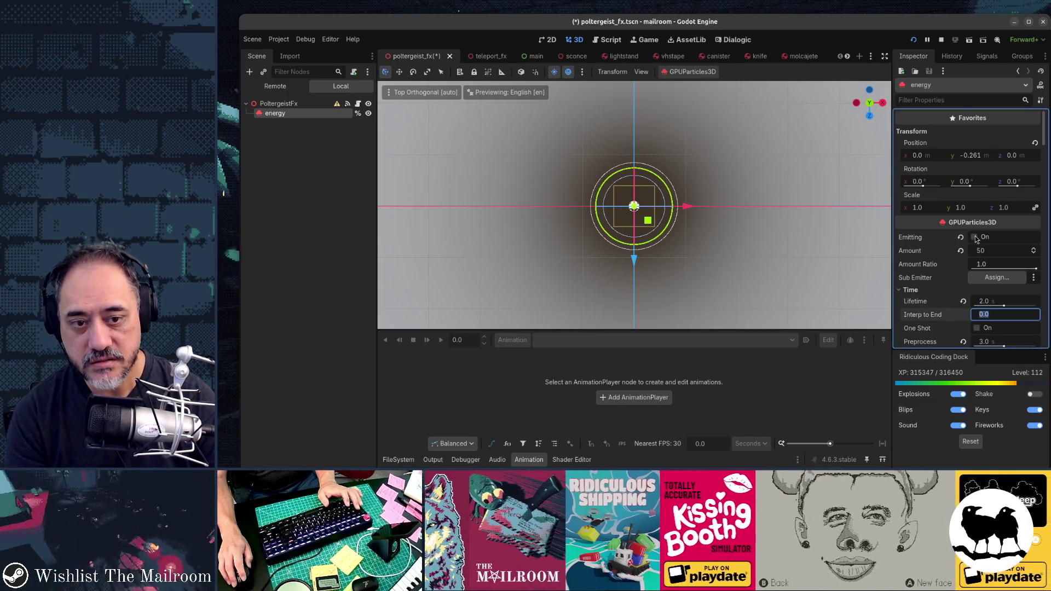
left_click(974, 237)
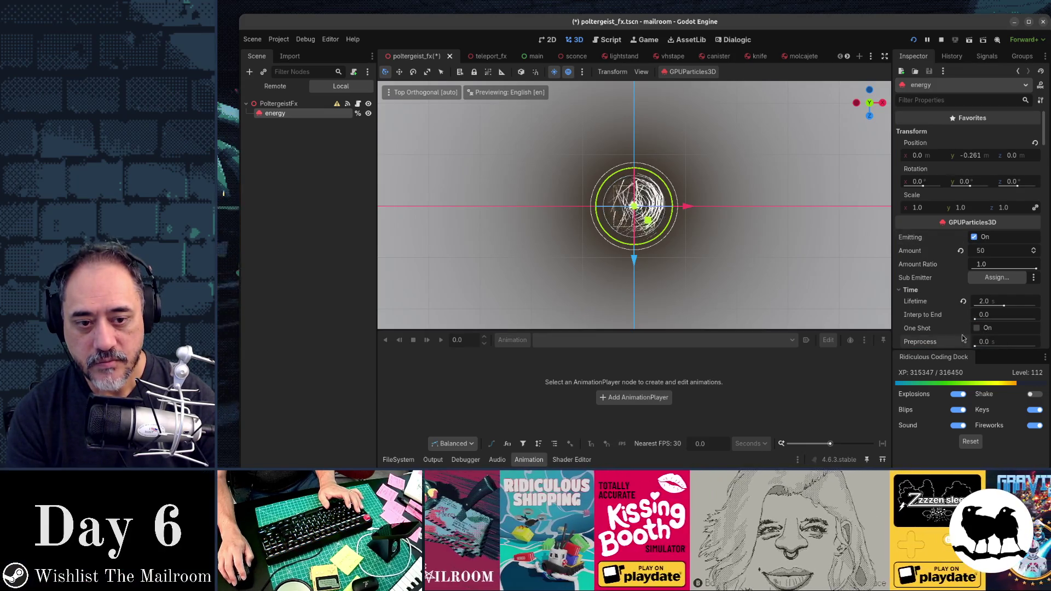
scroll(678, 235, "up", 2)
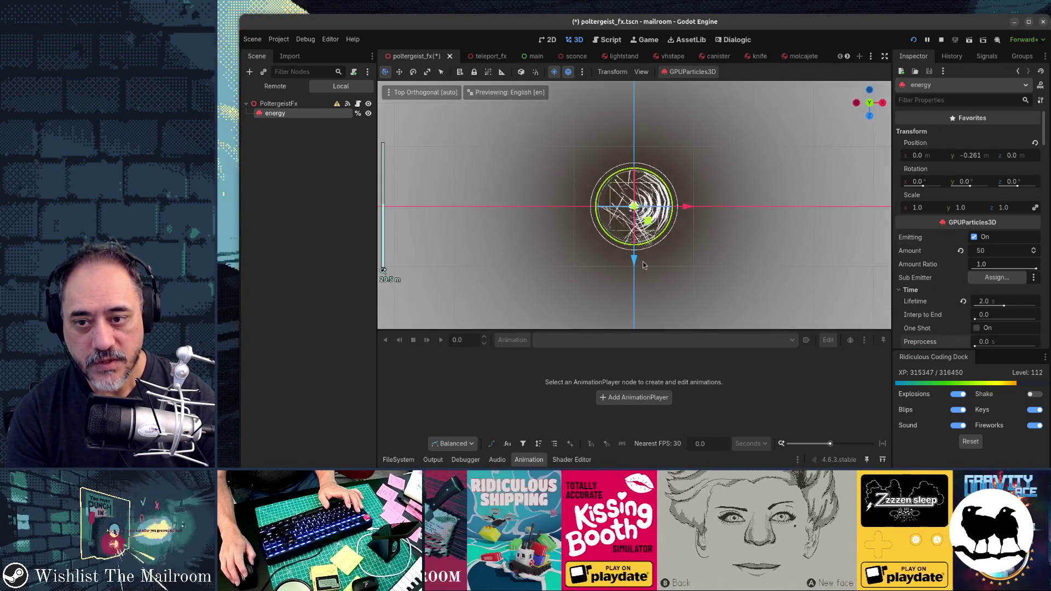
key("F5")
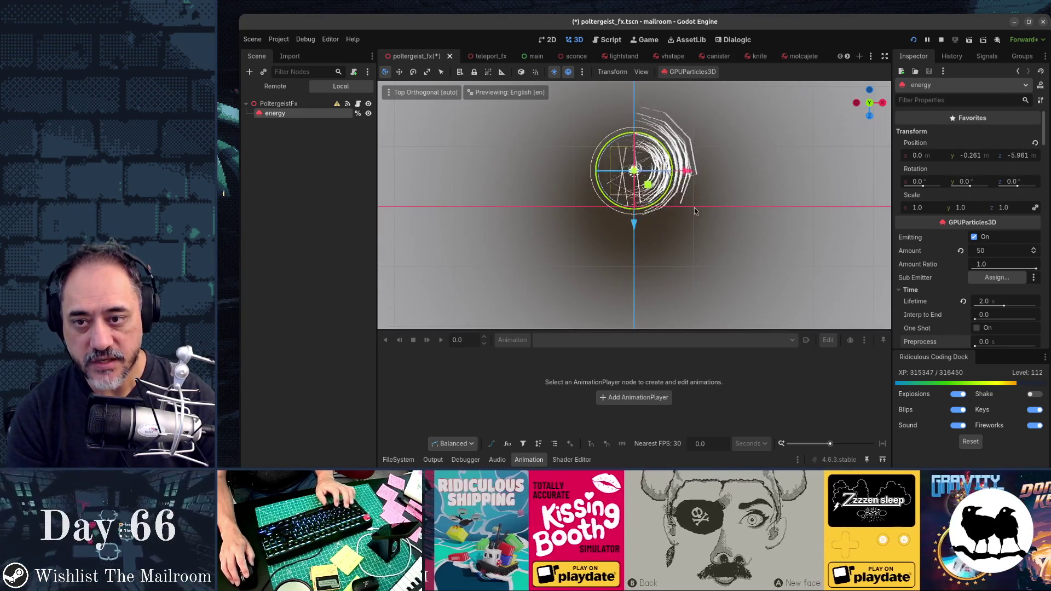
key("w")
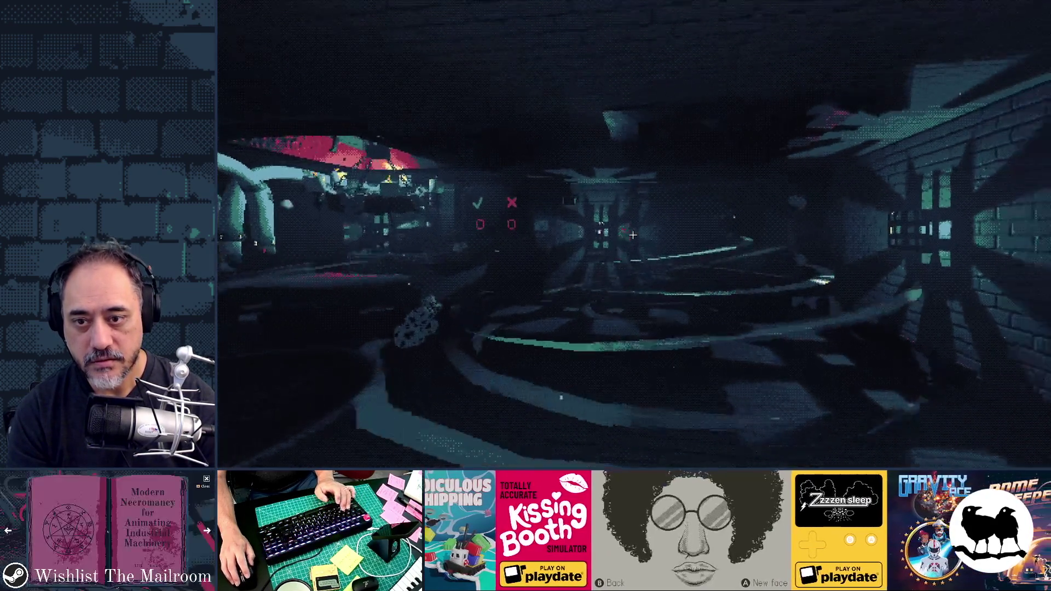
key("w")
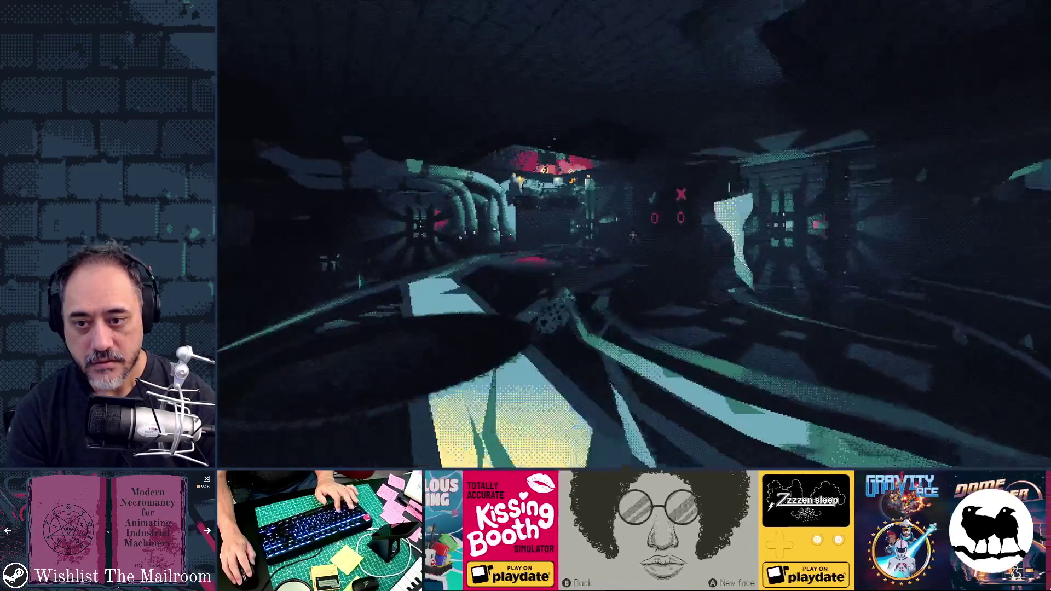
key("w")
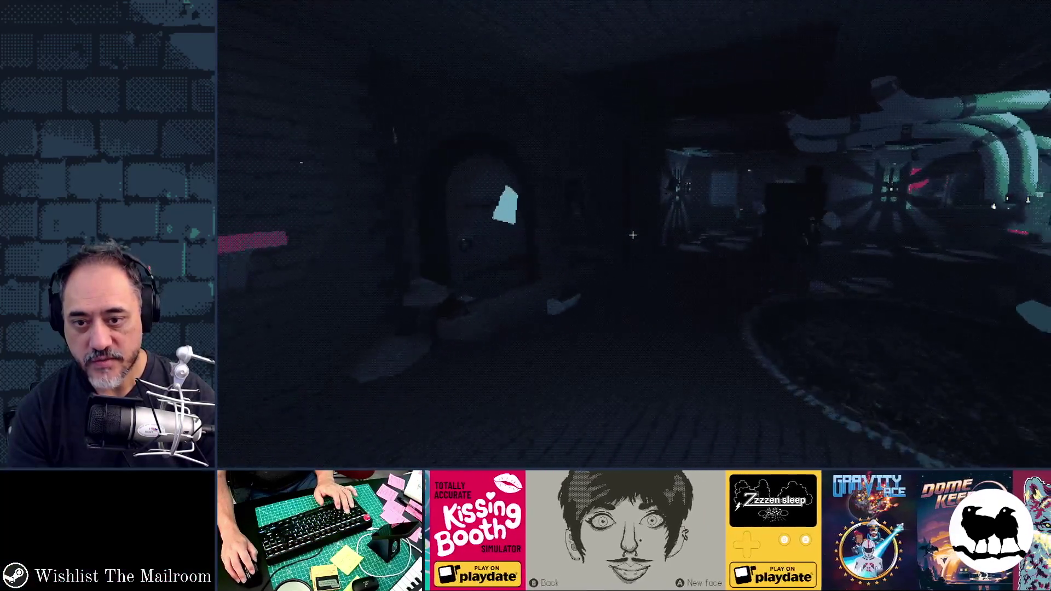
key("w")
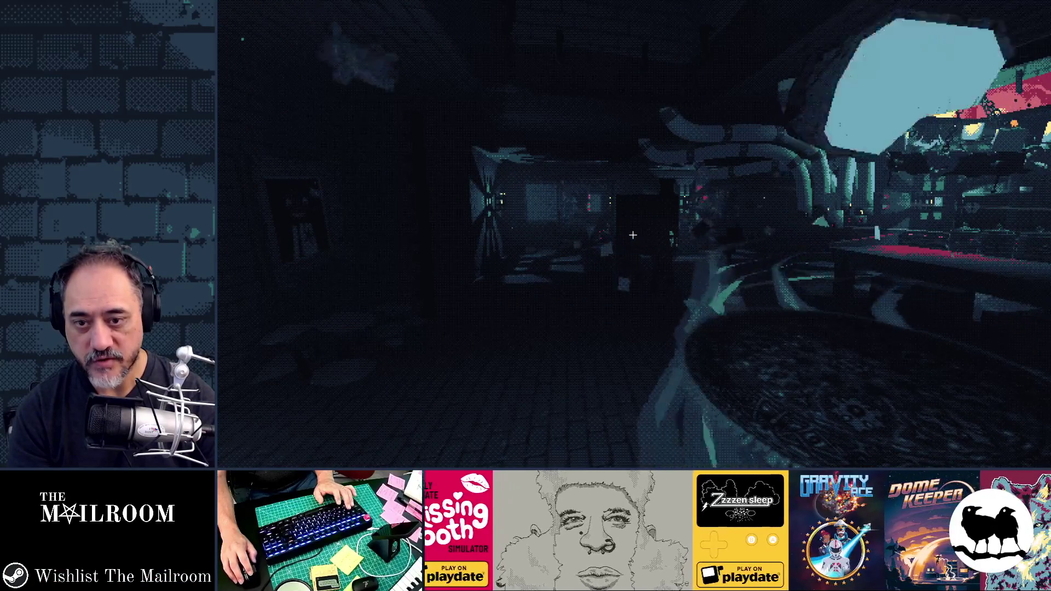
key("w")
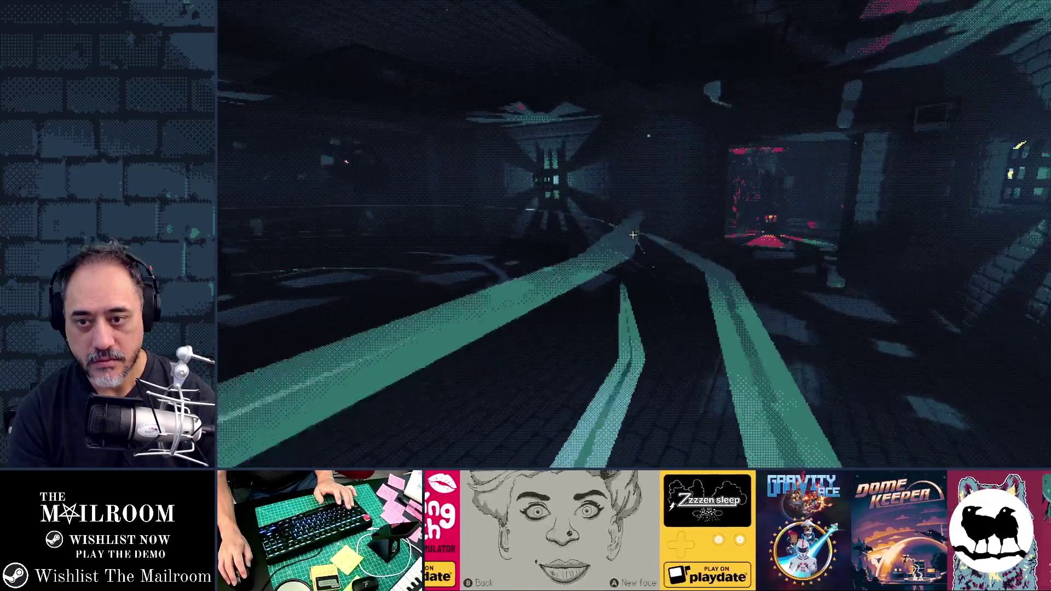
key("w")
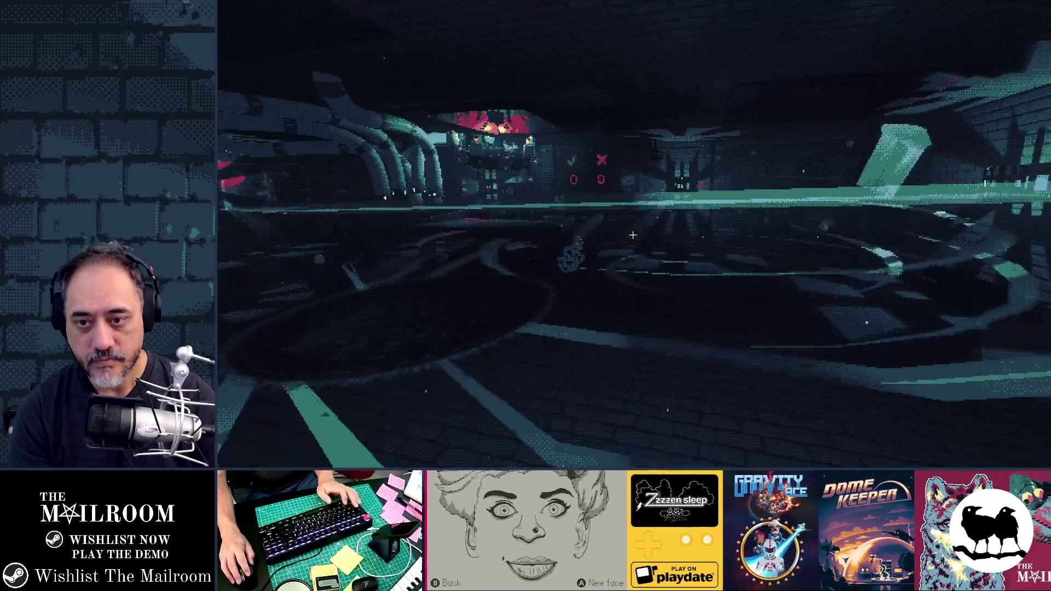
key("F8")
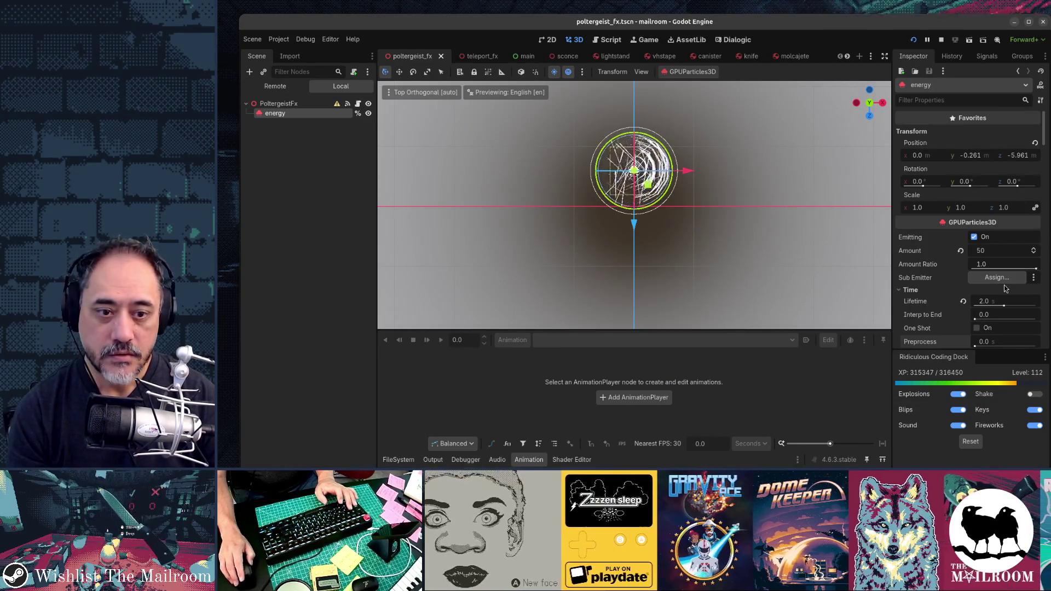
Set the energy particles' Emission Ring Radius to 3.0 and Ring Inner Radius to 0.2, then run the game.
scroll(1005, 274, "down", 5)
scroll(1004, 288, "down", 6)
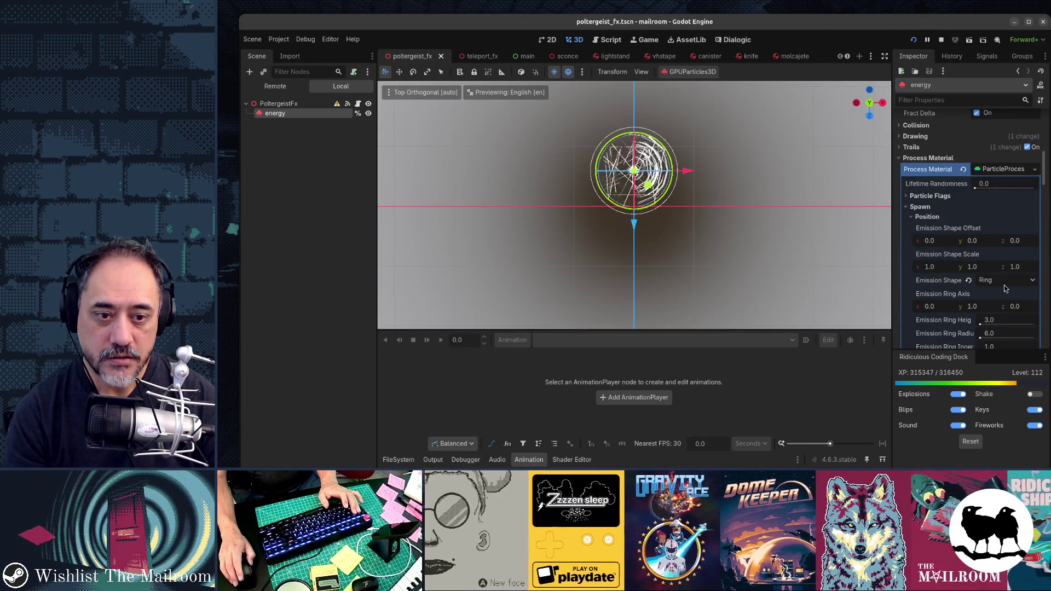
scroll(1005, 289, "down", 3)
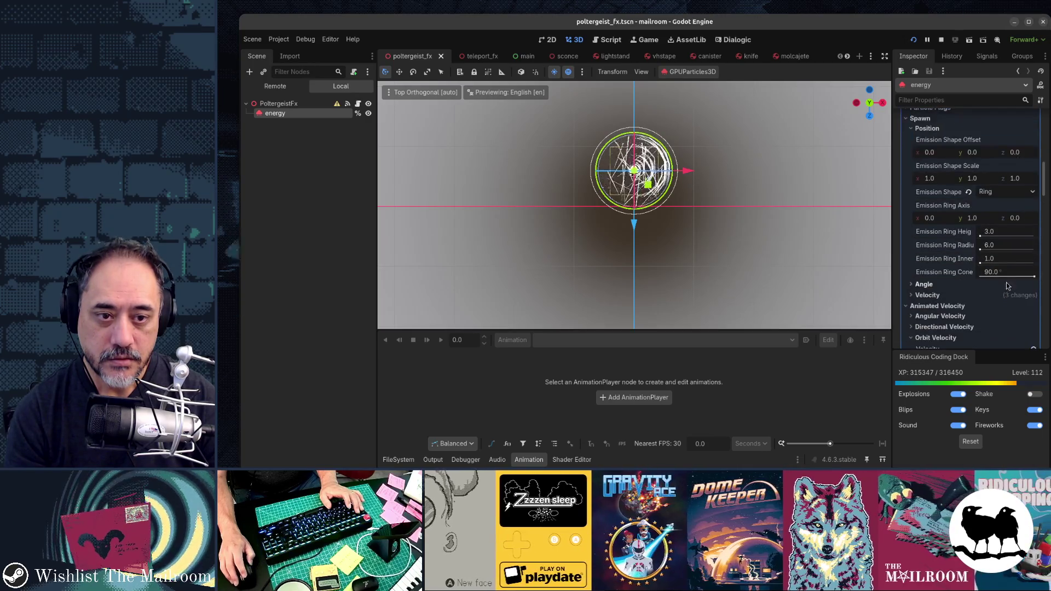
left_click(1012, 248)
type("2")
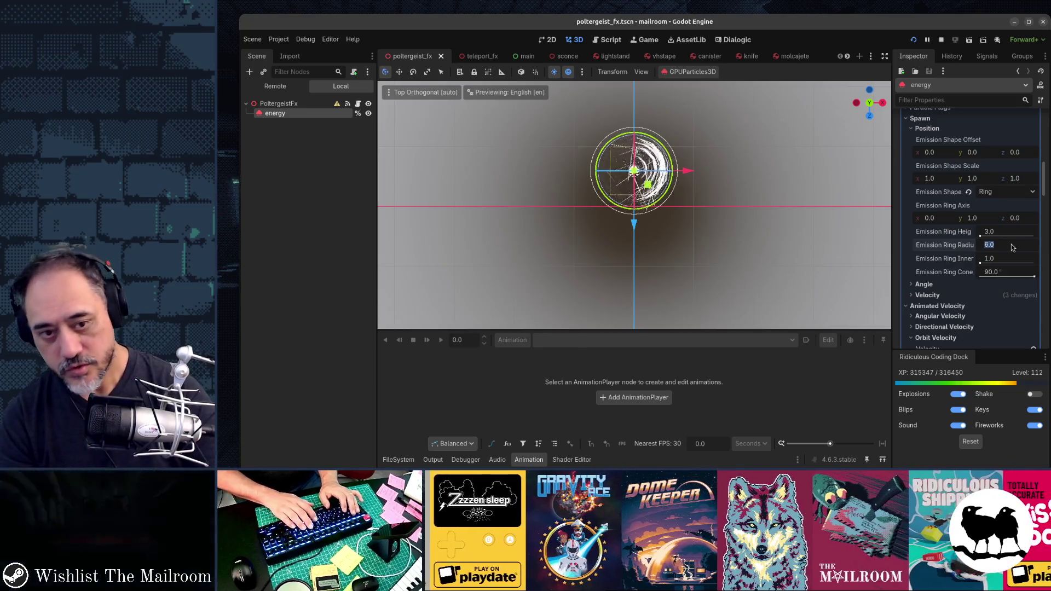
key("Tab")
type("0")
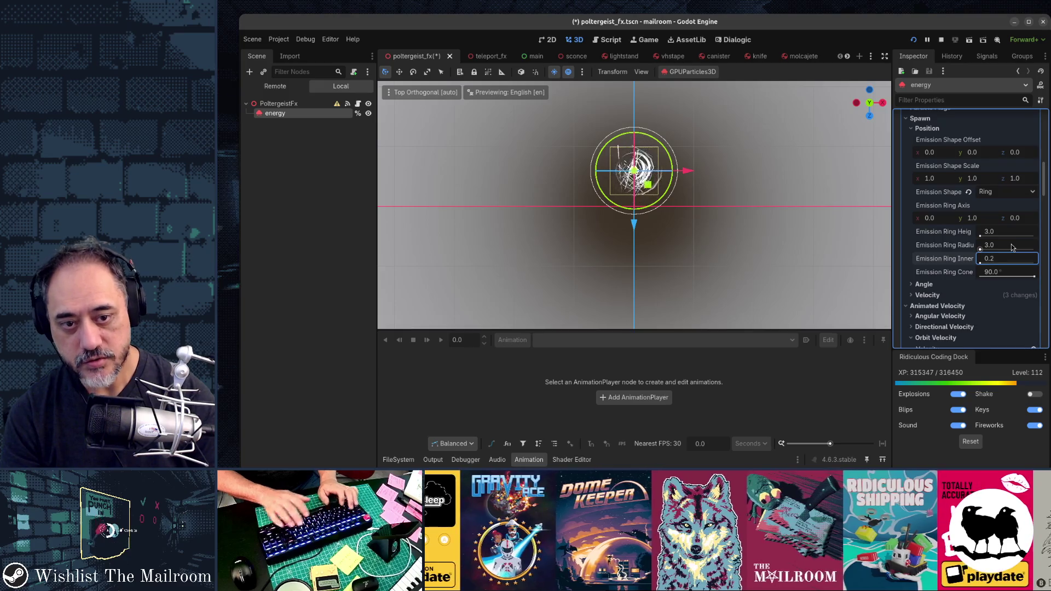
key("F5")
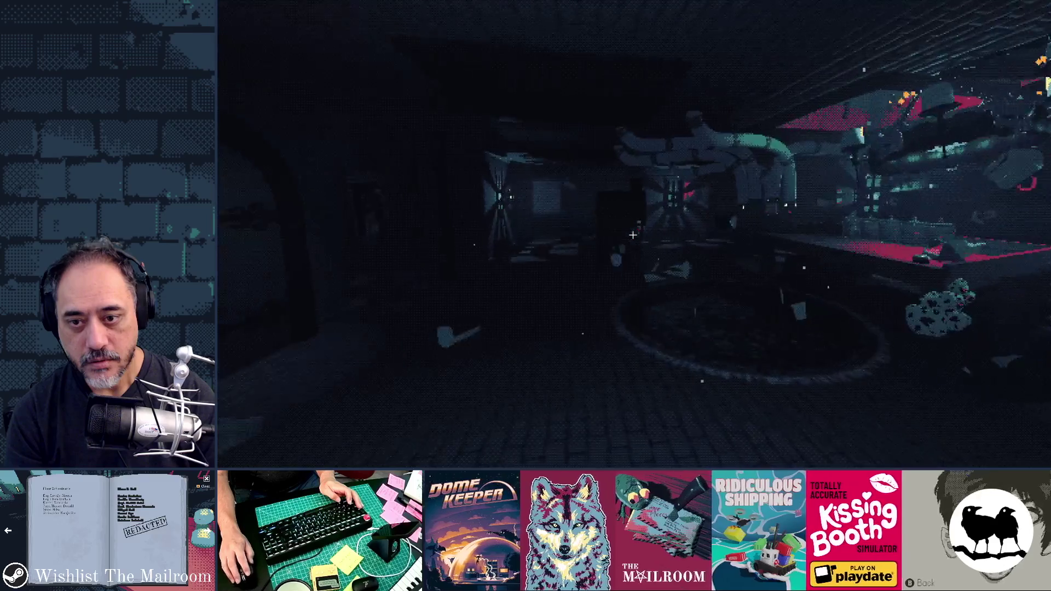
Set the energy particles' Lifetime to 1.0 and Randomness to 0.43, save, and test in game.
key("F8")
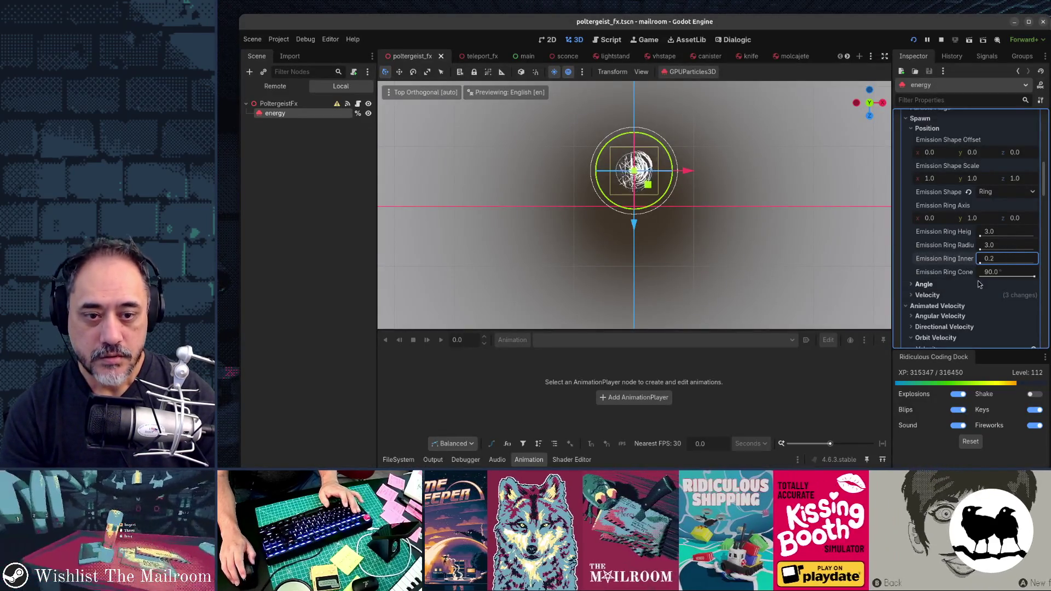
scroll(968, 285, "up", 5)
scroll(967, 285, "up", 10)
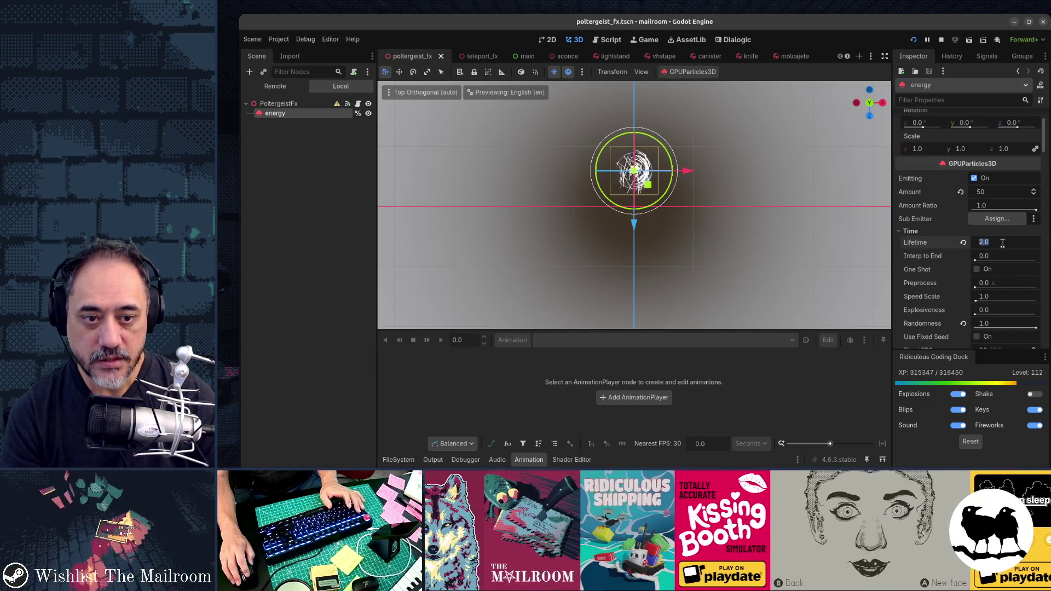
key("ctrl+s")
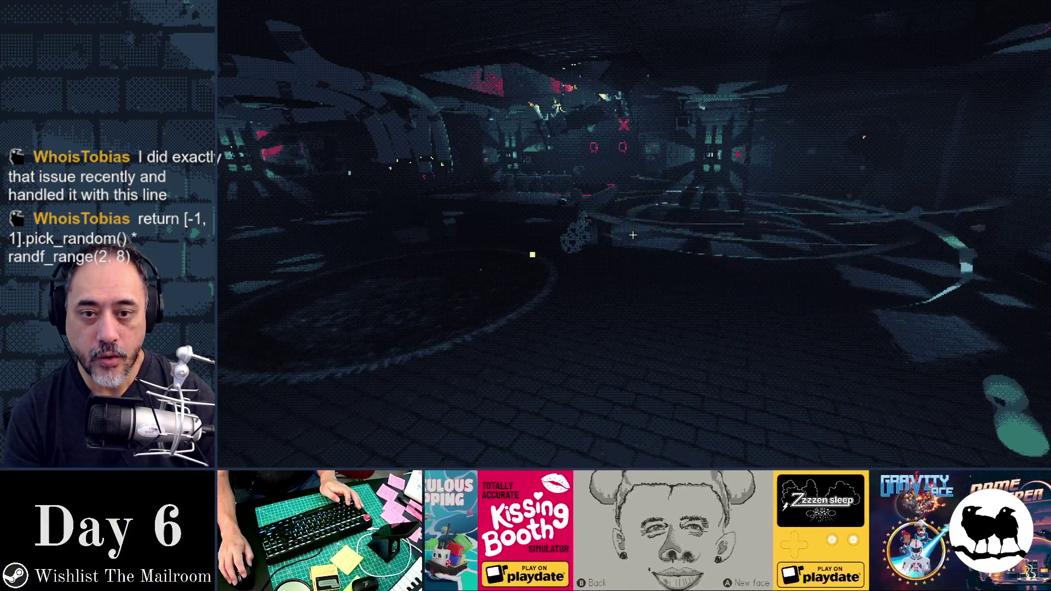
key("F8")
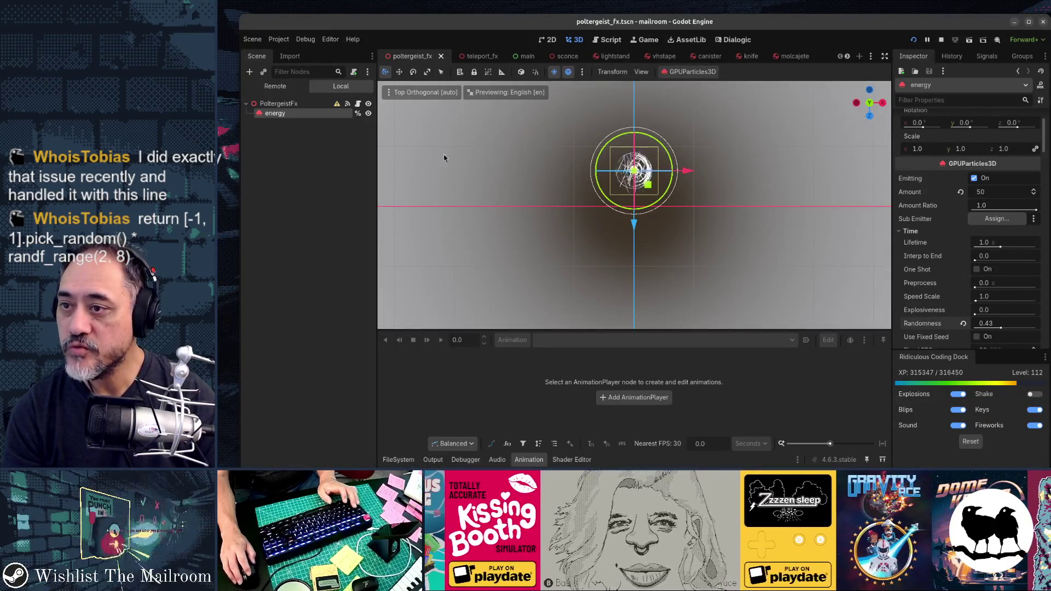
Open poltergeist_fx.gd, run the game again, then reveal the PoltergeistFx node's transform warning.
left_click(358, 104)
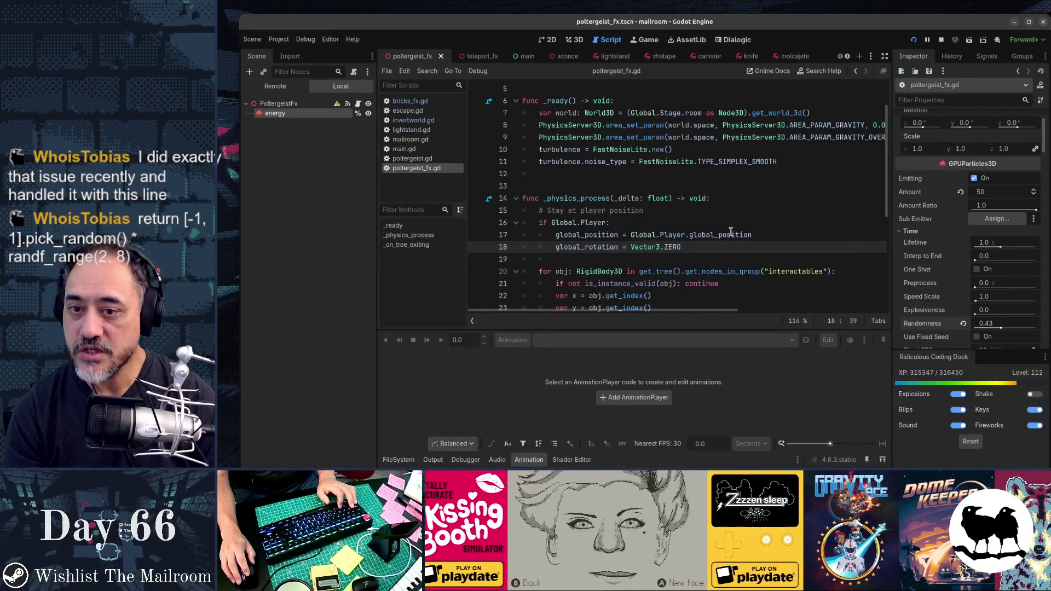
key("F5")
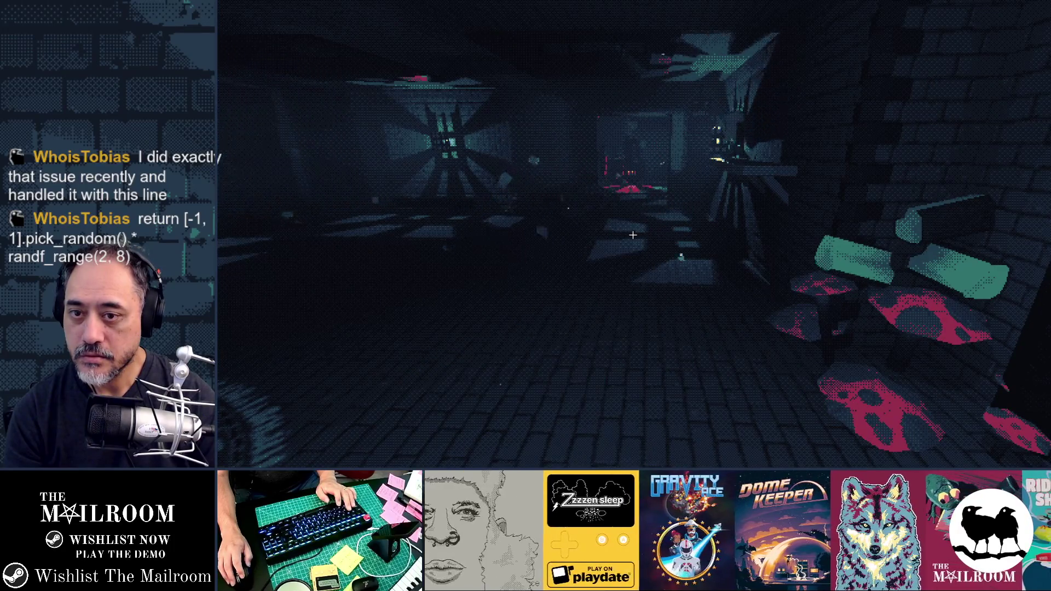
key("F8")
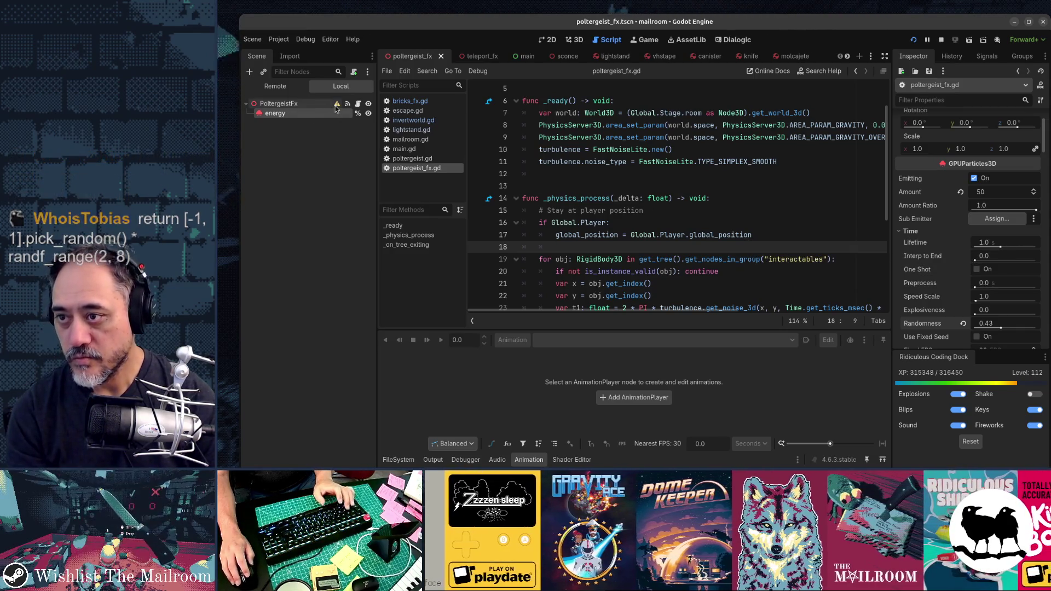
mouse_move(336, 108)
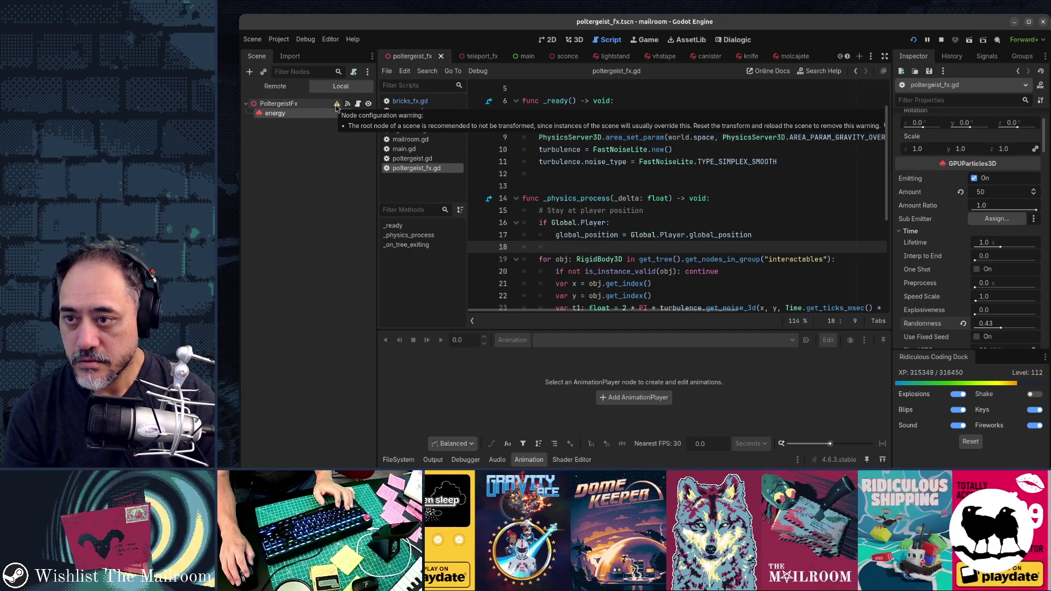
Revert the PoltergeistFx root's Y position from 2.541 to 0, then run the game to test.
left_click(311, 107)
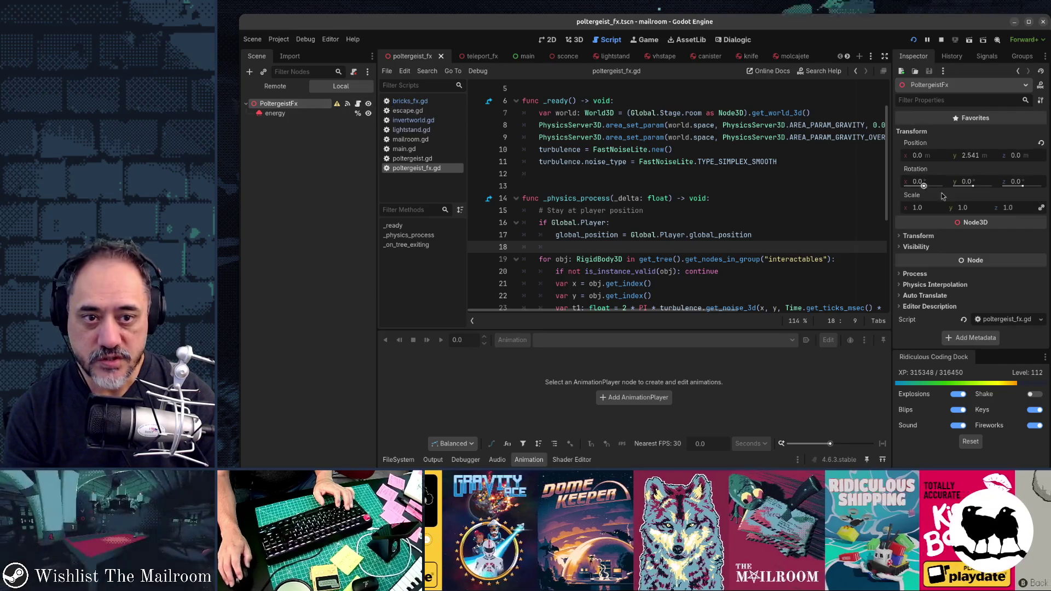
left_click(1040, 143)
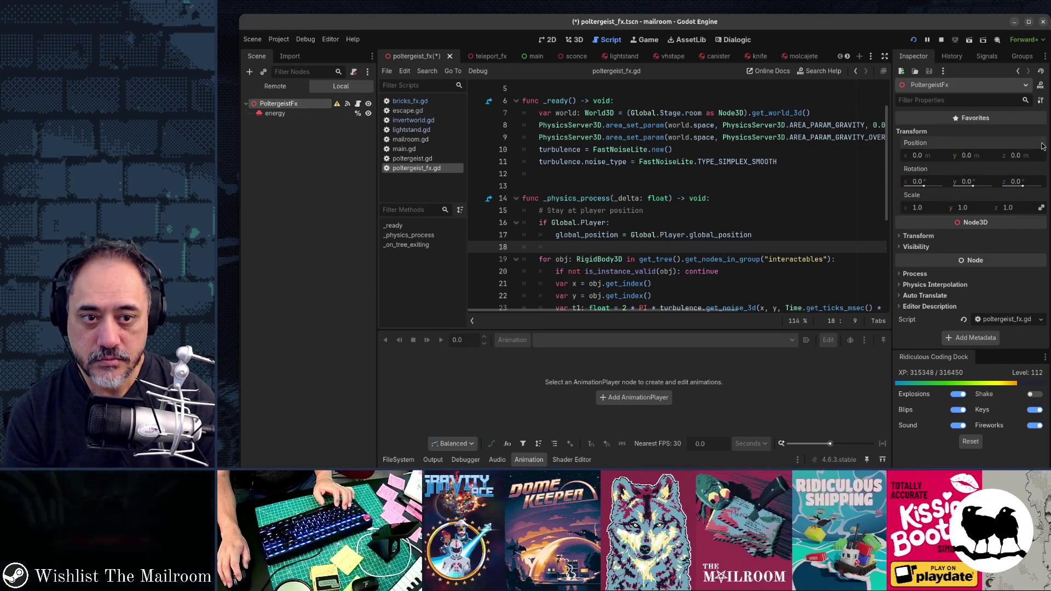
key("F5")
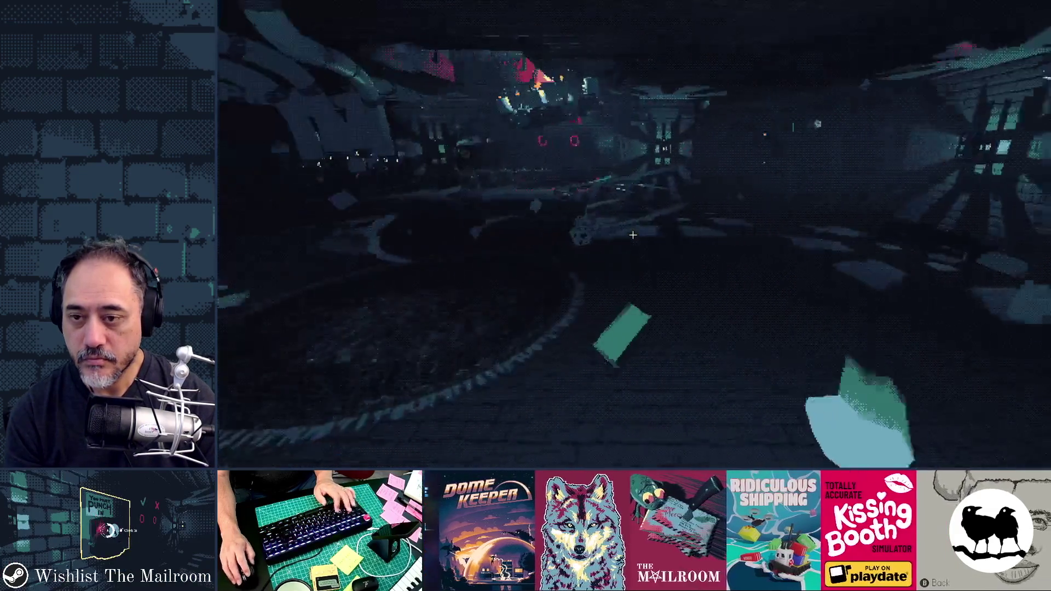
key("F8")
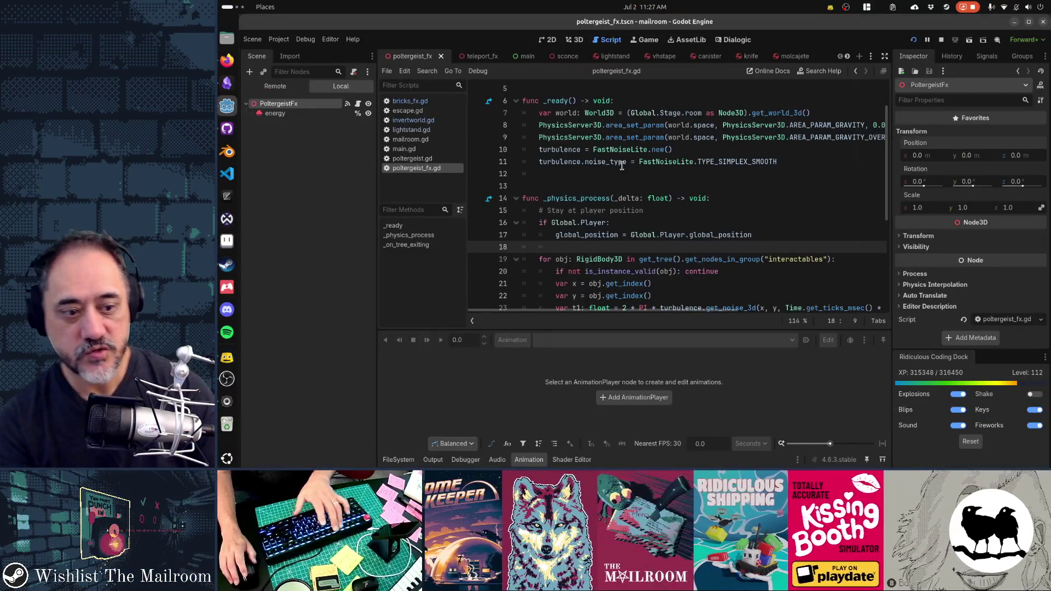
key("F5")
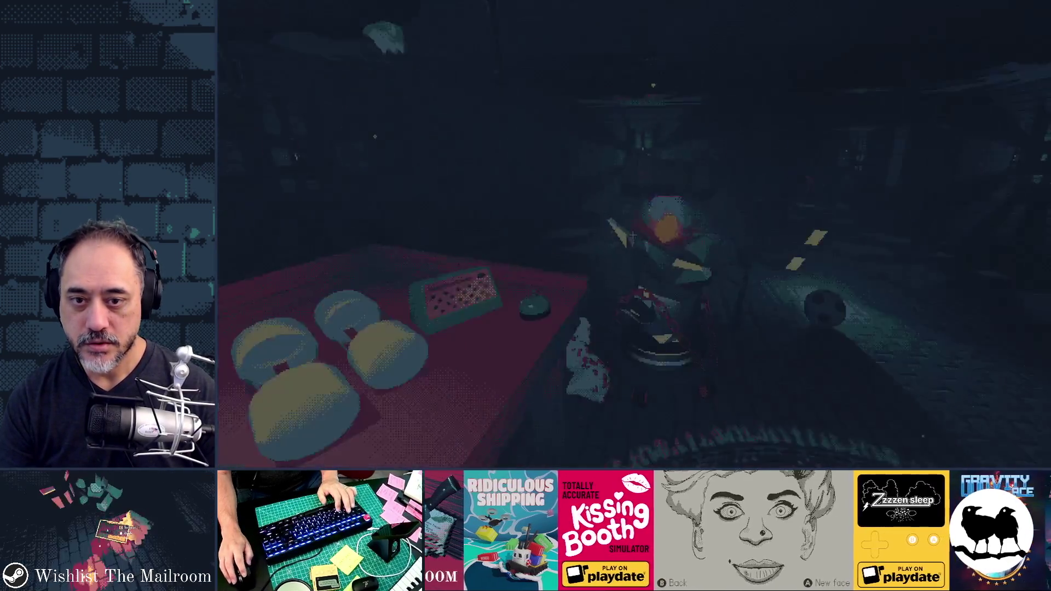
Fire the PoltergeistEvent from the in-game debug console, then return to the poltergeist_fx.gd script.
key("grave")
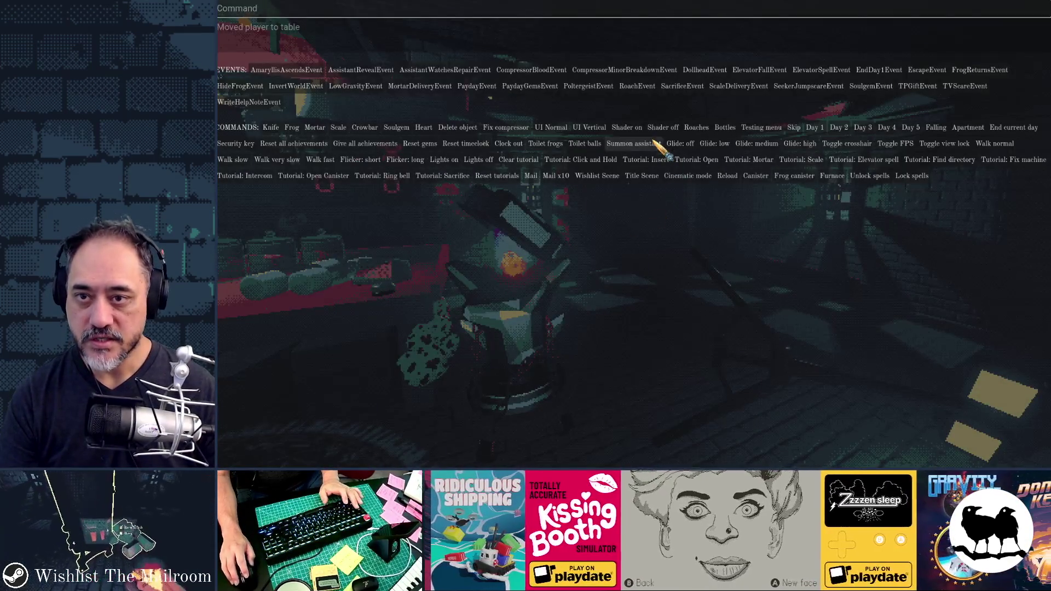
left_click(591, 90)
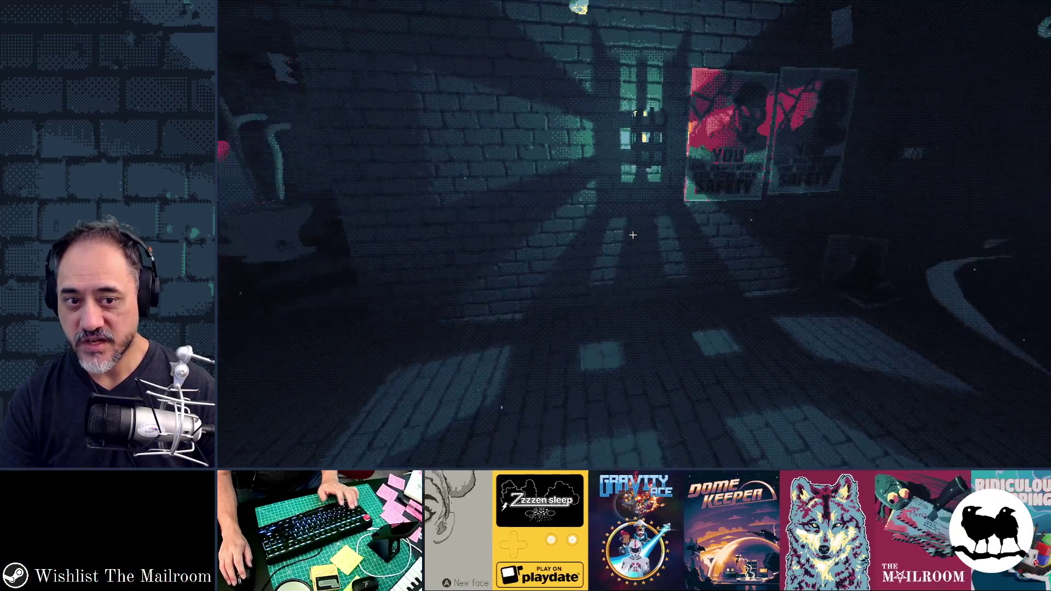
key("alt+Tab")
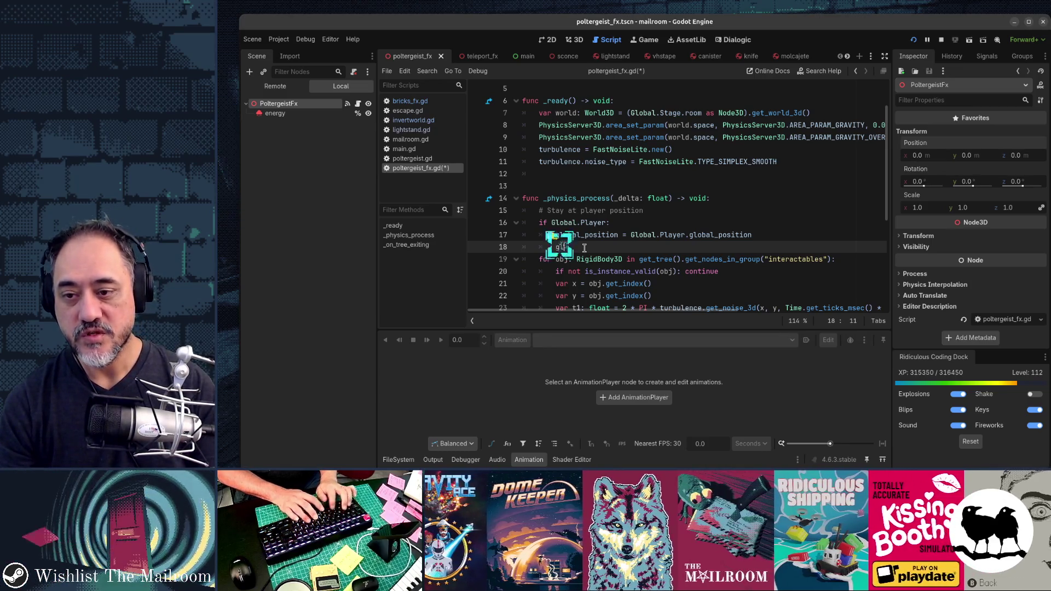
Change line 17 to global_transform = Global.Player.global_transform.
type("obal_")
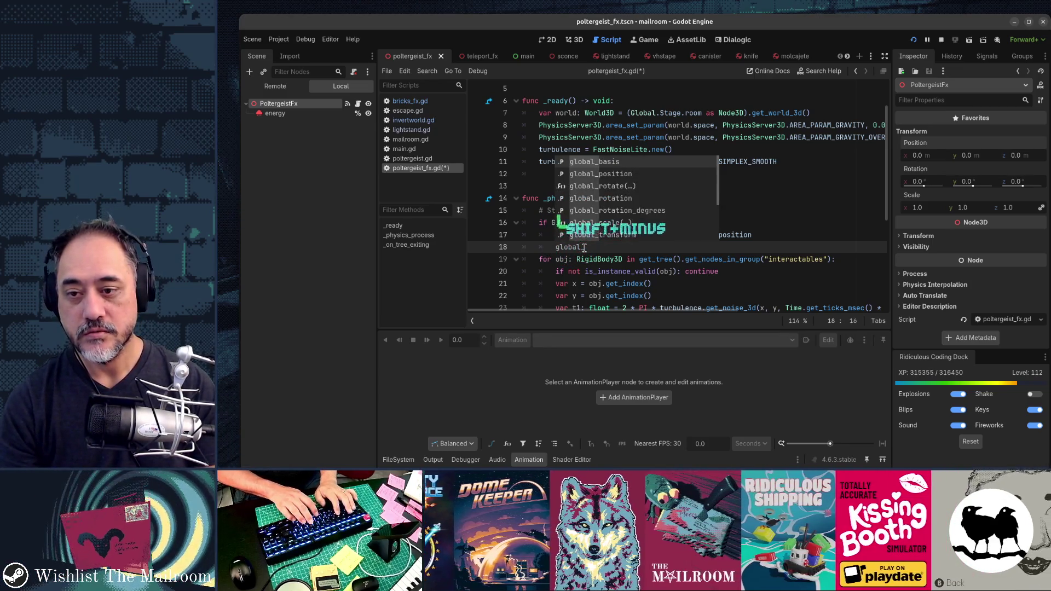
key("Escape")
key("shift+Home")
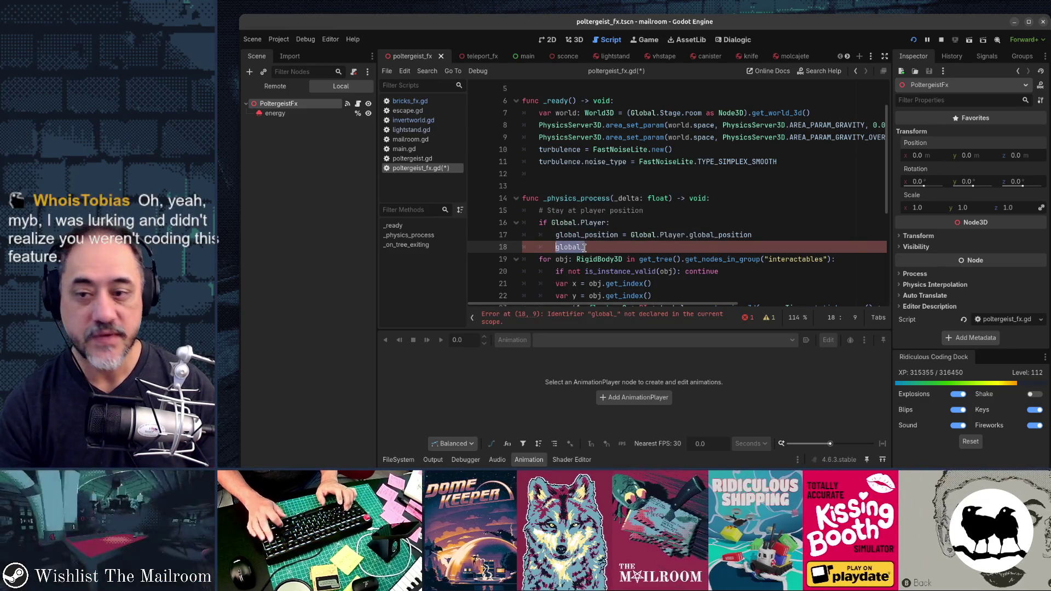
key("shift+Up")
key("Delete")
type("lobal_posit")
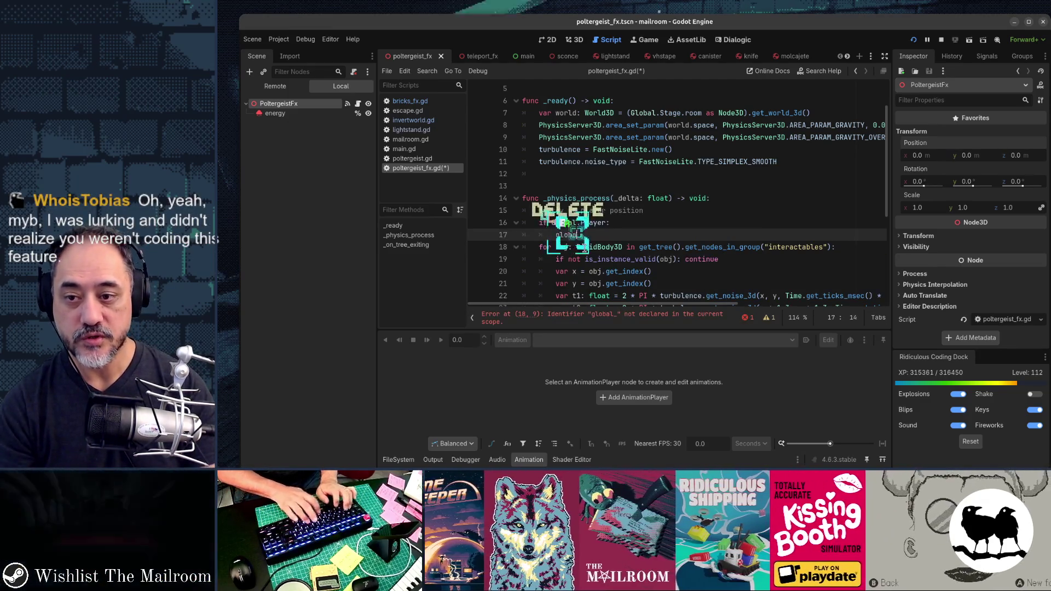
type("Global.Pla")
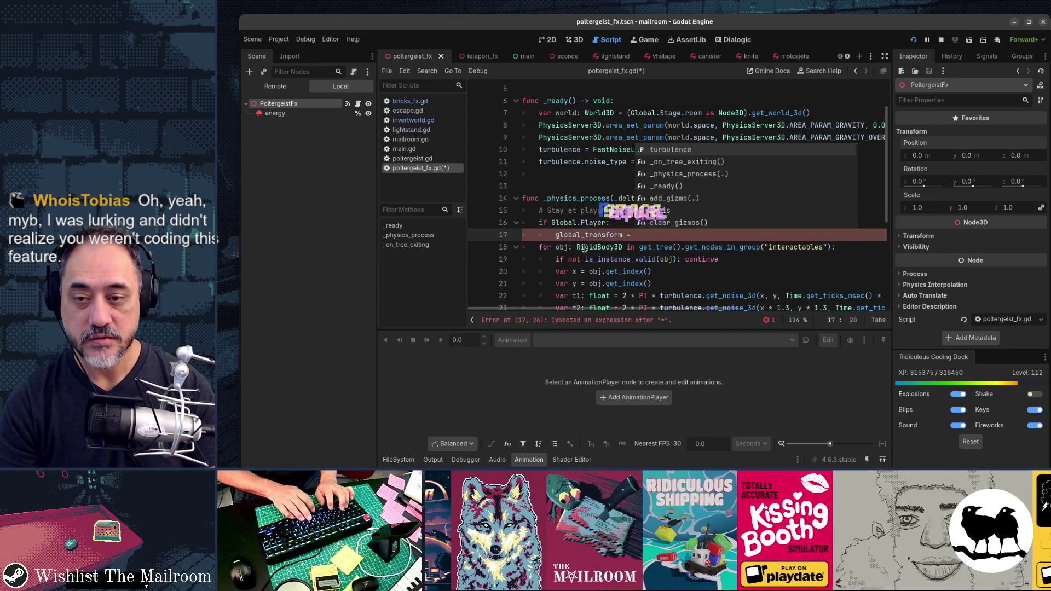
type("yer.")
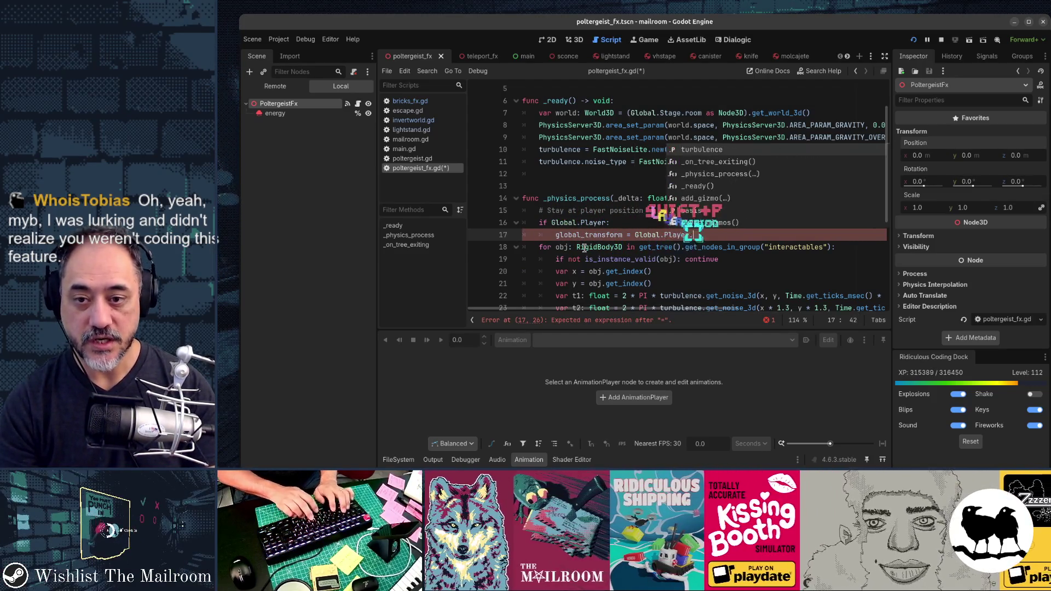
type("global_tras")
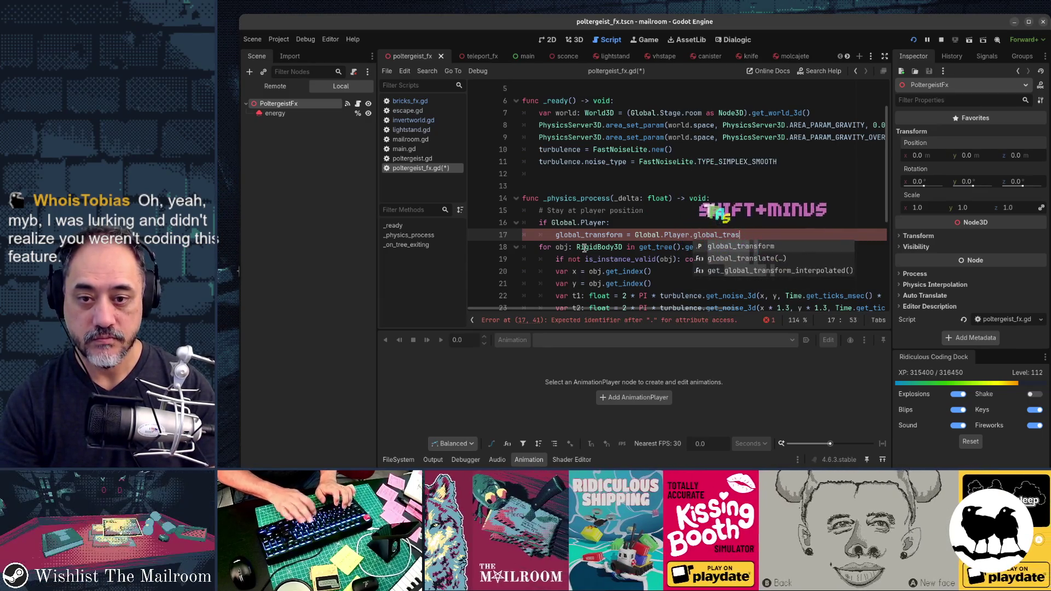
key("BackSpace")
key("Tab")
key("Return")
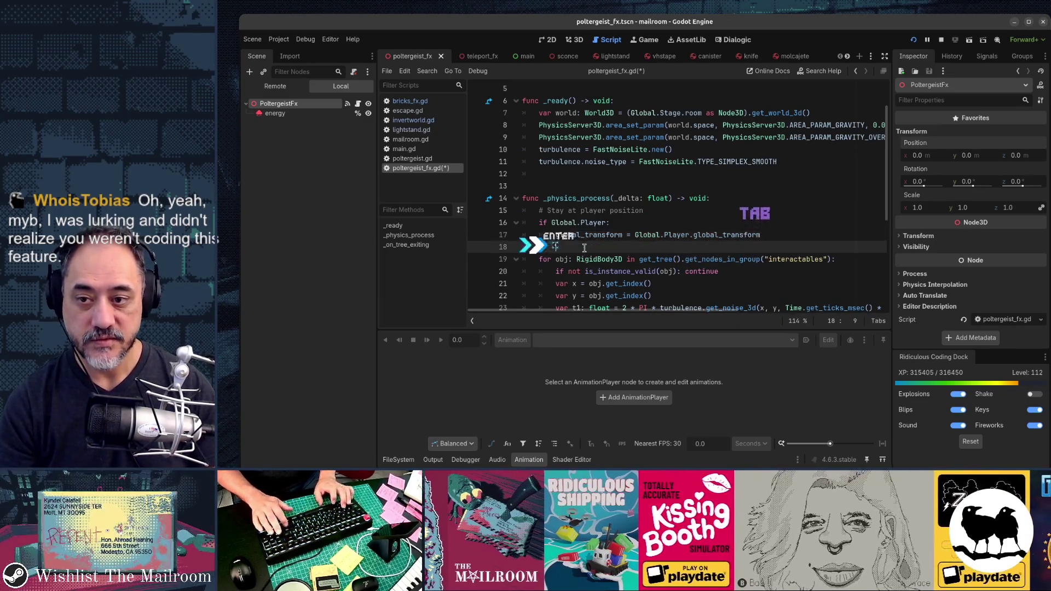
Test the game, remove the stray extra global_transform line, and select the energy particles.
key("alt+Tab")
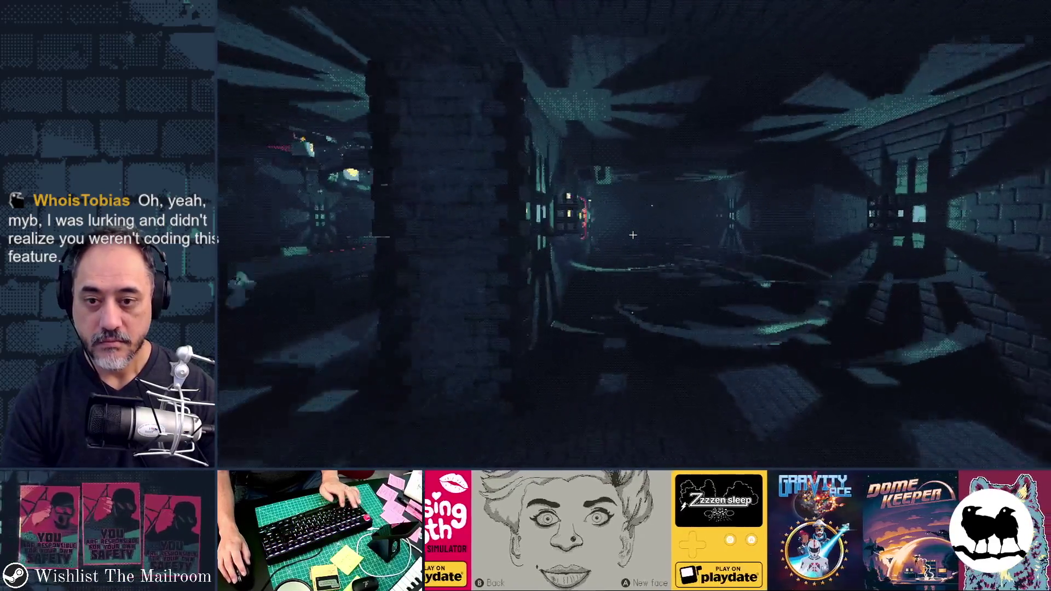
key("F8")
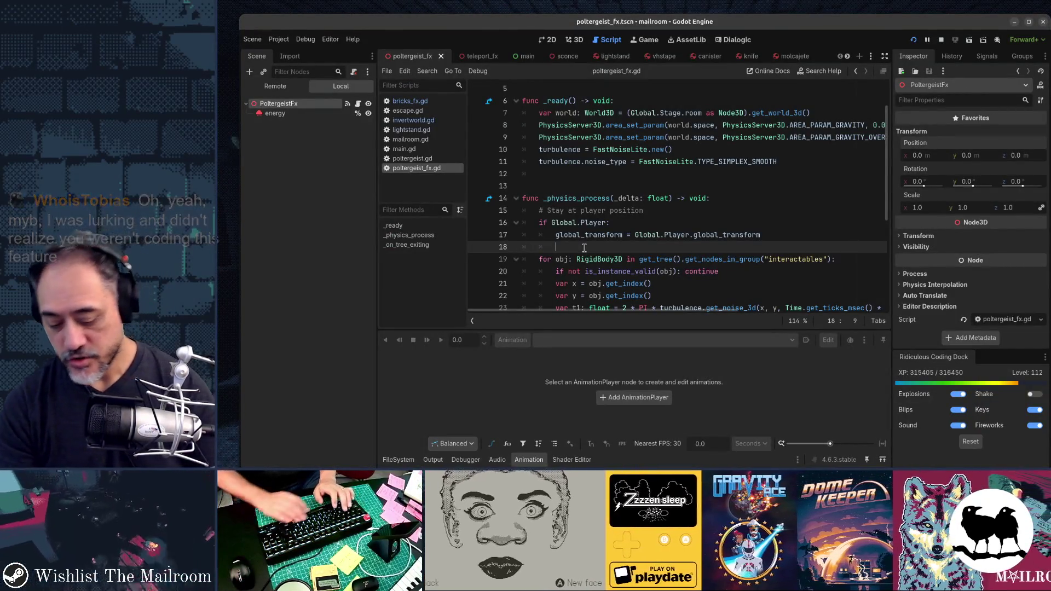
type("global")
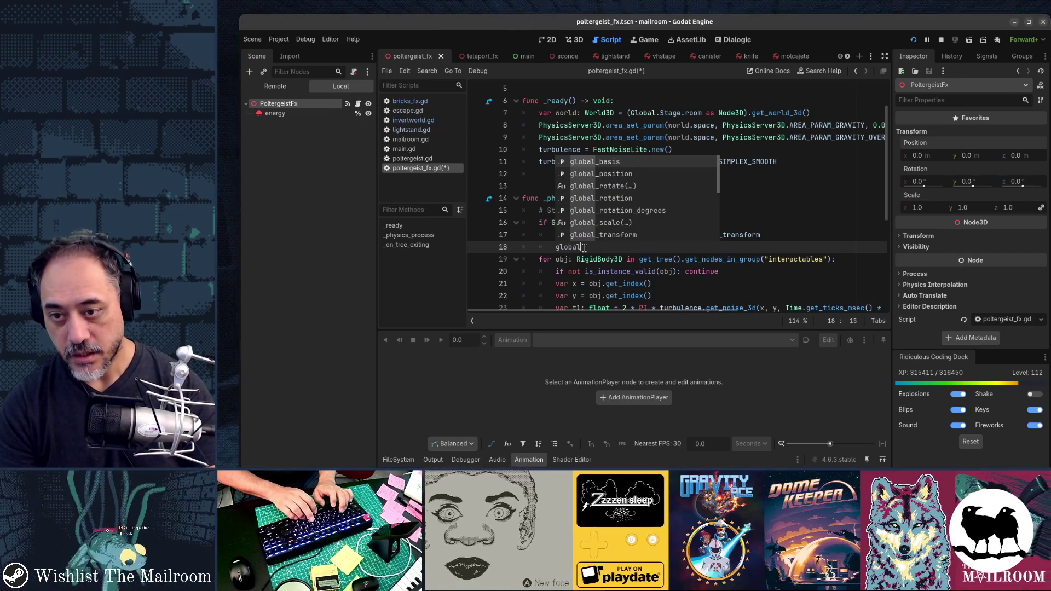
type("_posi")
key("Left")
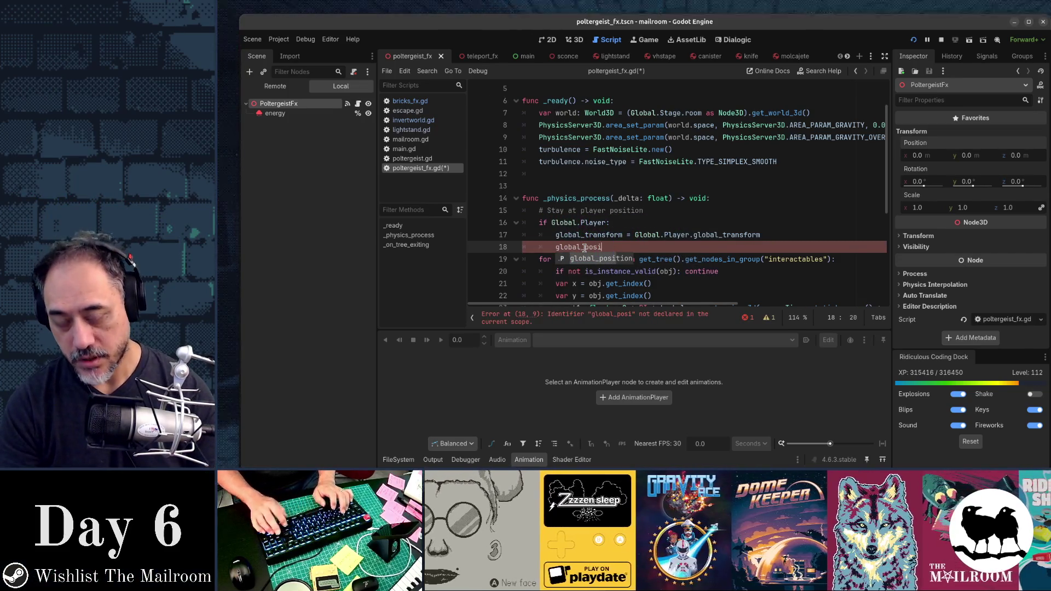
type("transf")
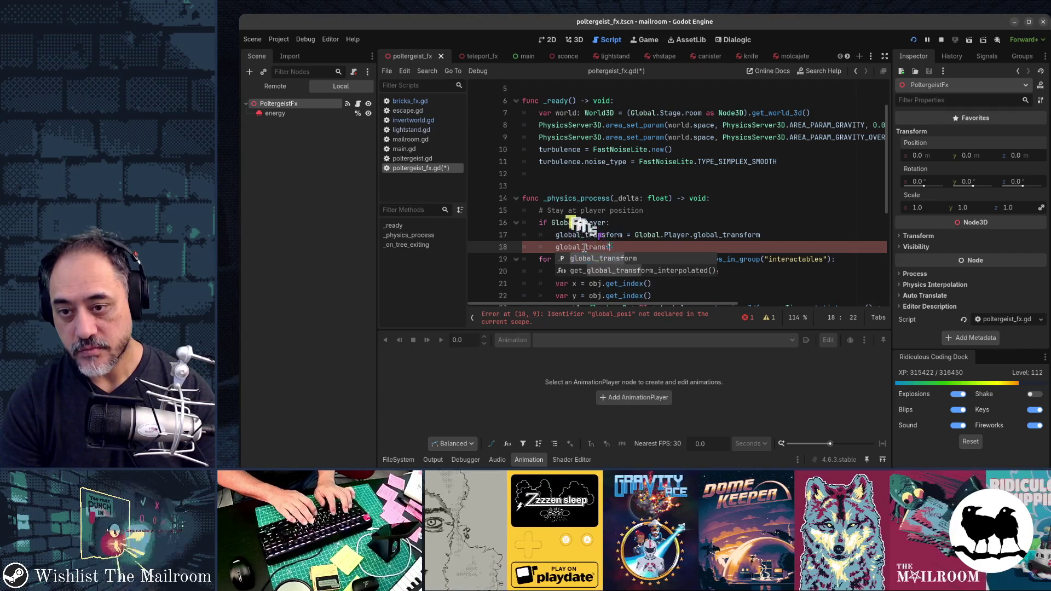
key("ctrl+x")
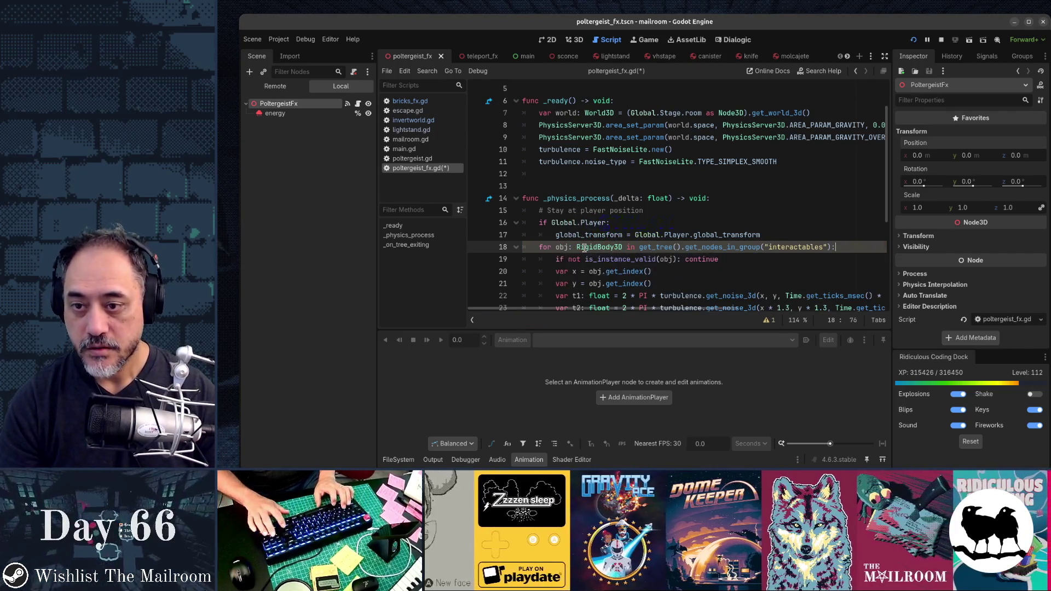
key("Return")
key("ctrl+z")
key("ctrl+z")
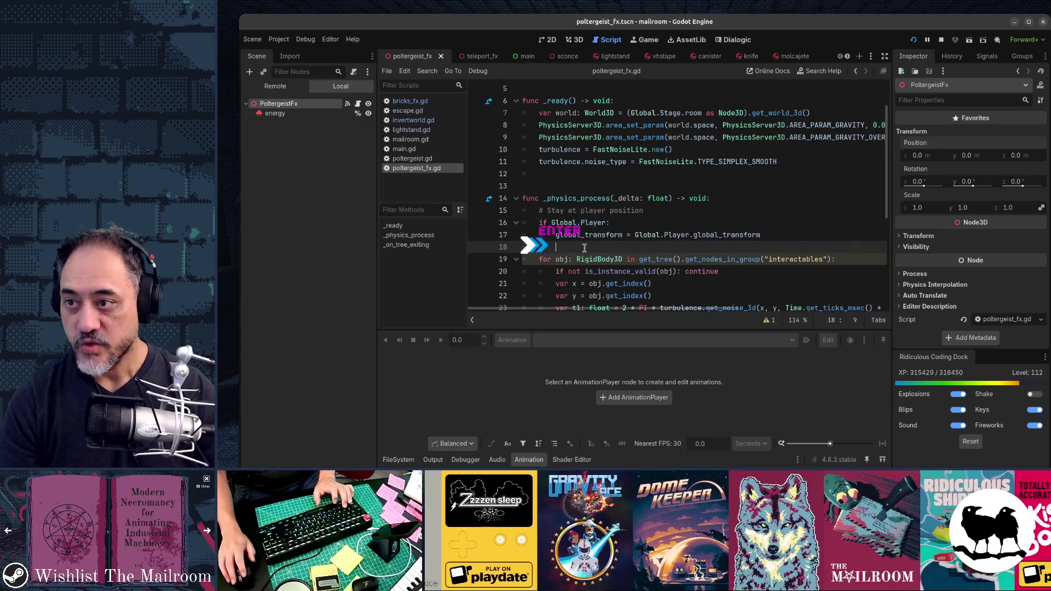
double_click(280, 113)
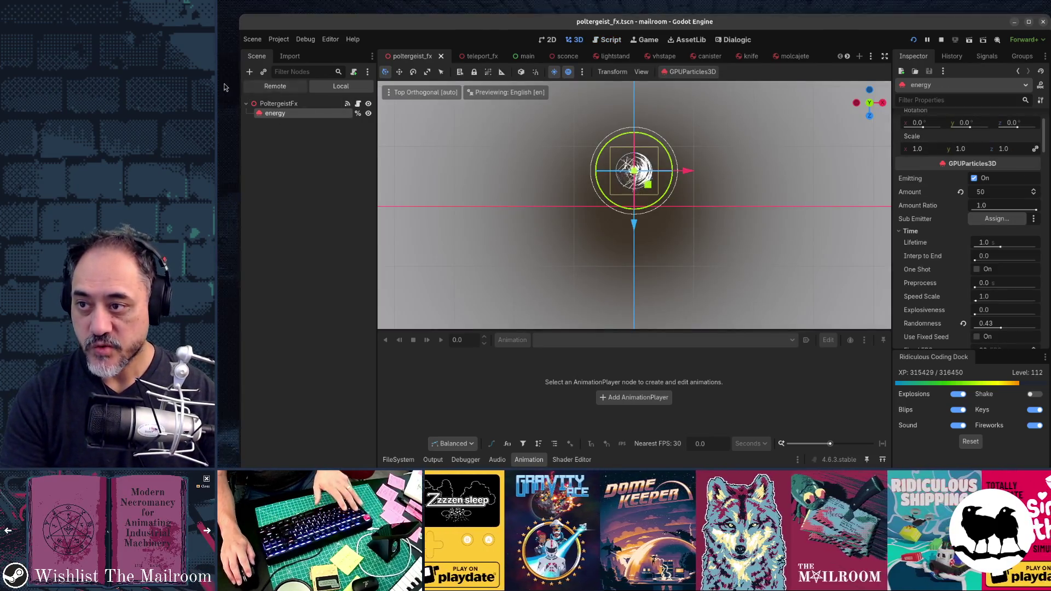
In Front view, drag the energy particles up about 1.6 m, save, and test in game.
left_click(298, 105)
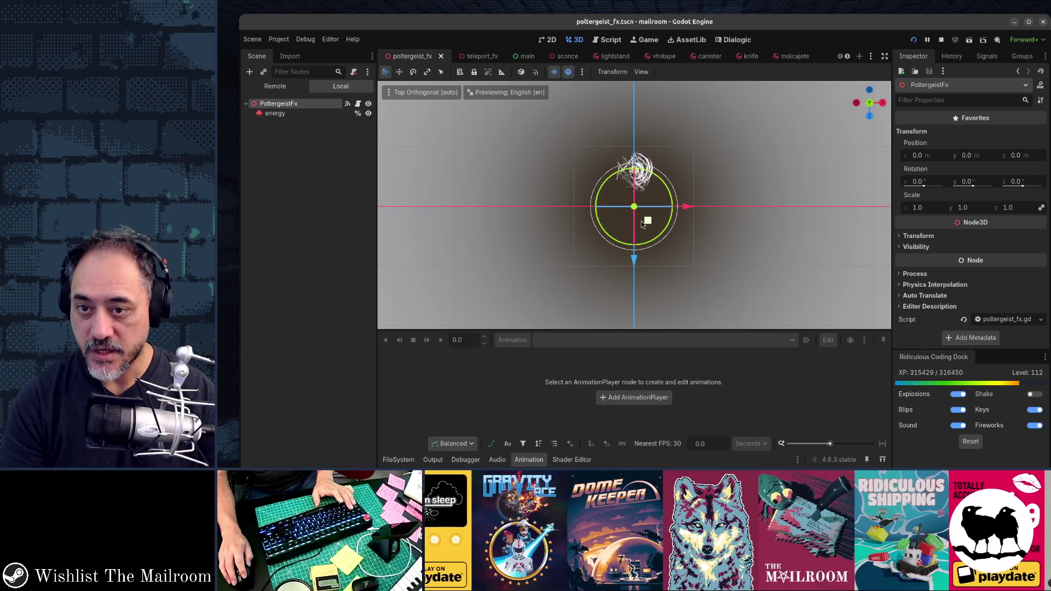
key("KP_1")
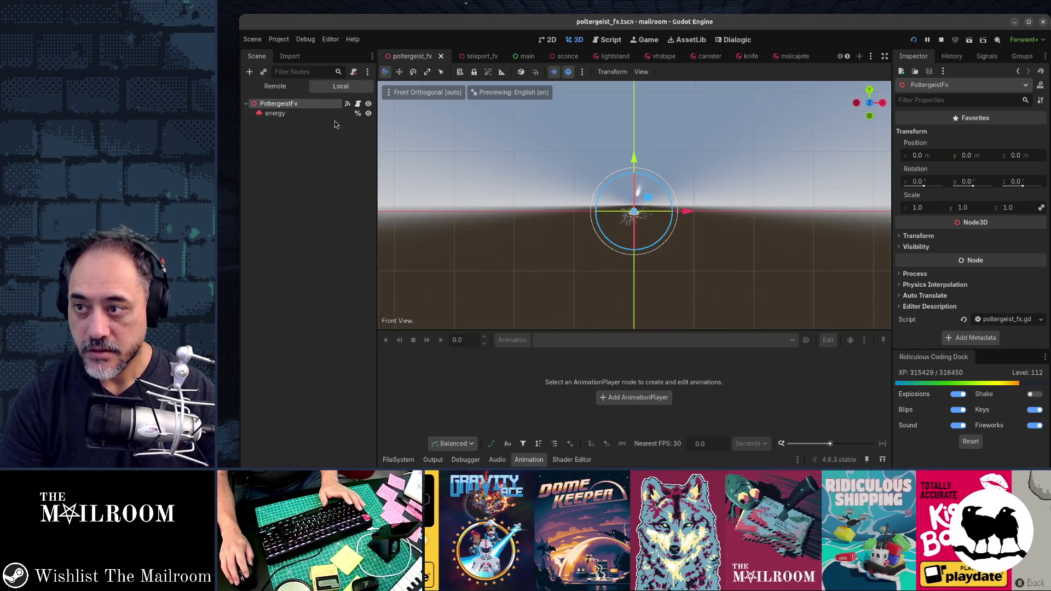
left_click(332, 117)
scroll(701, 225, "up", 3)
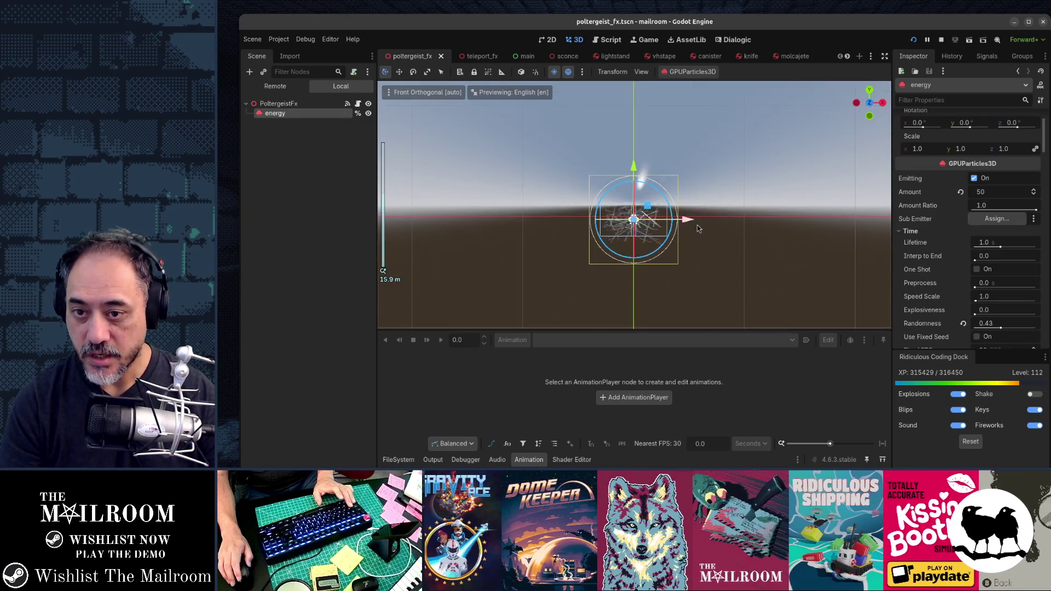
left_click_drag(633, 174, 627, 152)
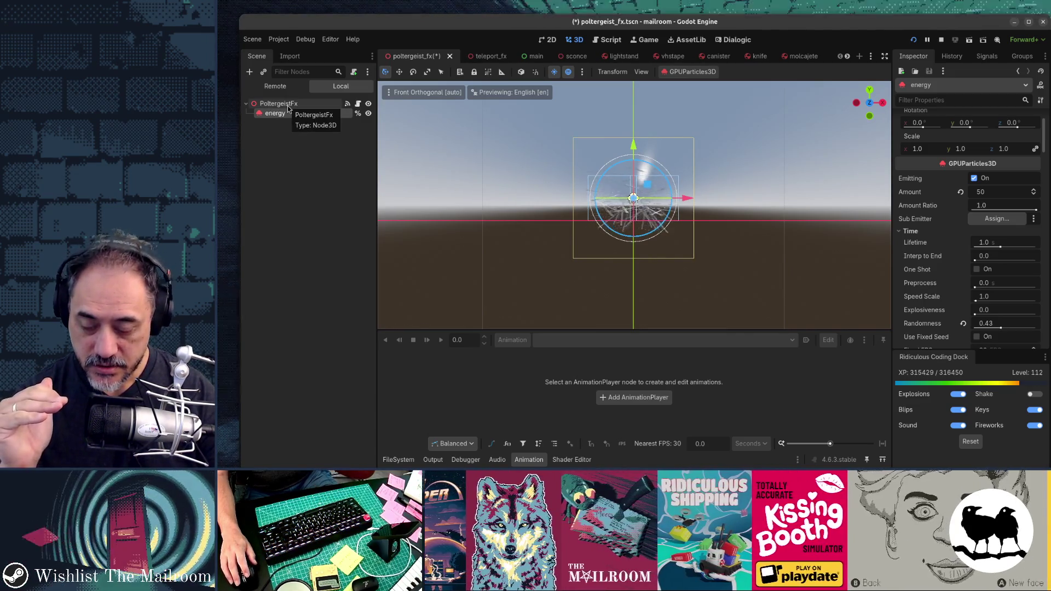
key("F5")
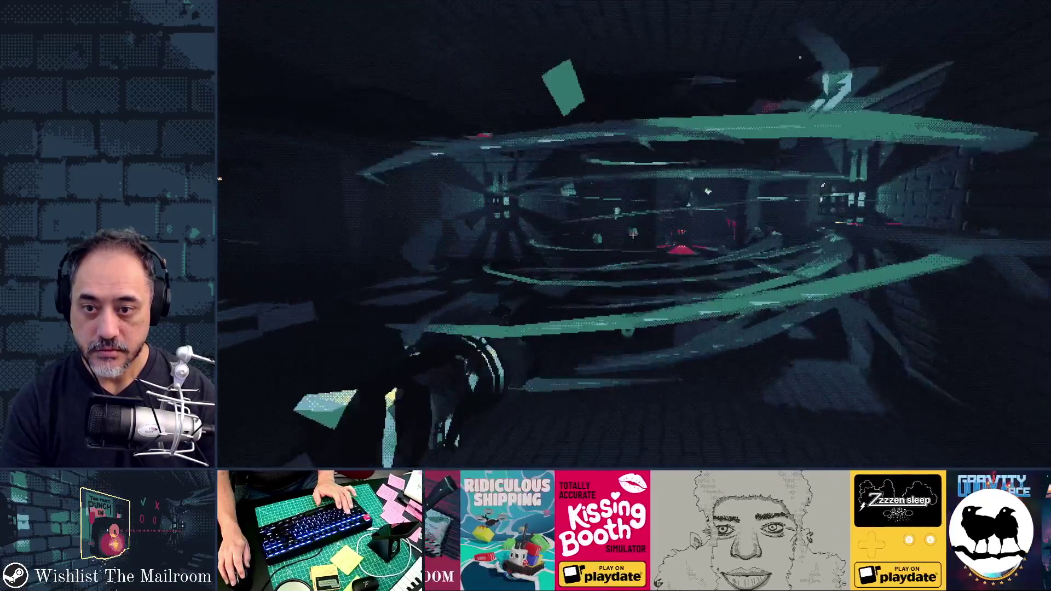
key("F8")
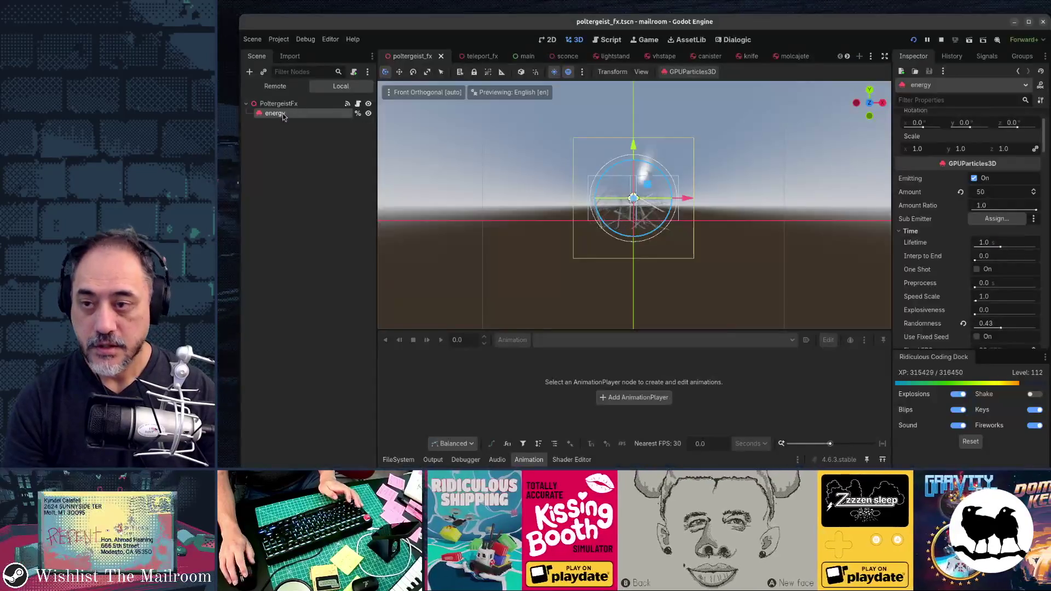
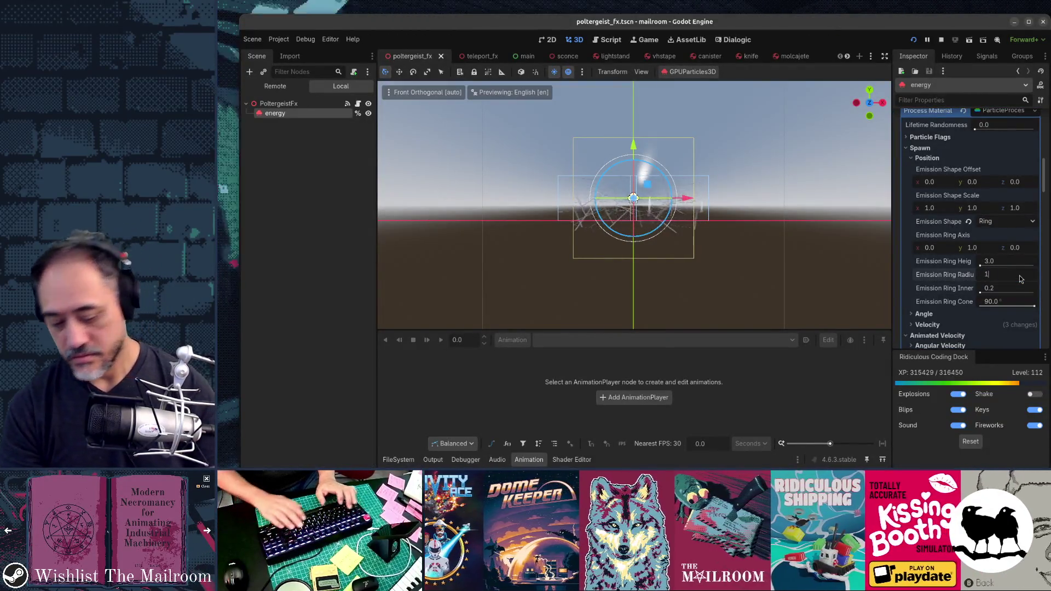
Set Emission Ring Radius to 6 and Ring Inner Radius to 0.5, then test-run the game.
type("0")
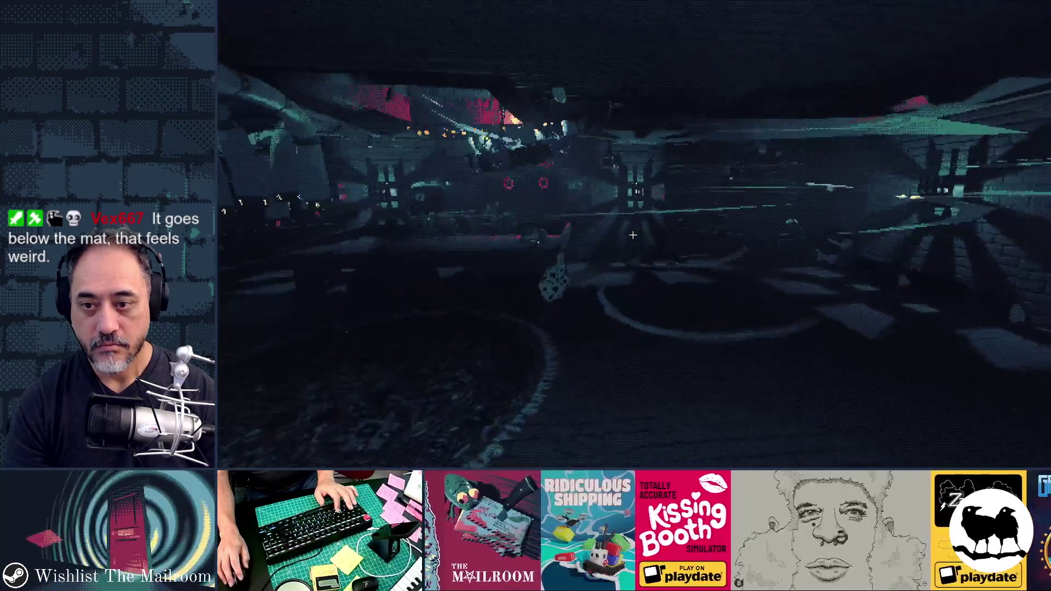
key("alt+Tab")
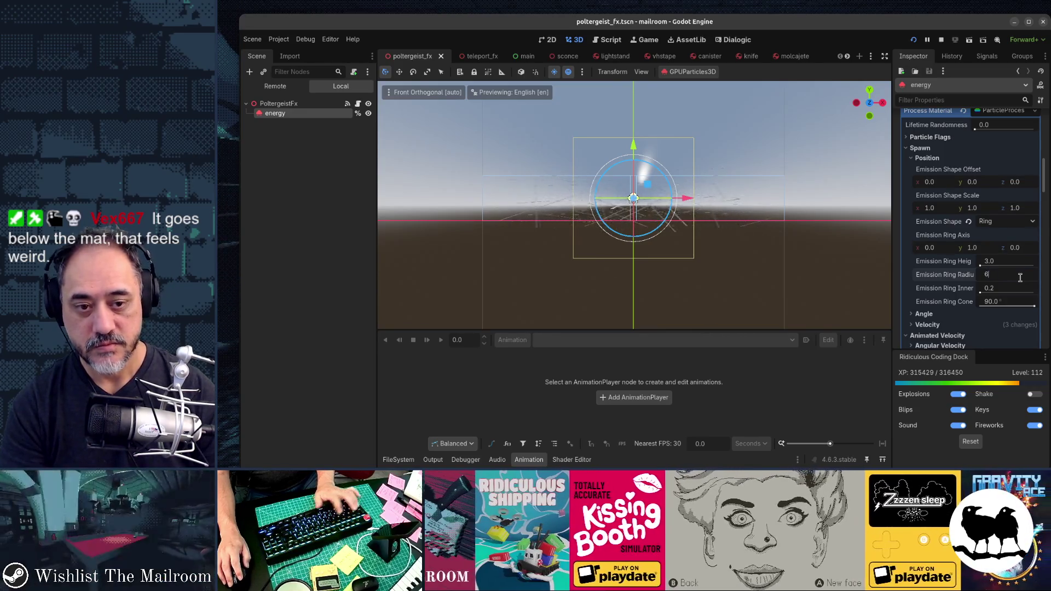
type("6")
key("Tab")
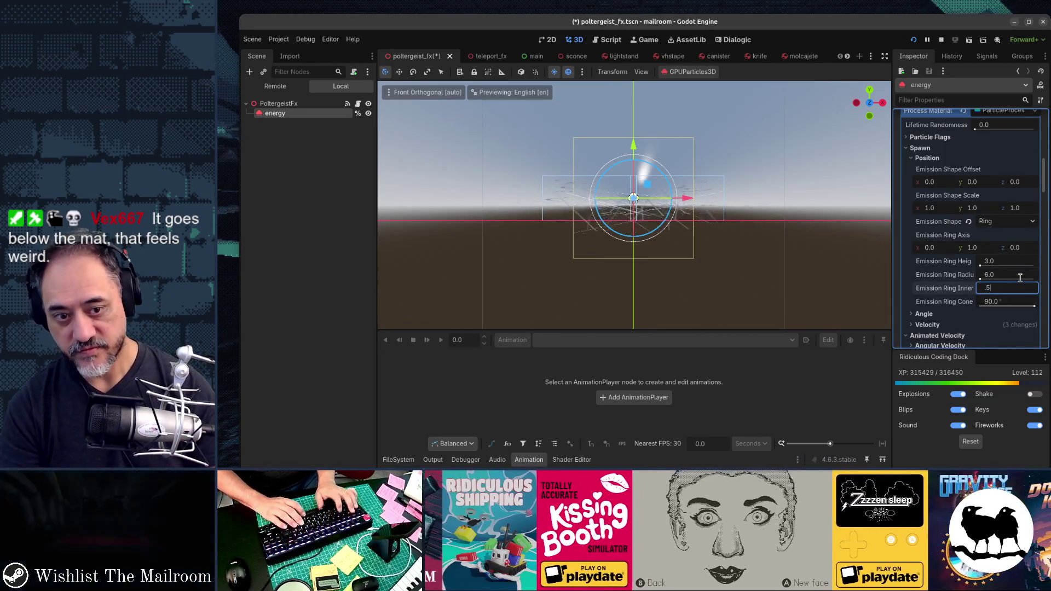
key("F5")
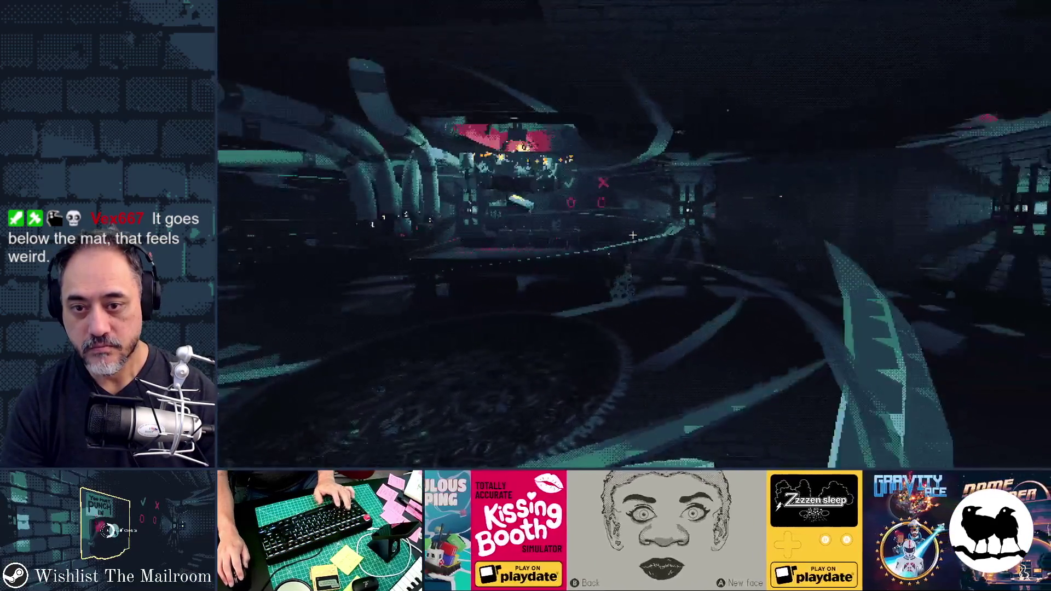
key("Escape")
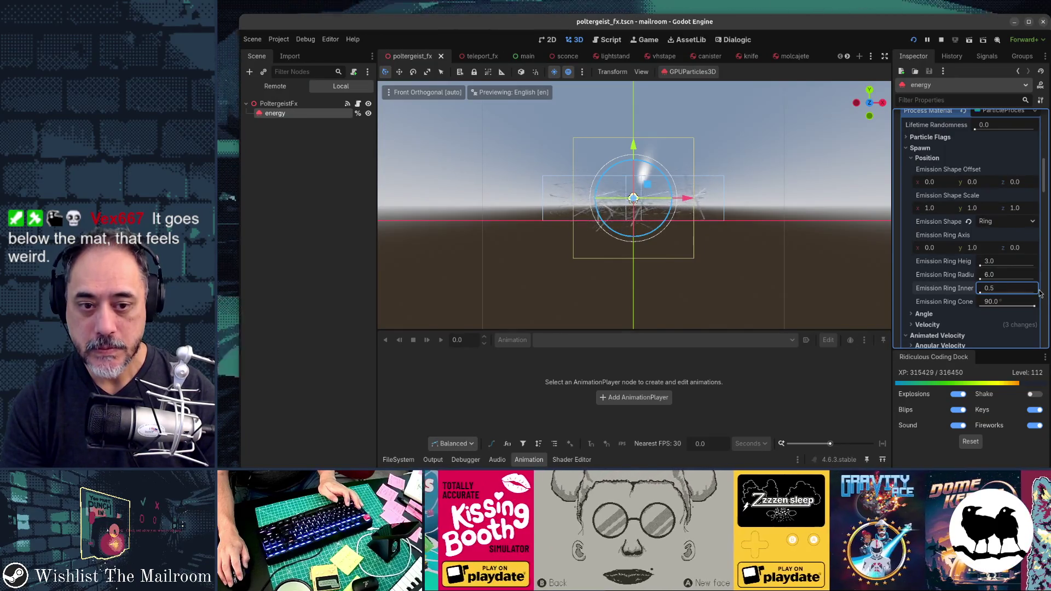
In Top view, move the energy emitter to a new position with the gizmo.
mouse_move(794, 246)
left_mouse_down()
mouse_move(734, 338)
mouse_move(723, 297)
left_mouse_up()
key("KP_7")
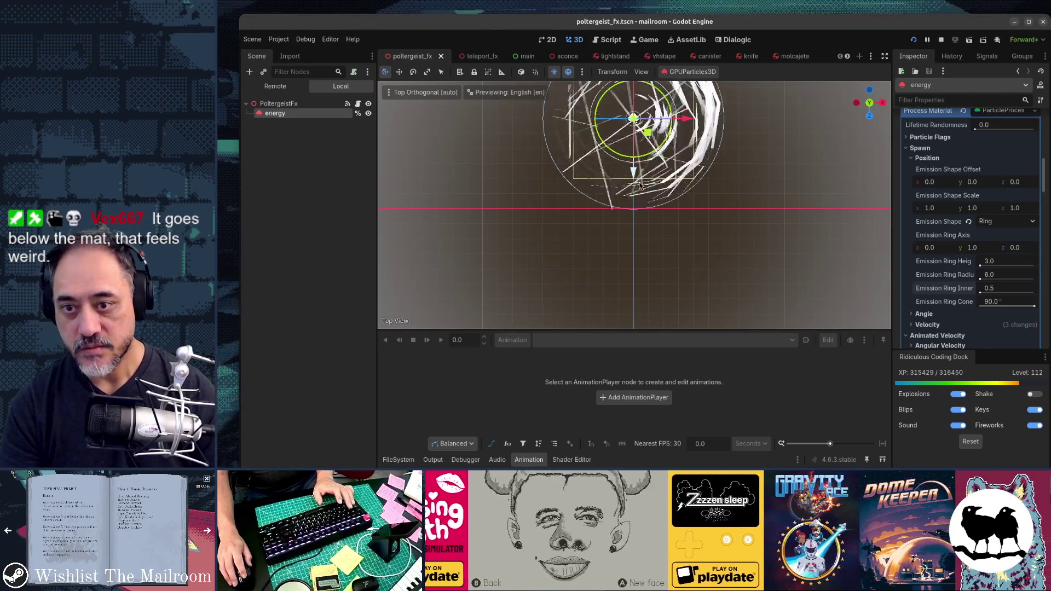
left_click_drag(632, 195, 631, 214)
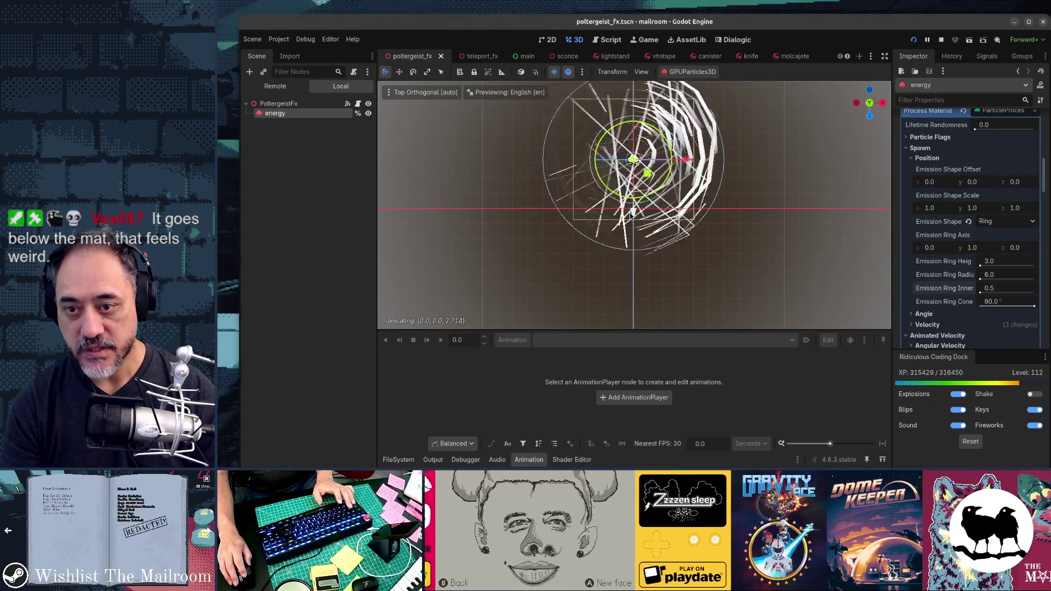
key("F5")
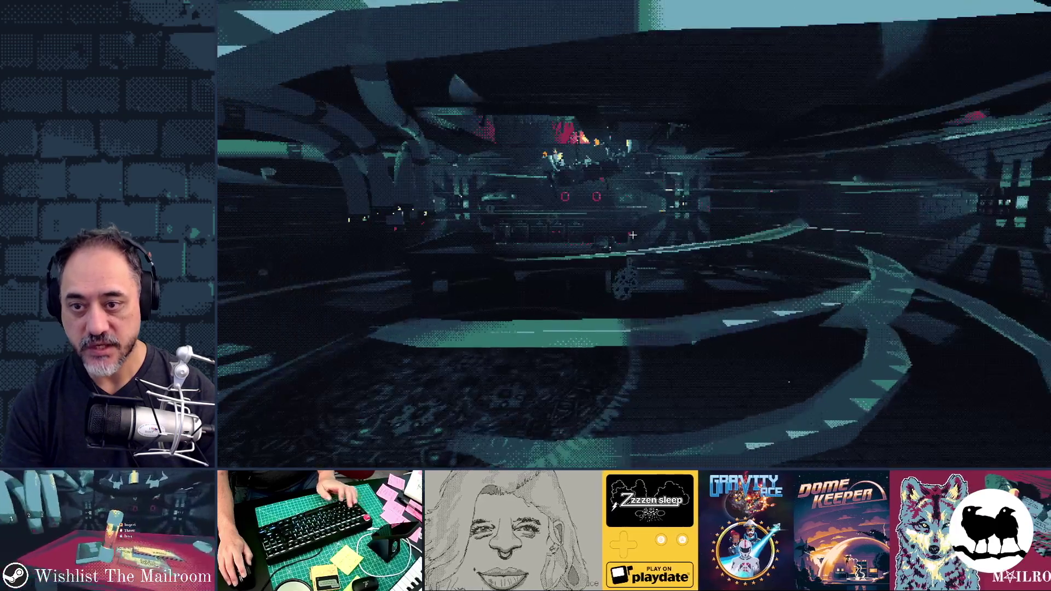
key("w")
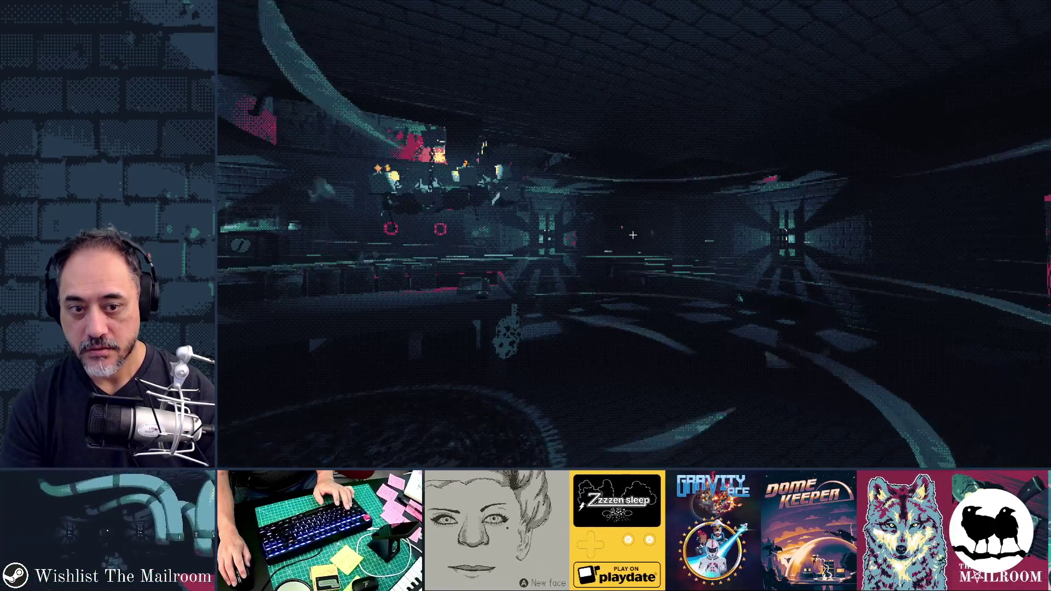
key("w")
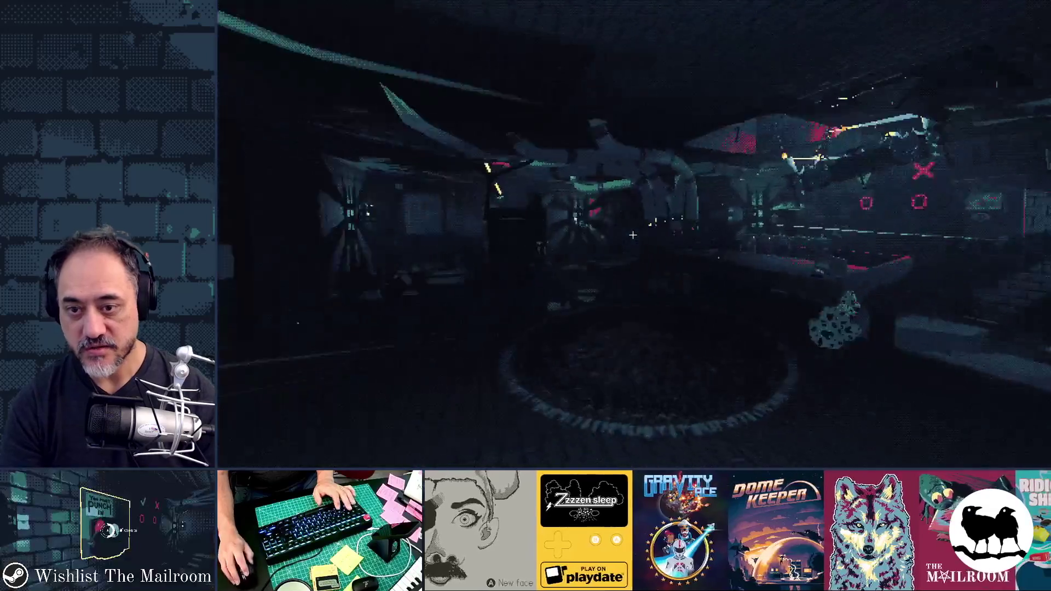
key("w")
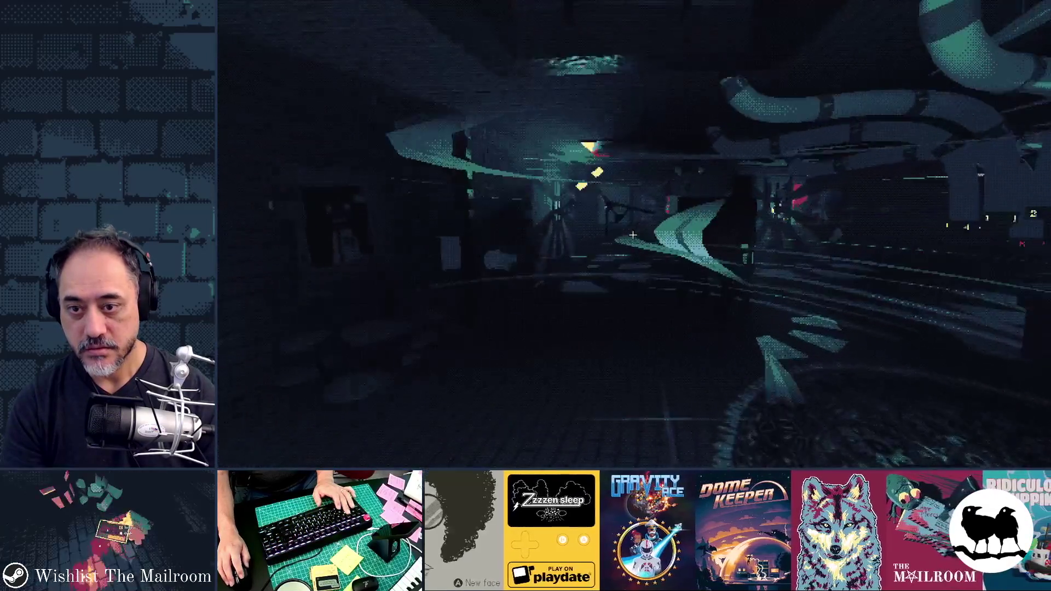
key("w")
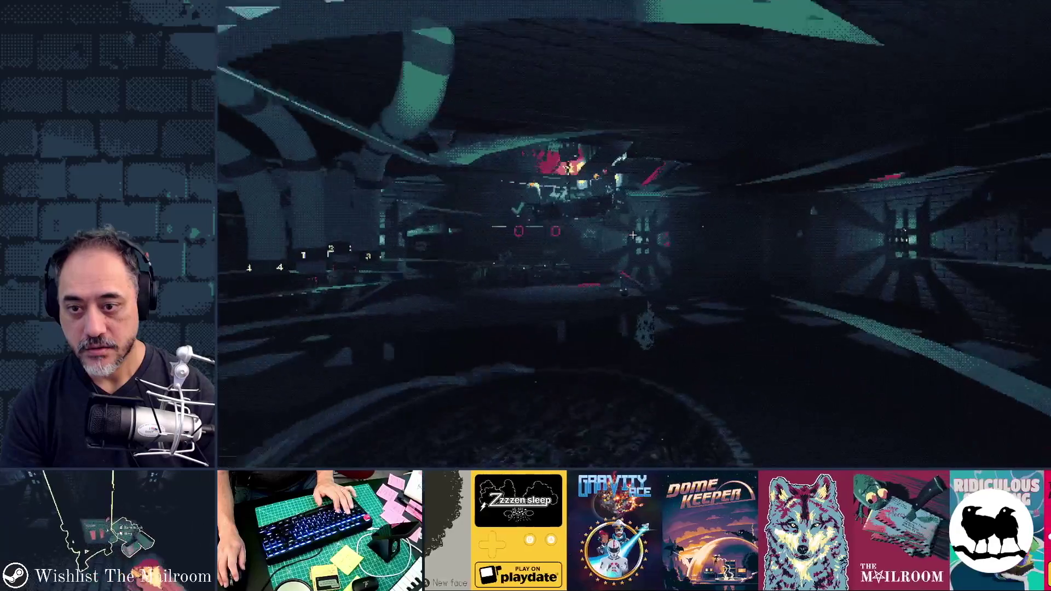
key("w")
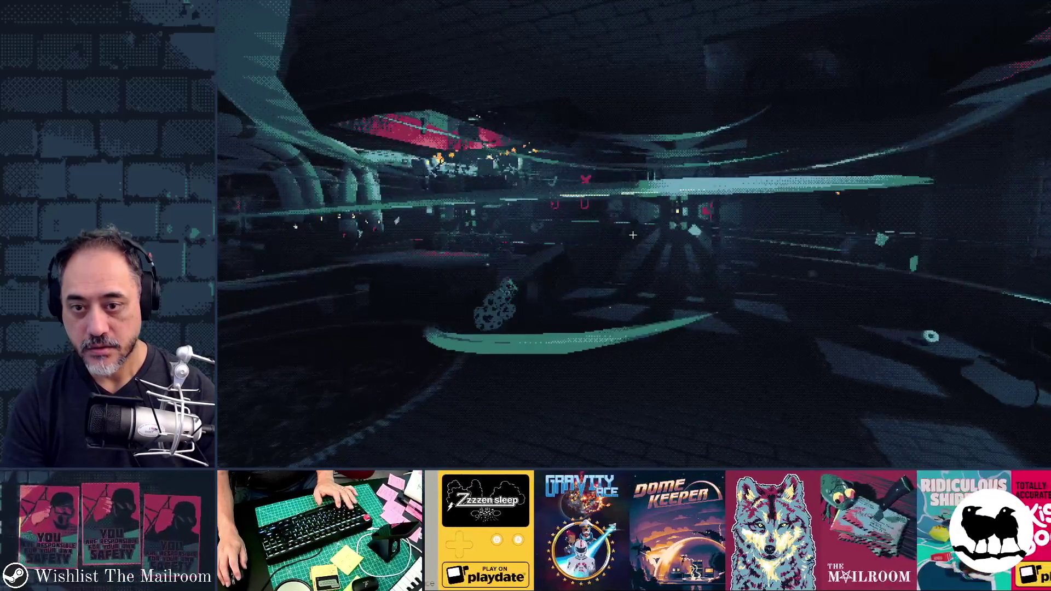
key("w")
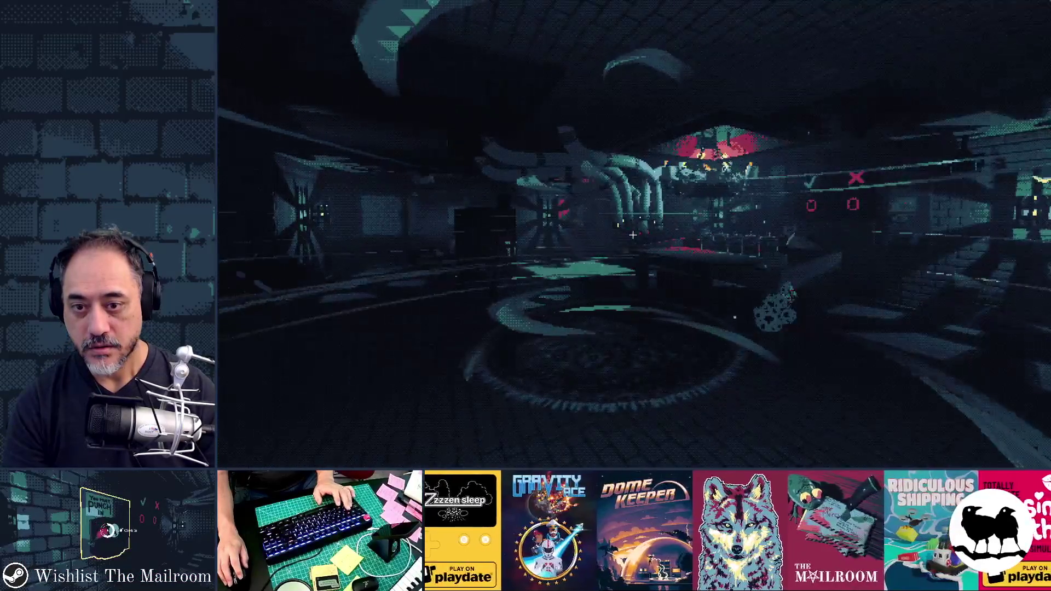
key("F8")
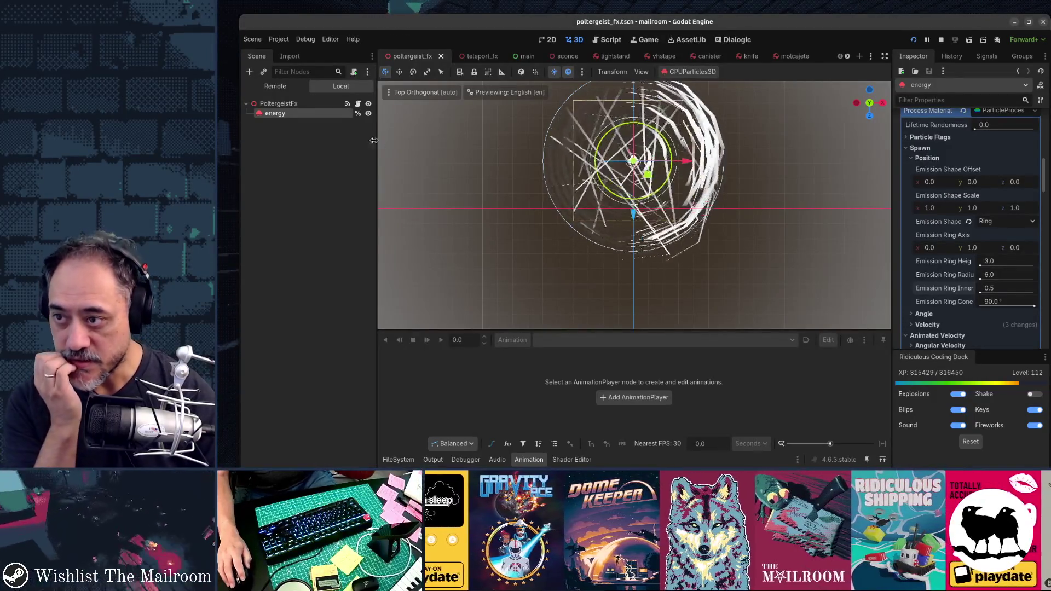
Expand Color Ramp under Display > Color Curves and open its Gradient resource.
left_click_drag(870, 216, 738, 162)
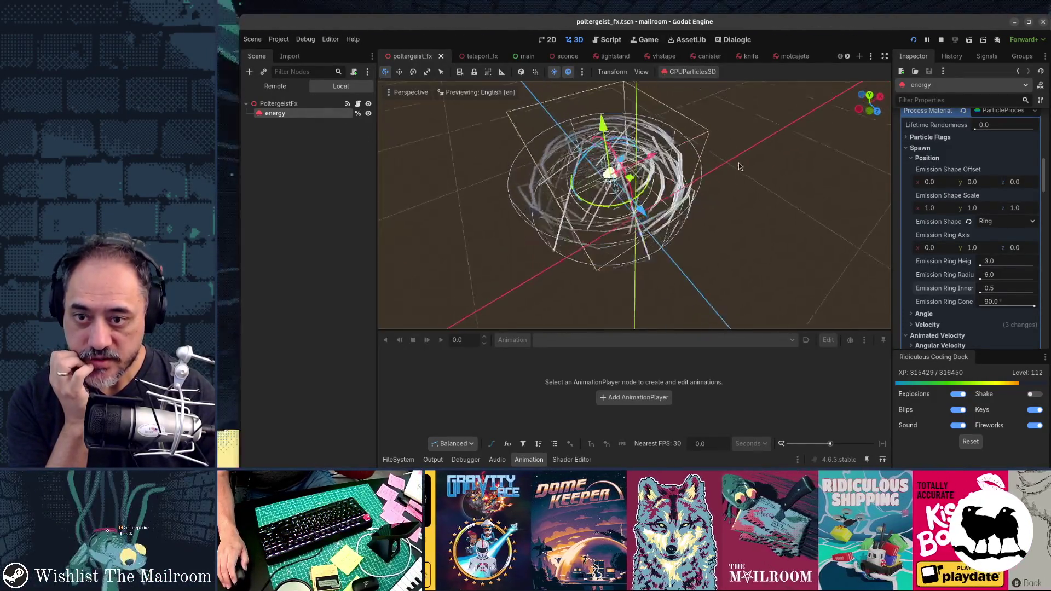
scroll(932, 252, "down", 5)
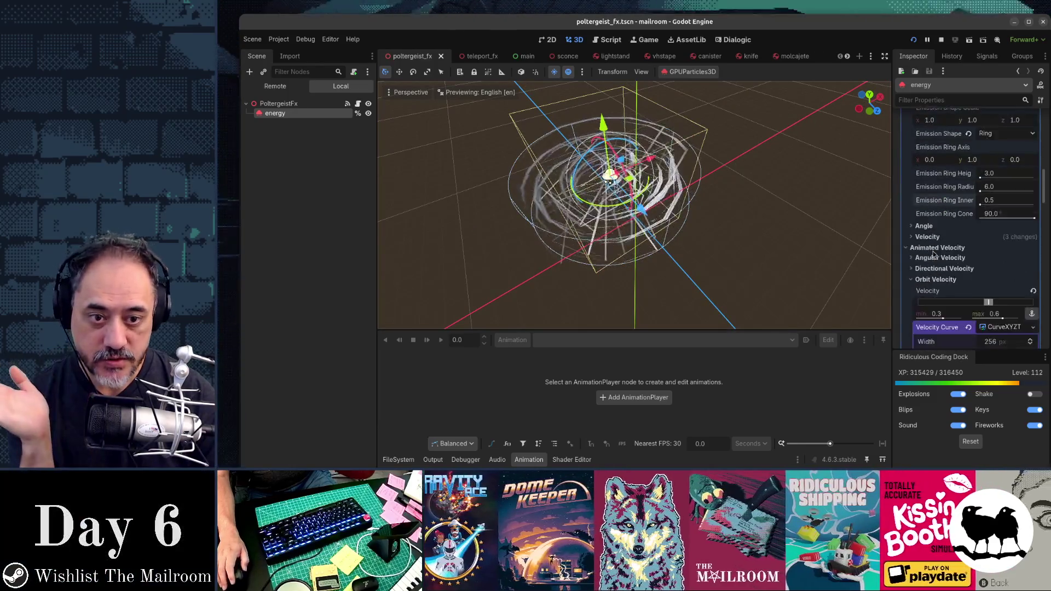
scroll(934, 254, "down", 3)
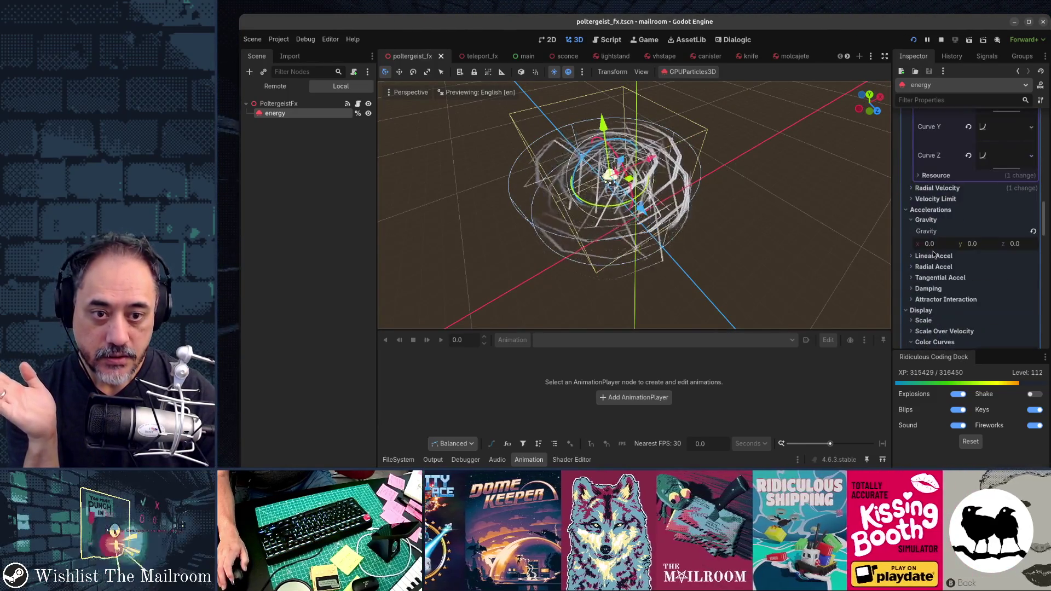
scroll(933, 254, "down", 4)
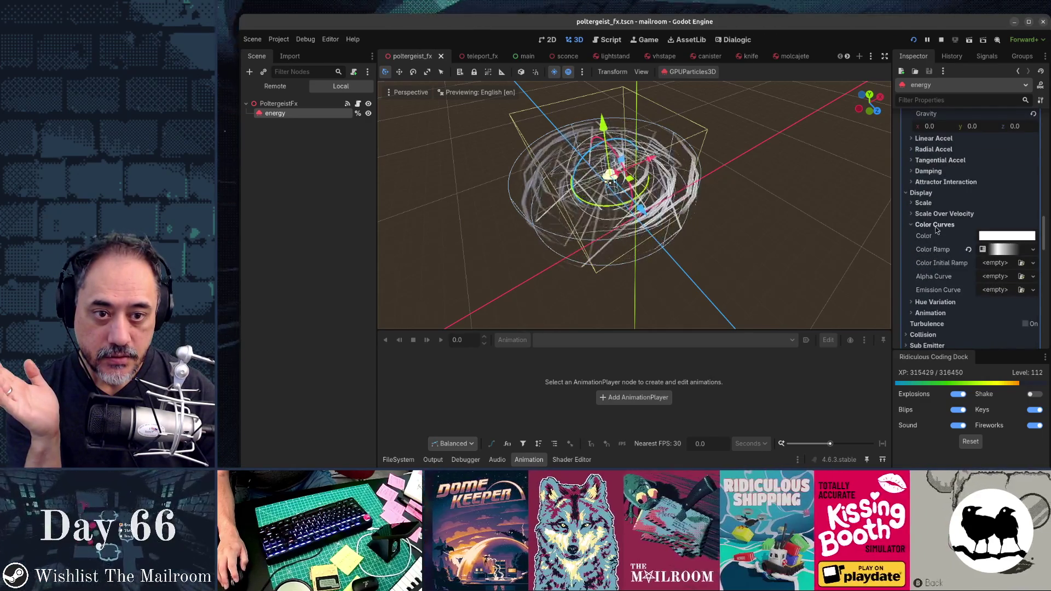
scroll(963, 208, "down", 3)
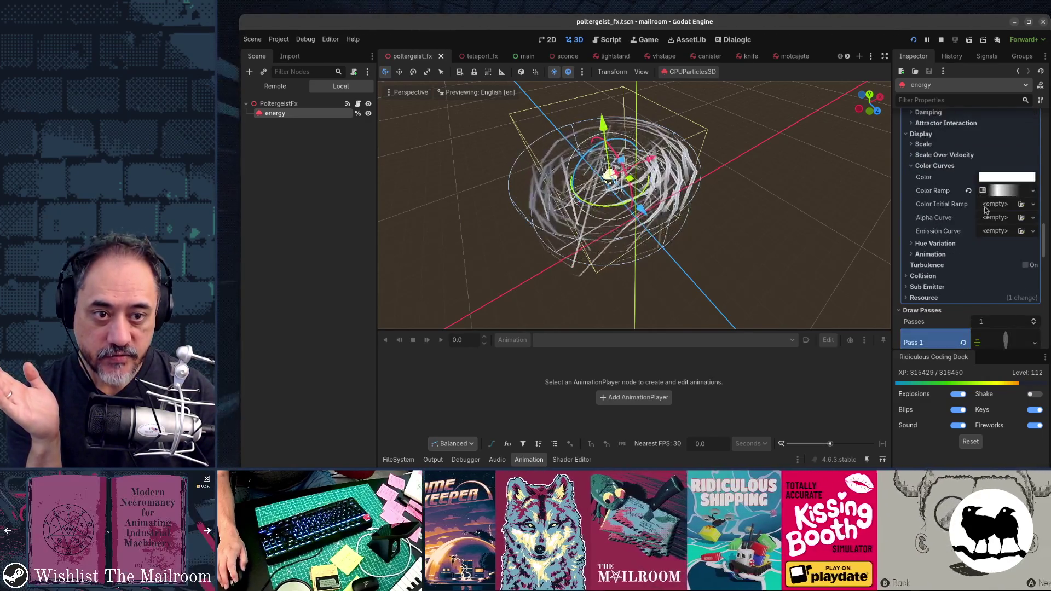
left_click(996, 192)
left_click(1002, 205)
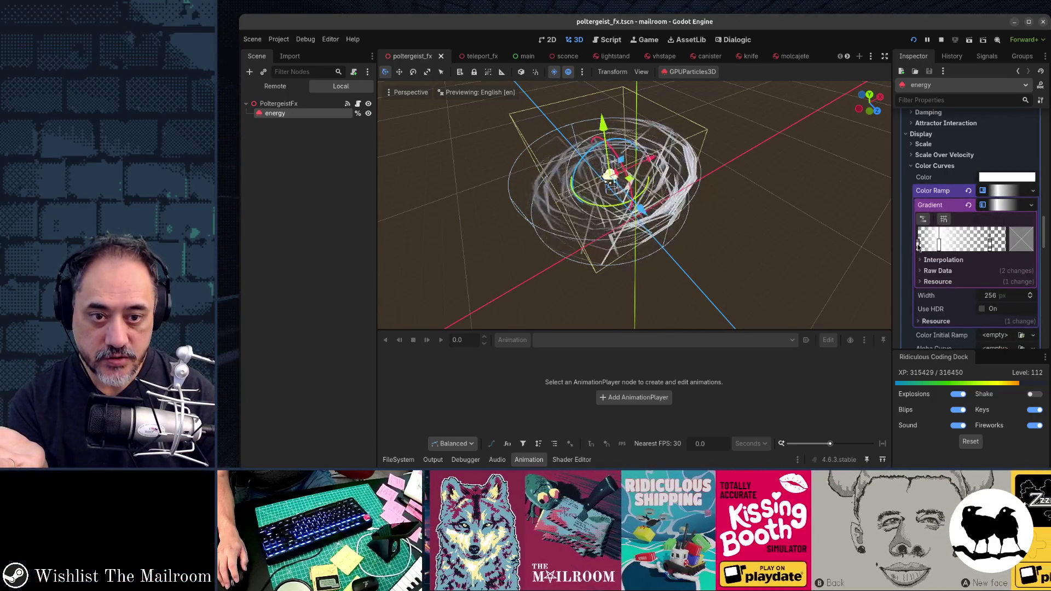
Make the color ramp gradient opaque white and create a new Alpha Curve.
left_click_drag(918, 246, 943, 246)
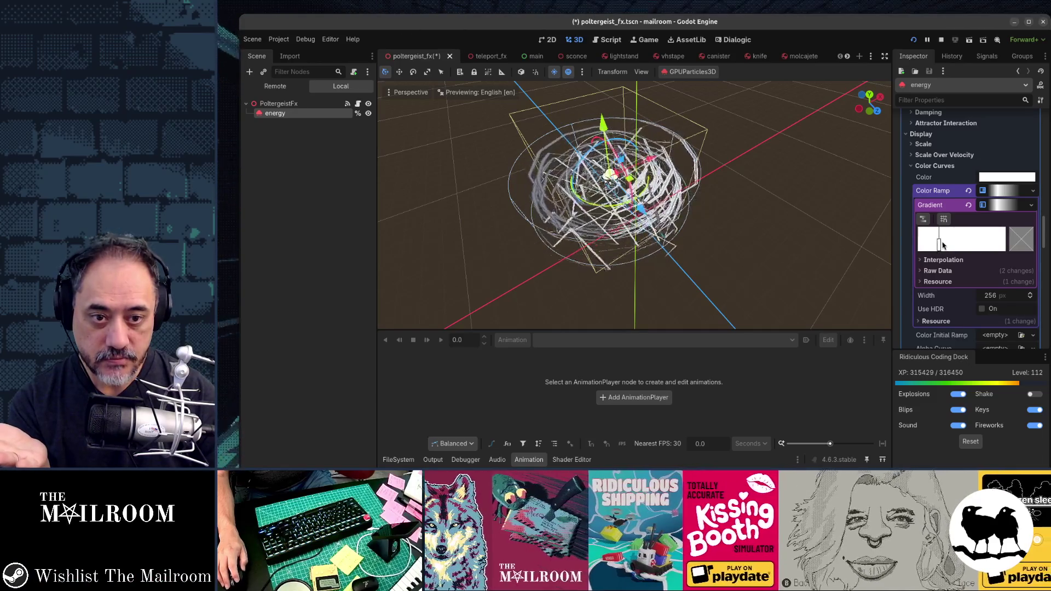
scroll(951, 295, "down", 5)
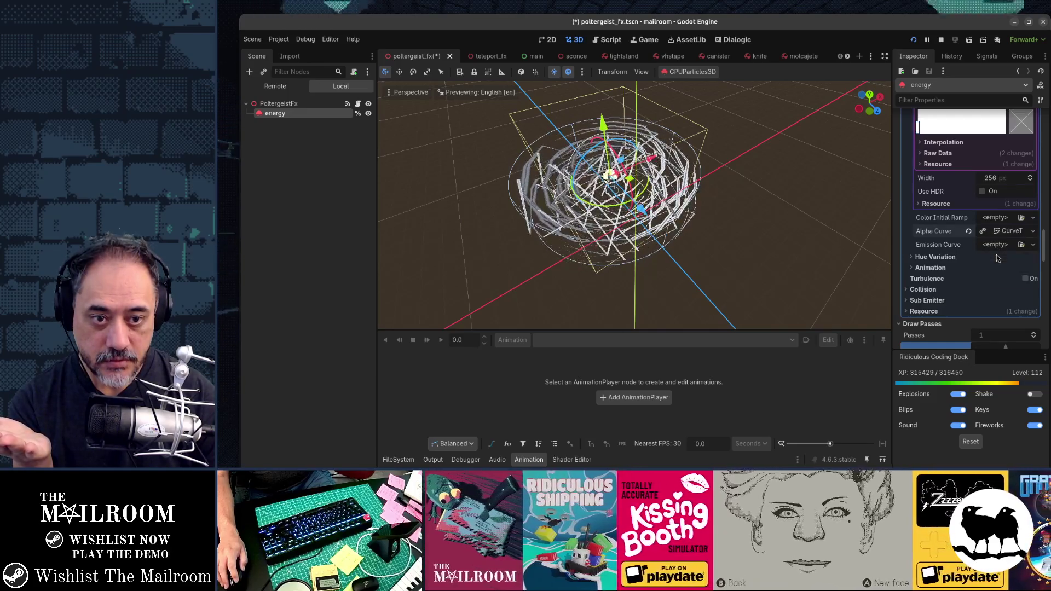
left_click(1010, 232)
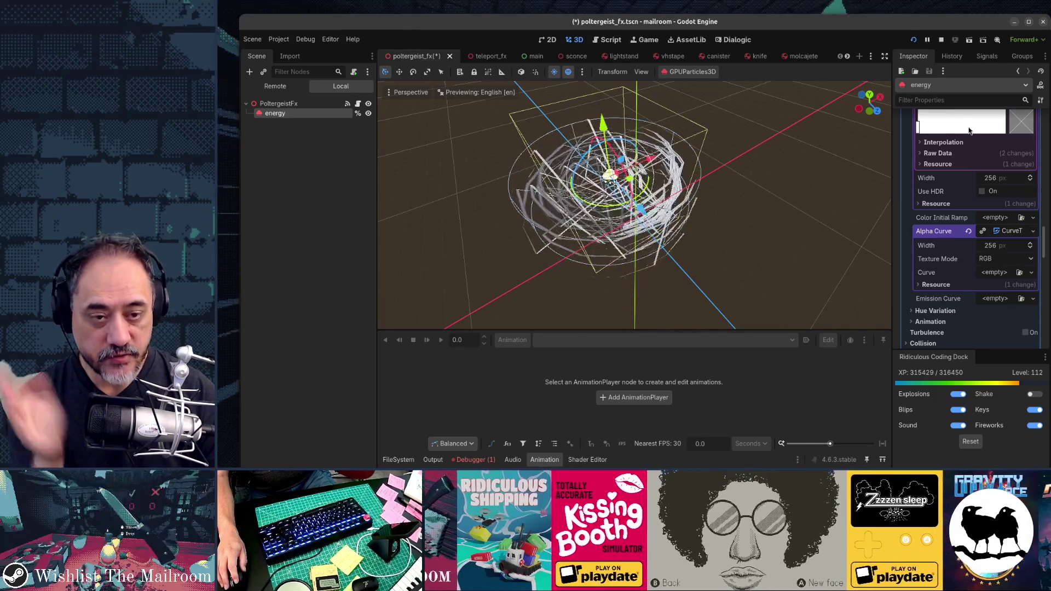
scroll(1011, 259, "down", 2)
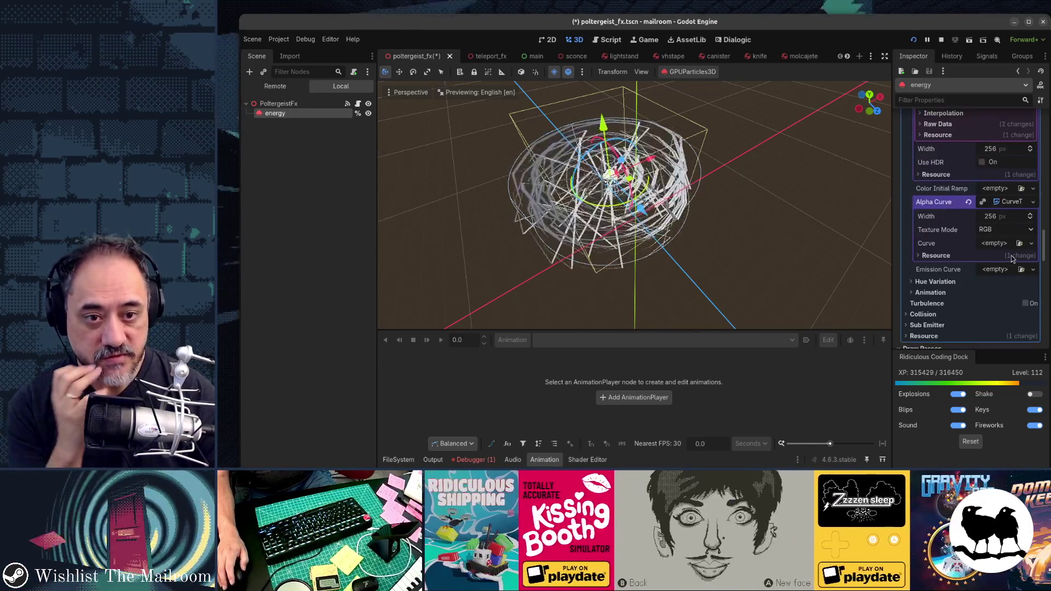
left_click(996, 243)
left_click(1001, 261)
Shape the alpha curve to peak at 1.0 around 0.26 and fall to 0 at the end.
scroll(1003, 219, "down", 3)
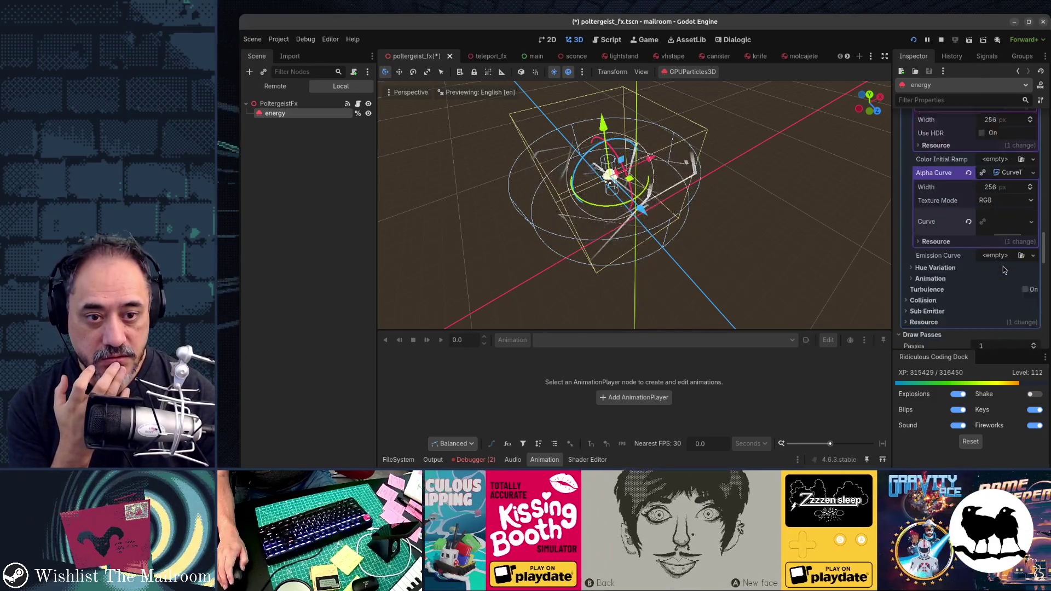
left_click(1003, 198)
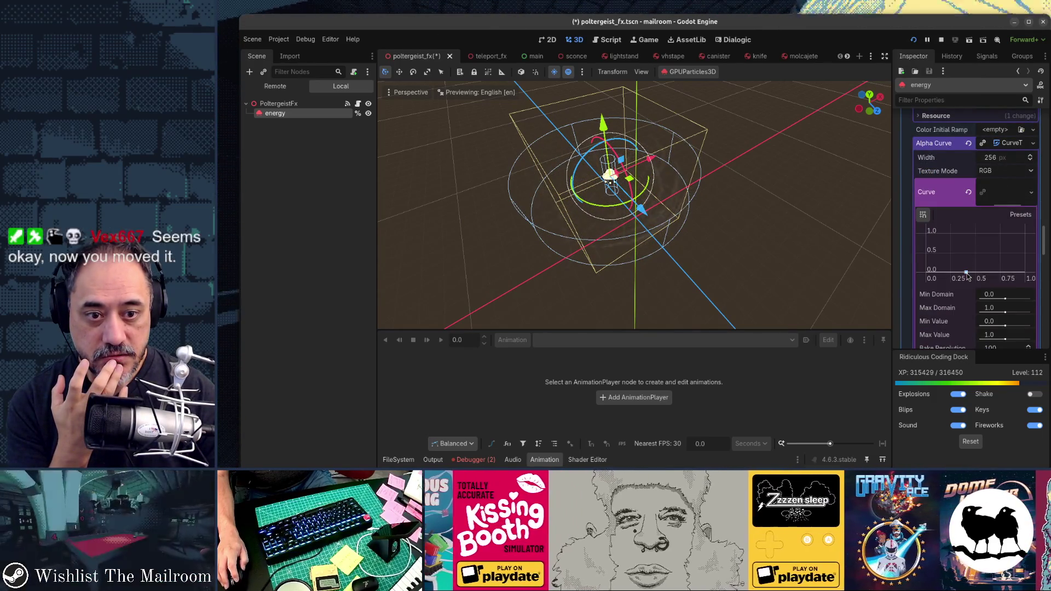
mouse_move(965, 274)
left_mouse_down()
mouse_move(937, 235)
mouse_move(925, 244)
left_mouse_up()
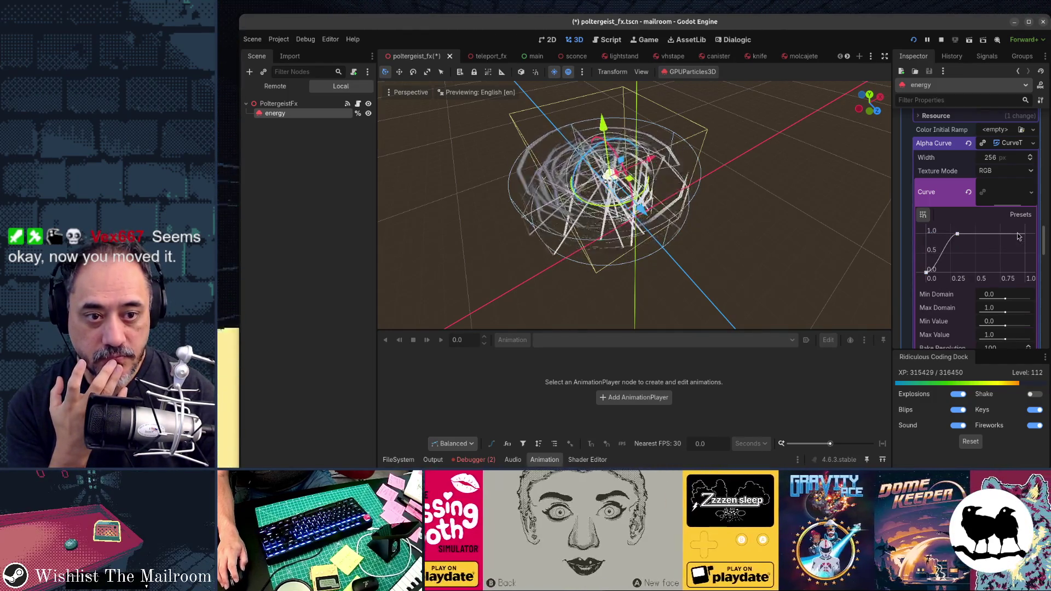
left_click_drag(1016, 234, 1025, 272)
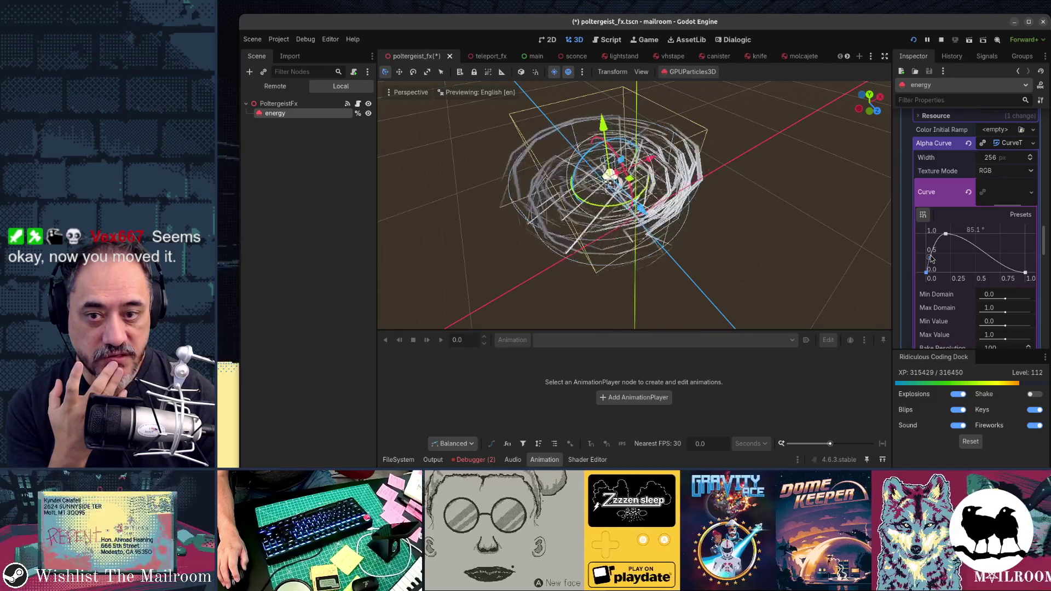
left_click_drag(946, 234, 952, 234)
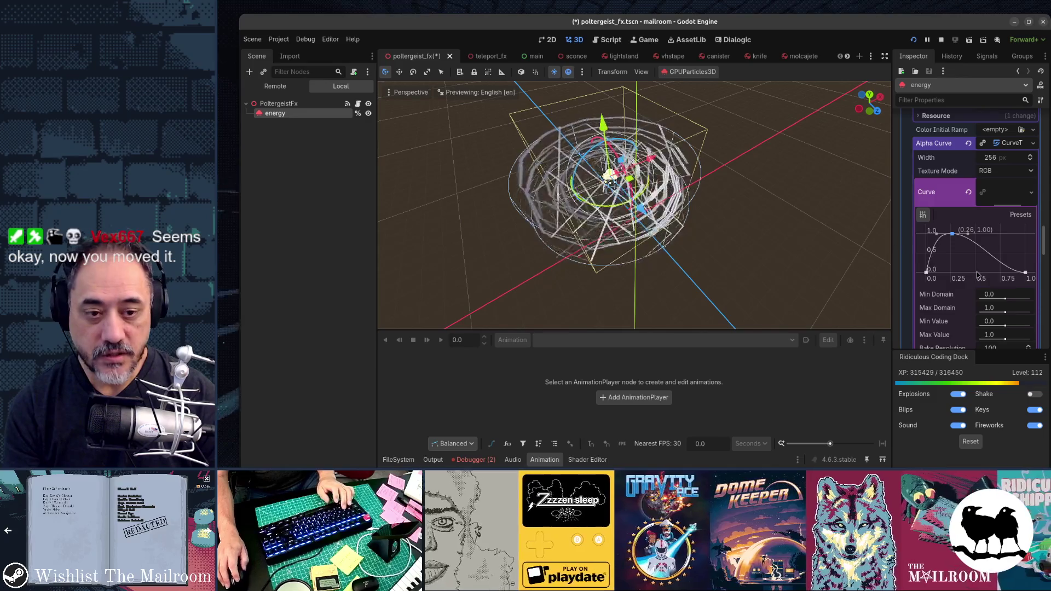
Check the material override's Vertex Color and Billboard settings.
scroll(969, 291, "down", 5)
scroll(969, 292, "down", 15)
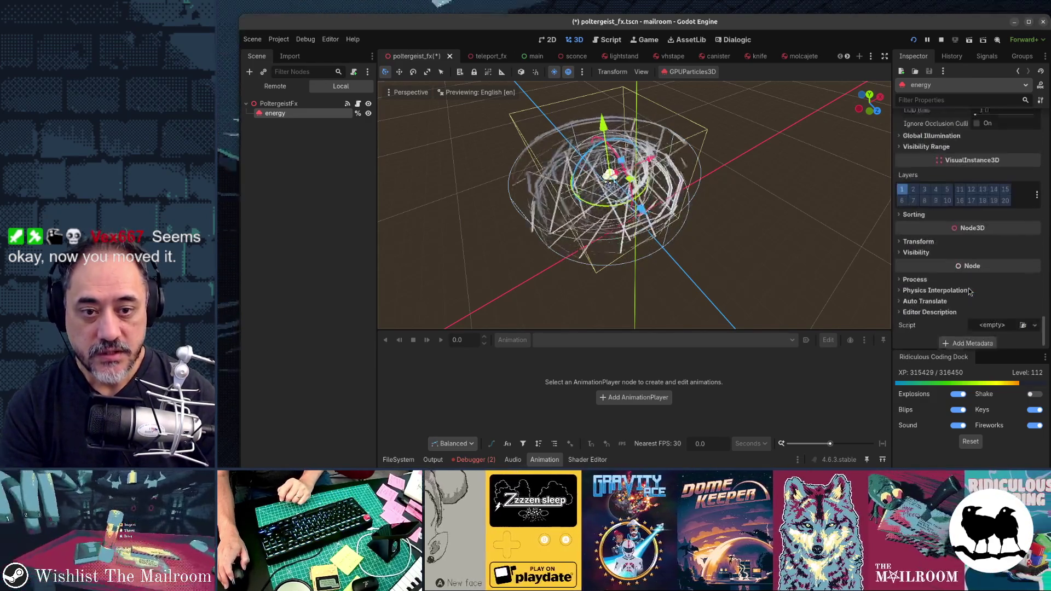
scroll(940, 251, "up", 10)
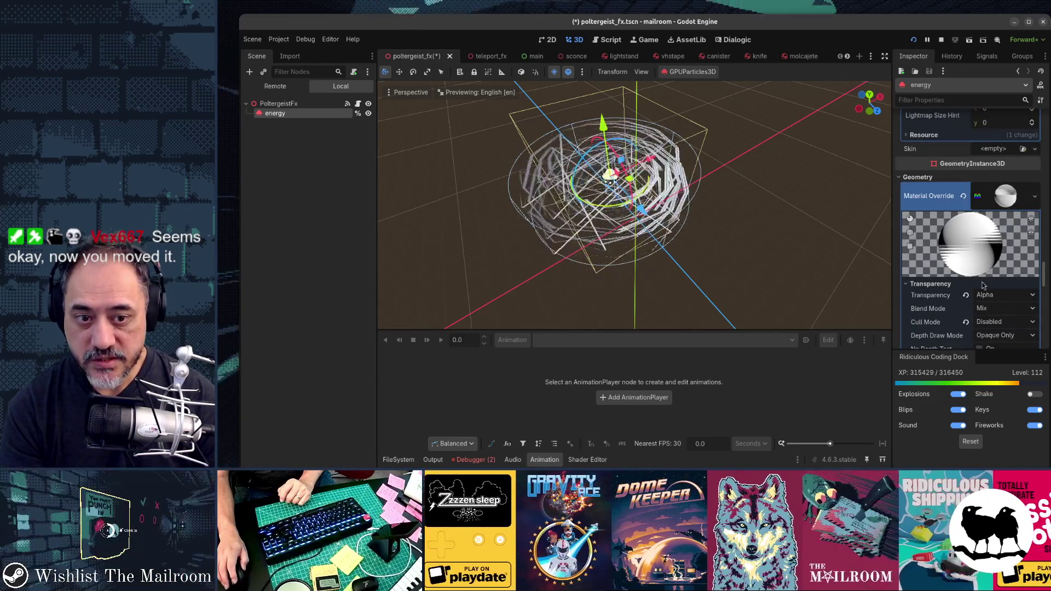
scroll(995, 301, "down", 3)
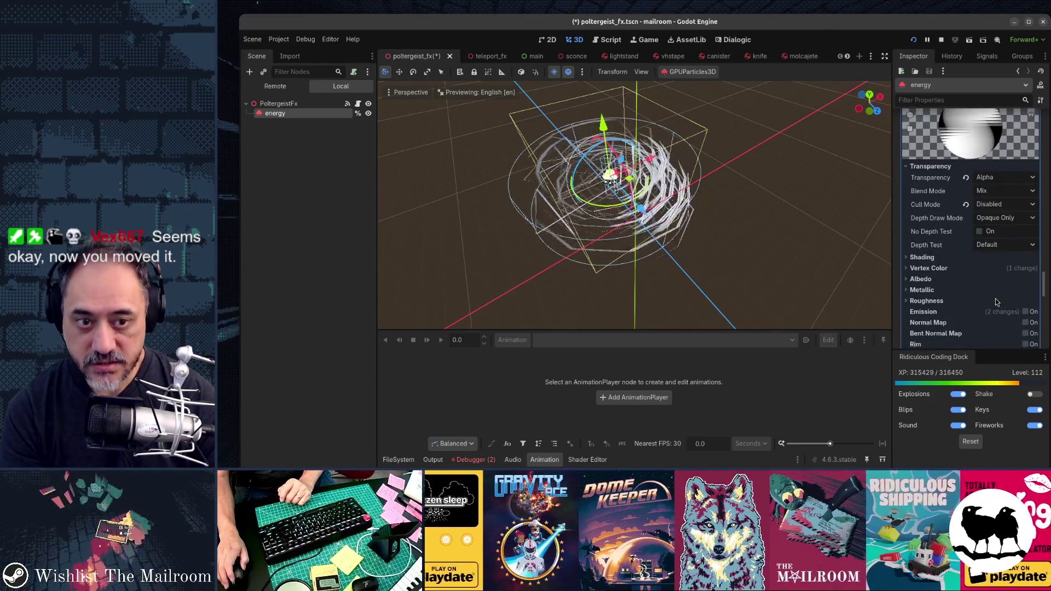
scroll(995, 300, "down", 5)
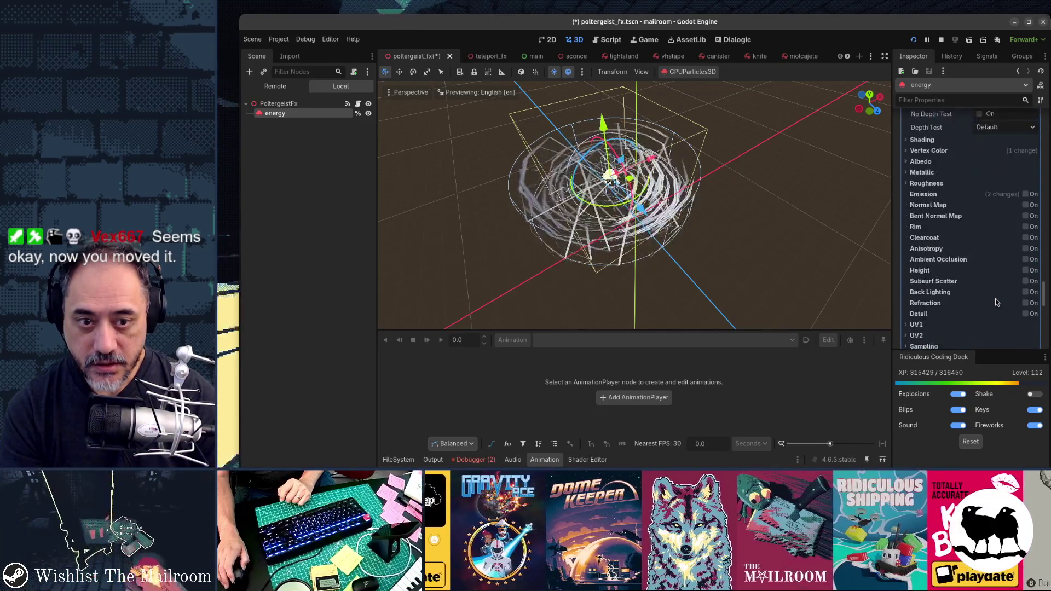
scroll(951, 239, "up", 2)
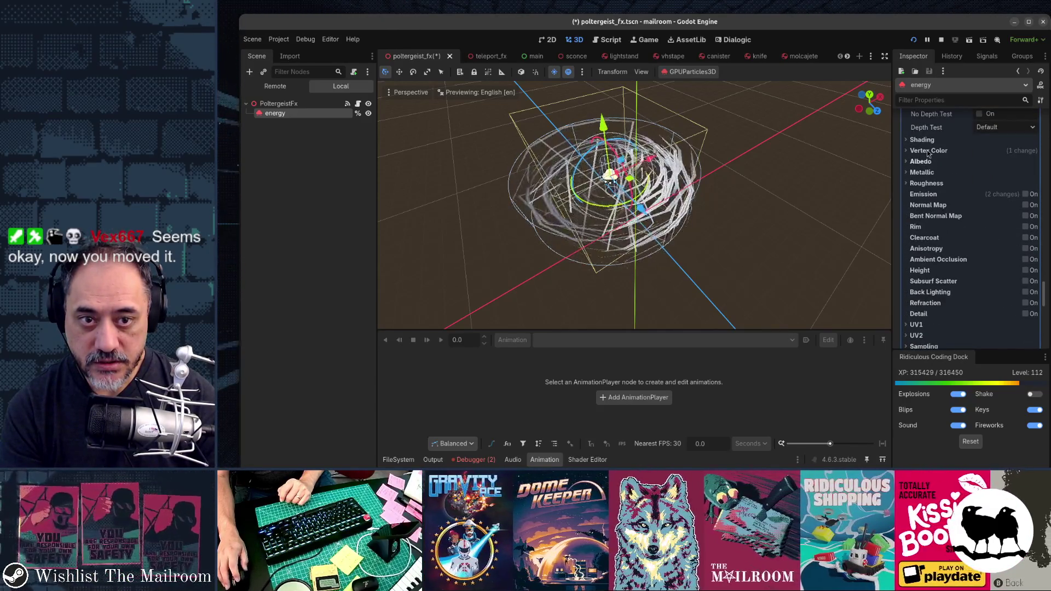
left_click(928, 151)
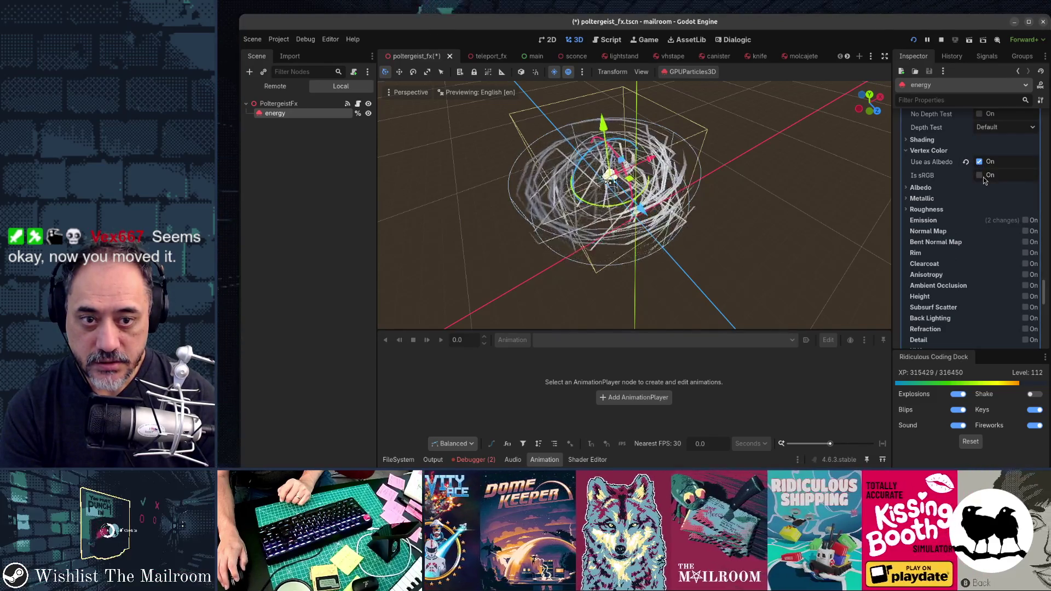
scroll(967, 242, "down", 3)
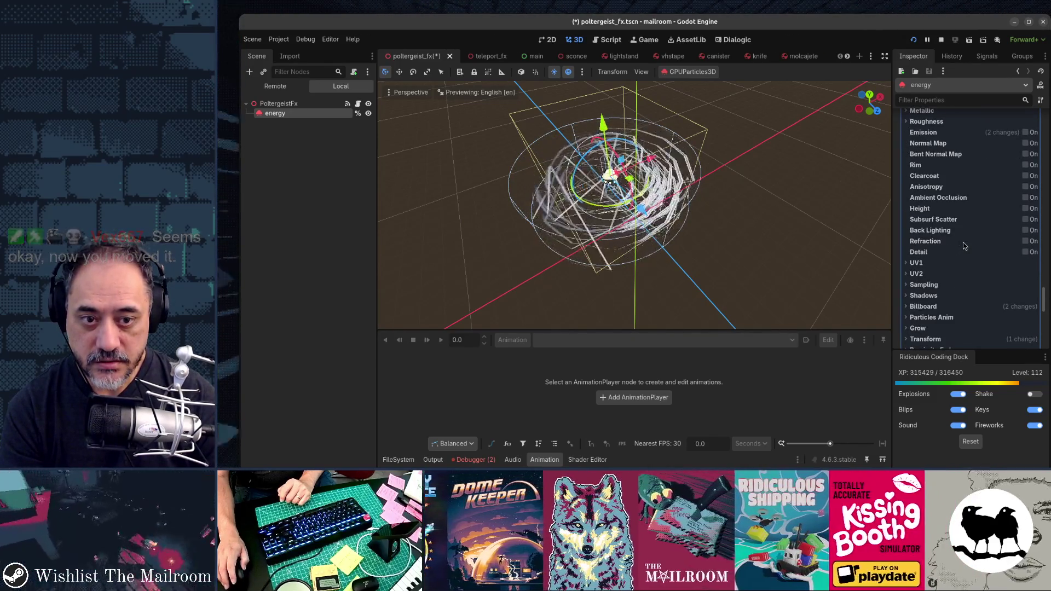
left_click(932, 307)
Save the poltergeist_fx scene and launch the game to test.
scroll(993, 273, "down", 4)
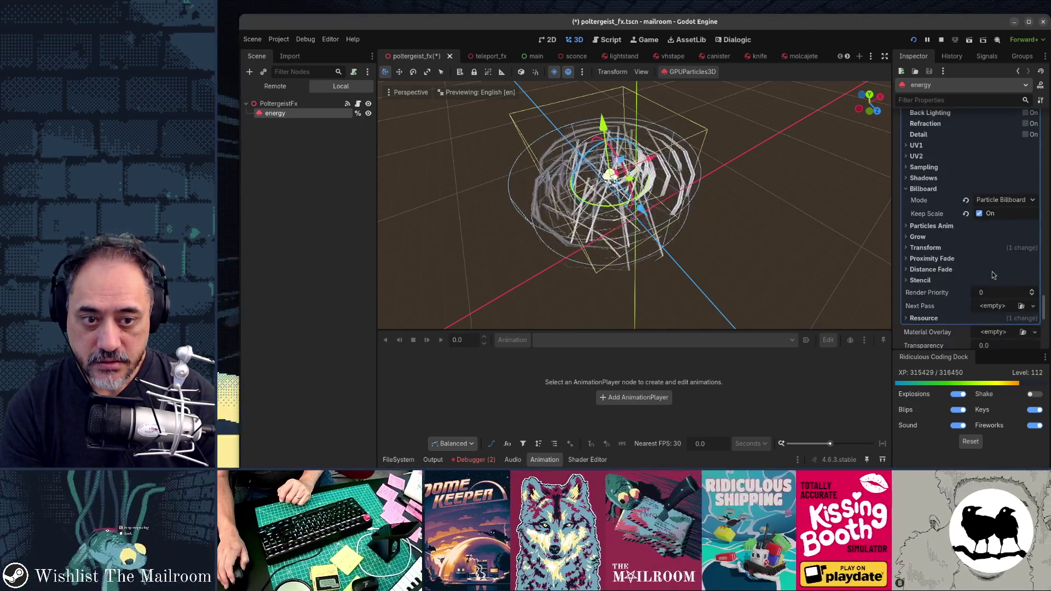
key("ctrl+s")
scroll(576, 173, "up", 5)
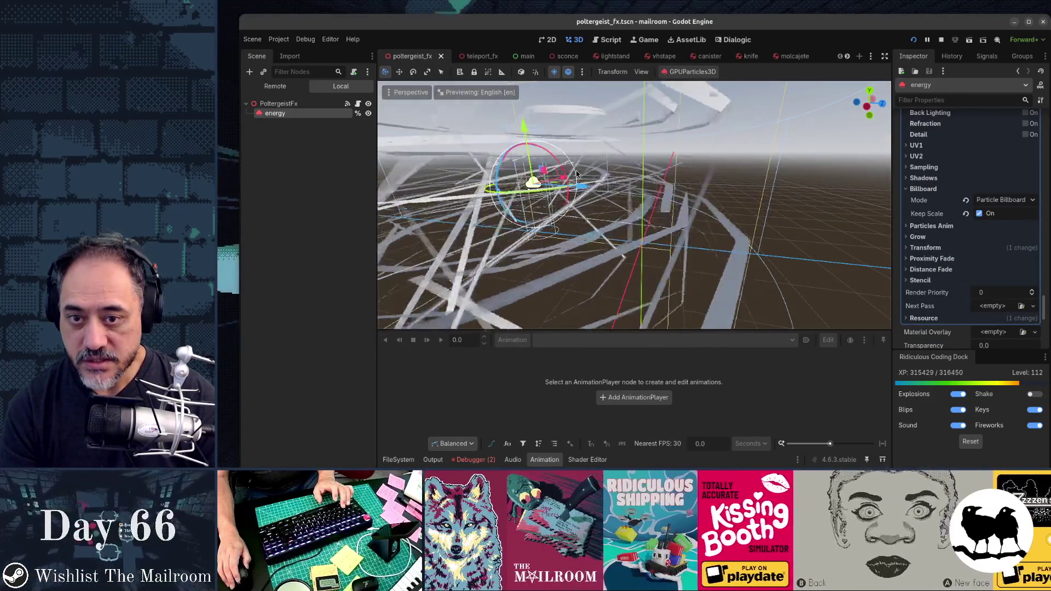
key("F5")
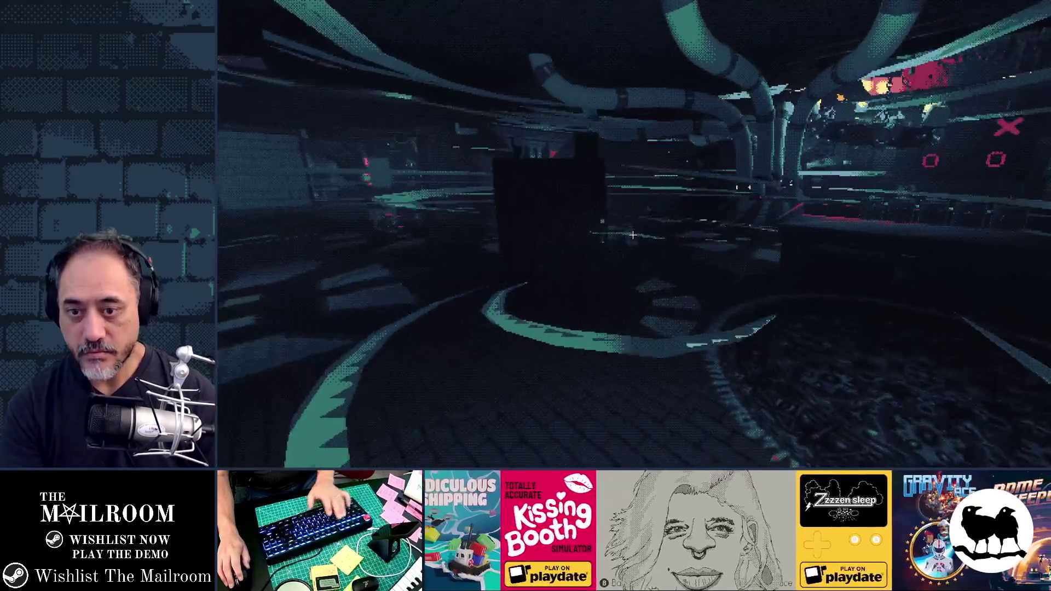
Restart the game, trigger PoltergeistEvent from the debug command panel, then return to the editor.
key("F8")
key("F5")
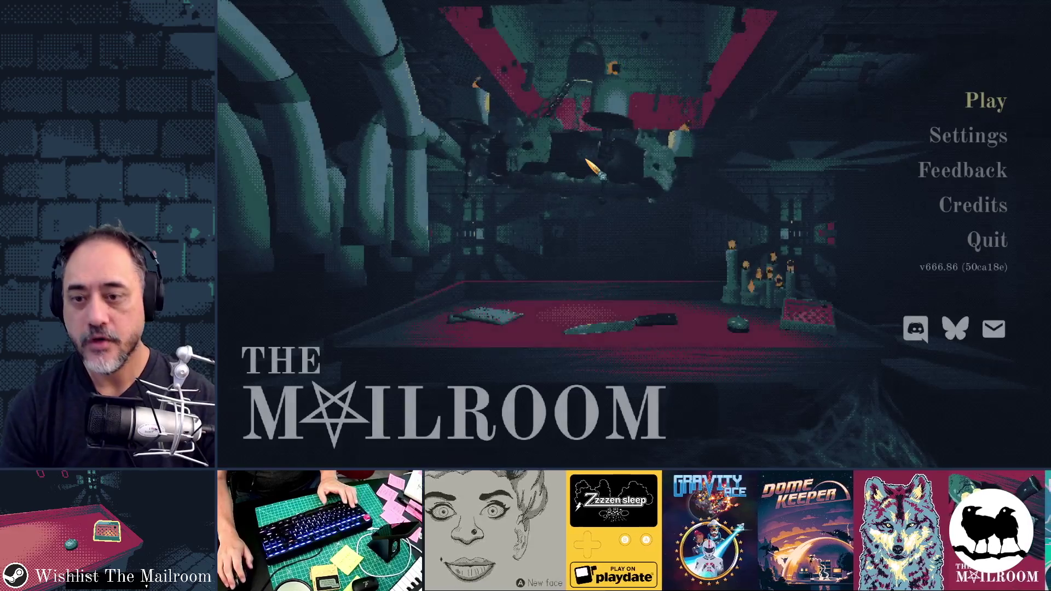
key("Return")
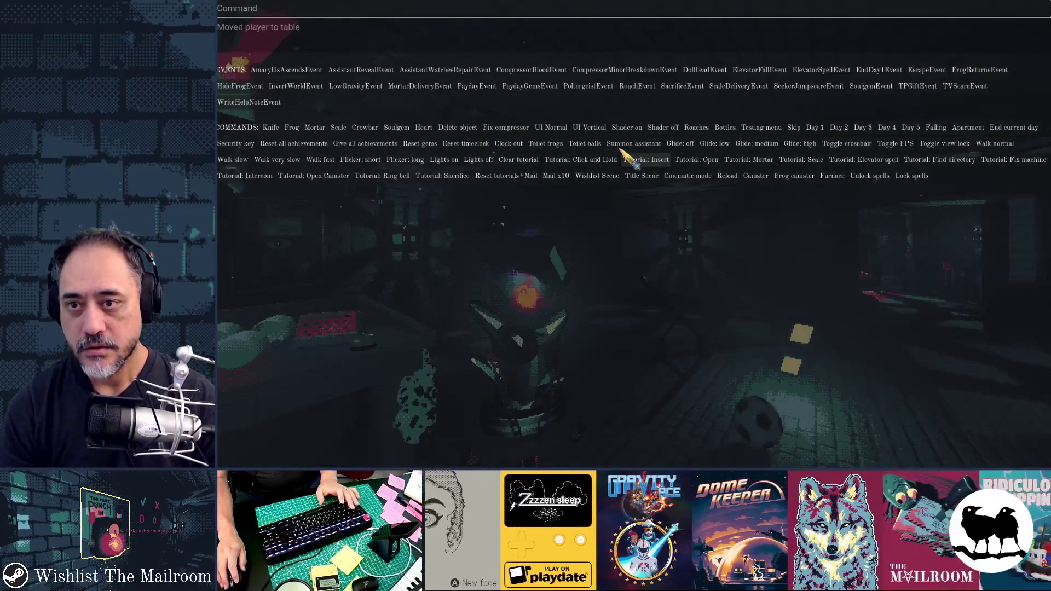
left_click(582, 89)
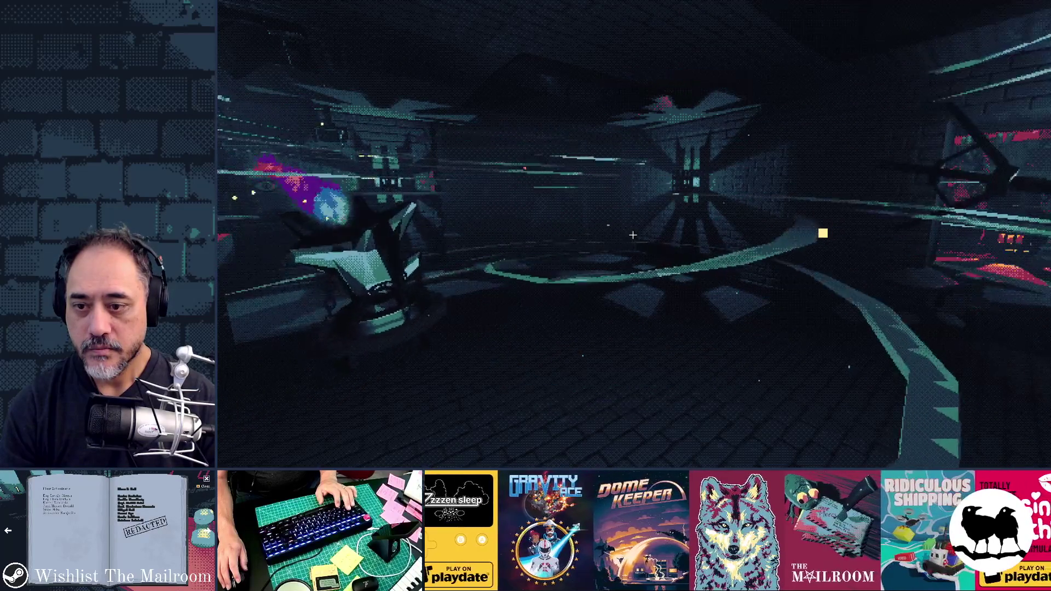
key("alt+Tab")
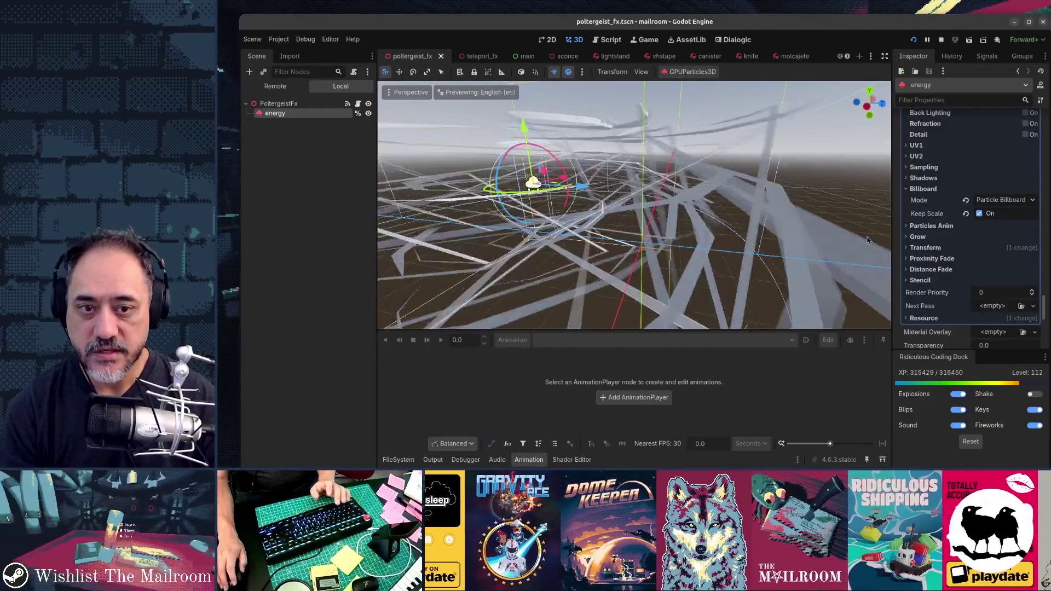
Collapse Time, expand Trails and set the trail Lifetime to 0.1 s, then stop the test run.
scroll(937, 290, "up", 10)
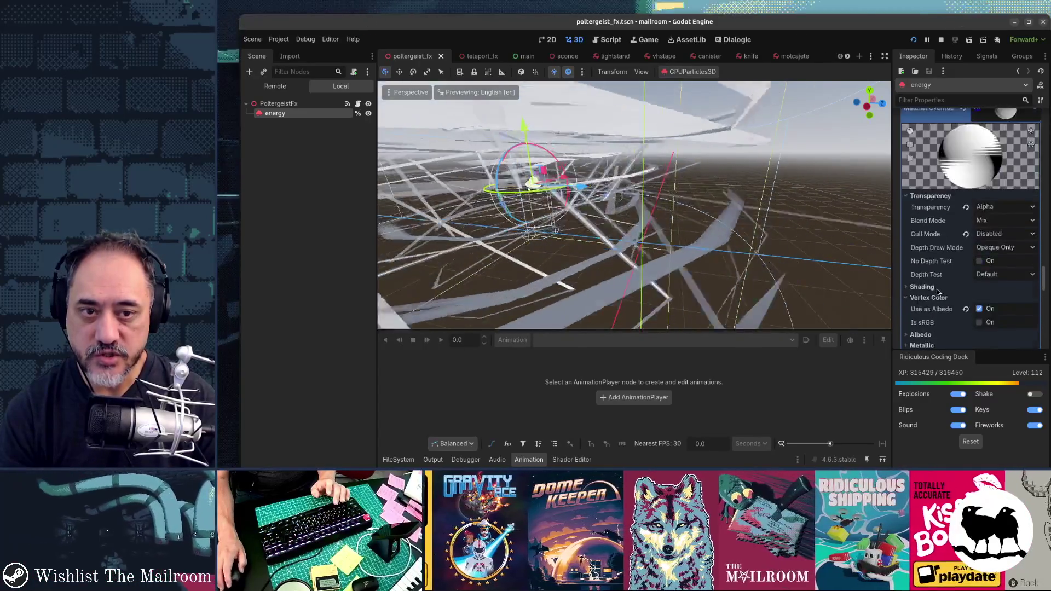
scroll(937, 289, "up", 5)
scroll(937, 289, "up", 5)
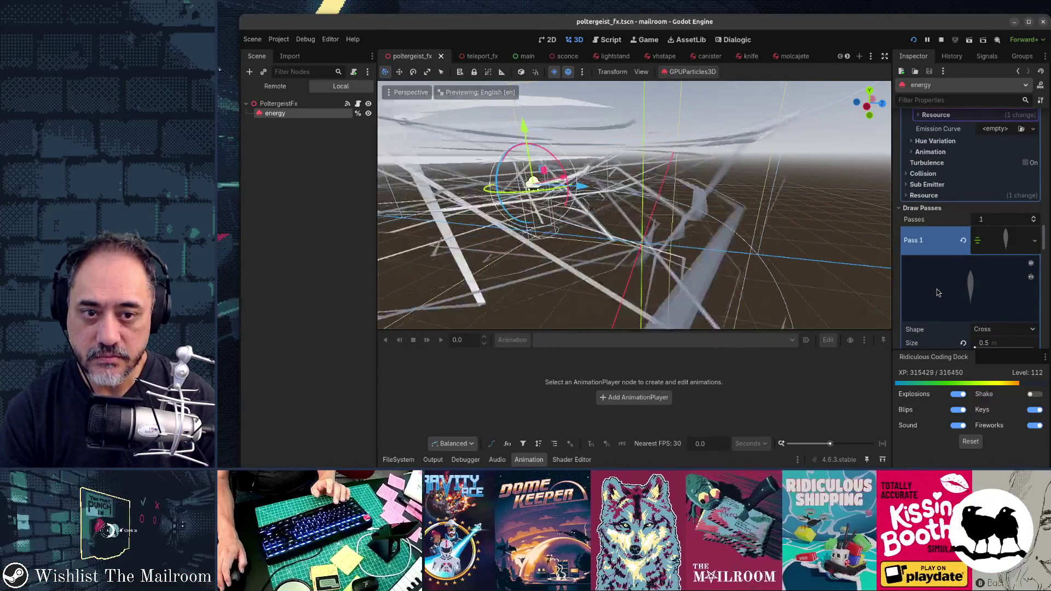
scroll(937, 290, "up", 1)
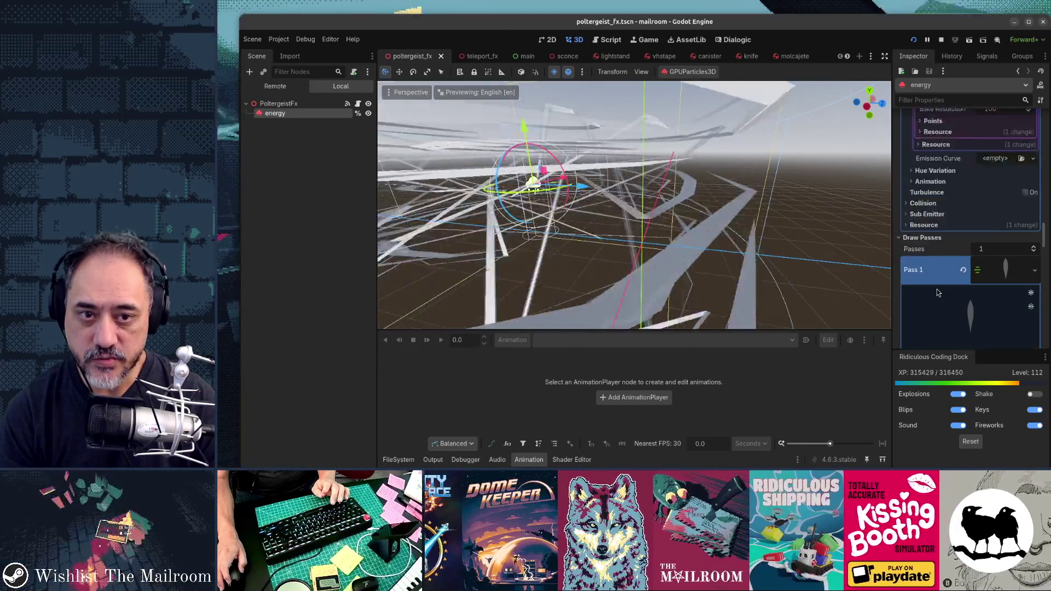
scroll(937, 288, "up", 10)
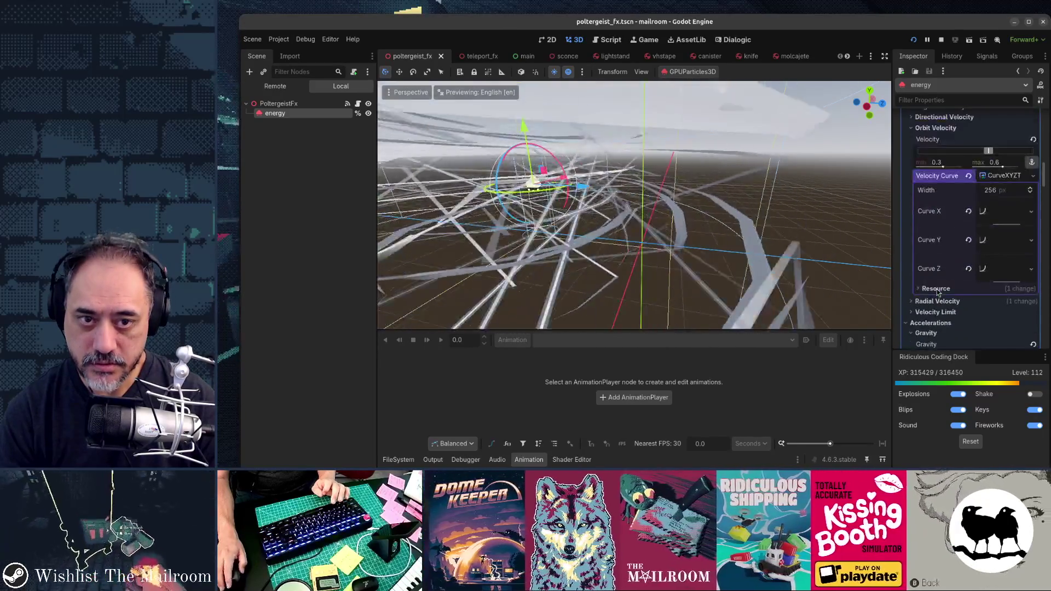
scroll(936, 292, "up", 15)
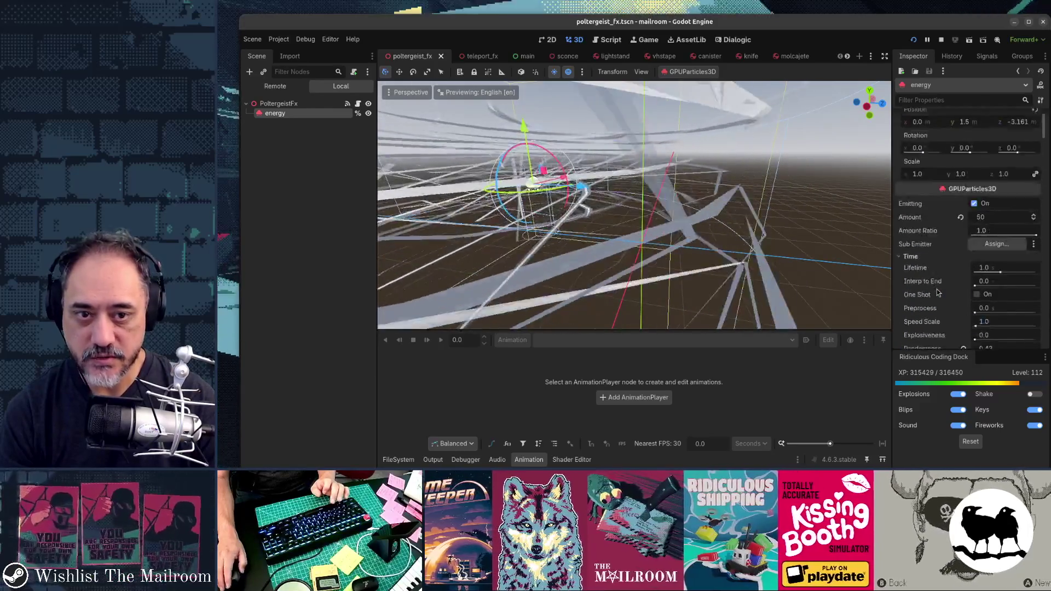
scroll(937, 292, "down", 1)
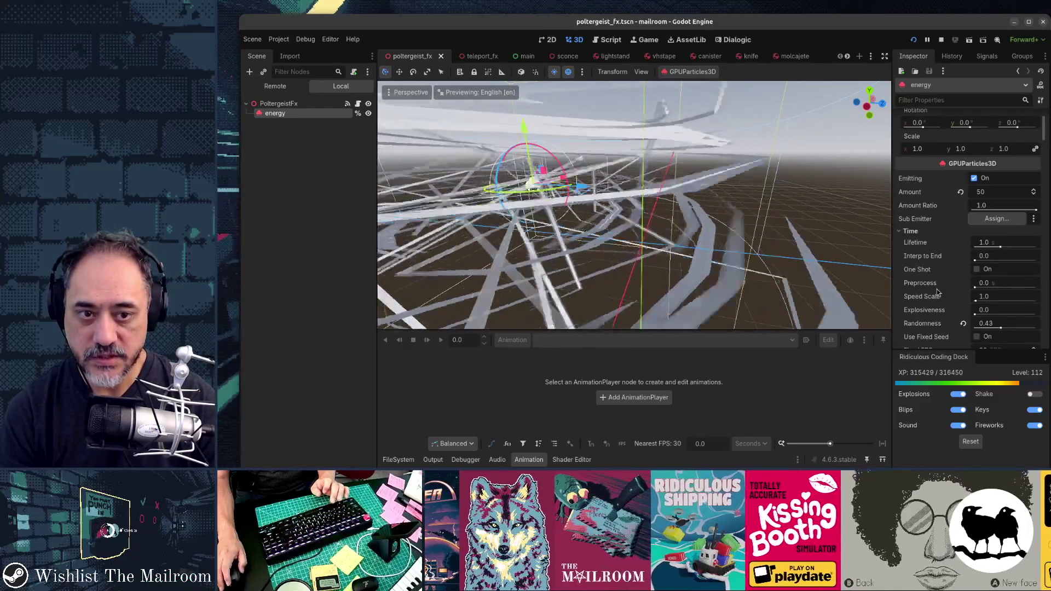
left_click(911, 232)
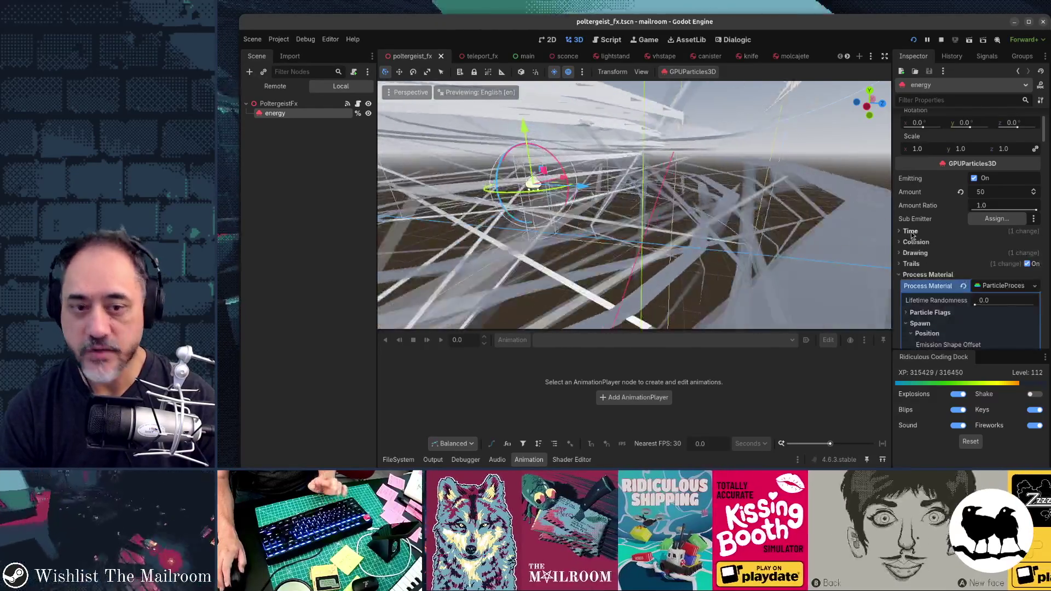
left_click(911, 264)
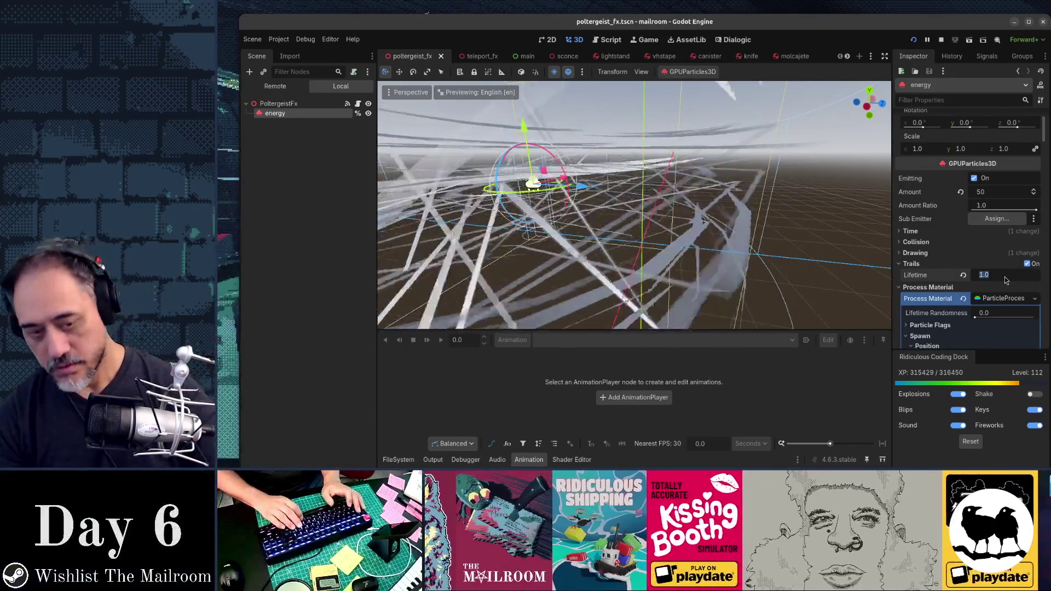
type("0.1")
key("Return")
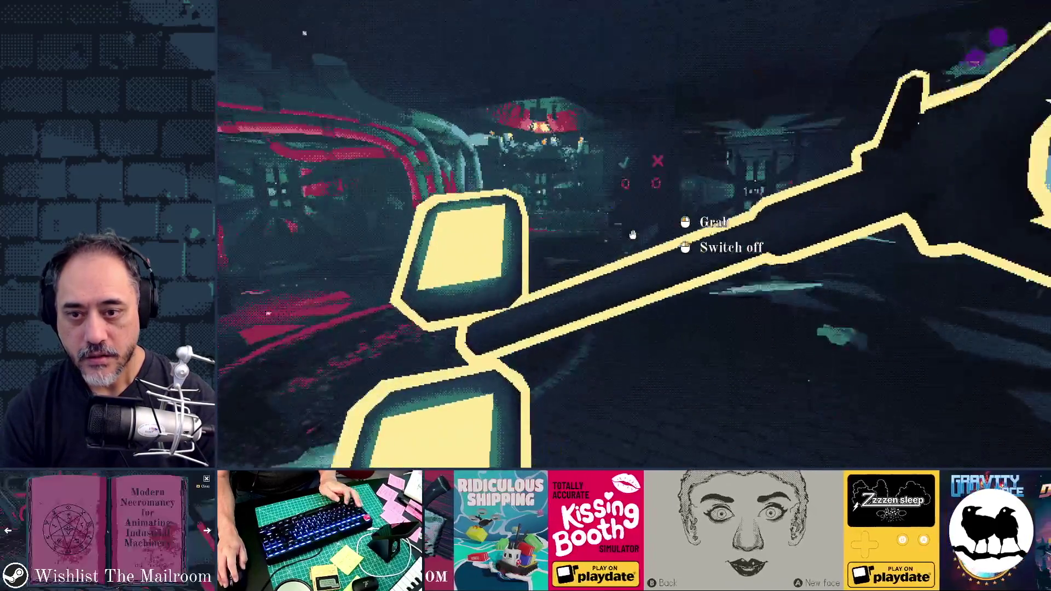
key("F8")
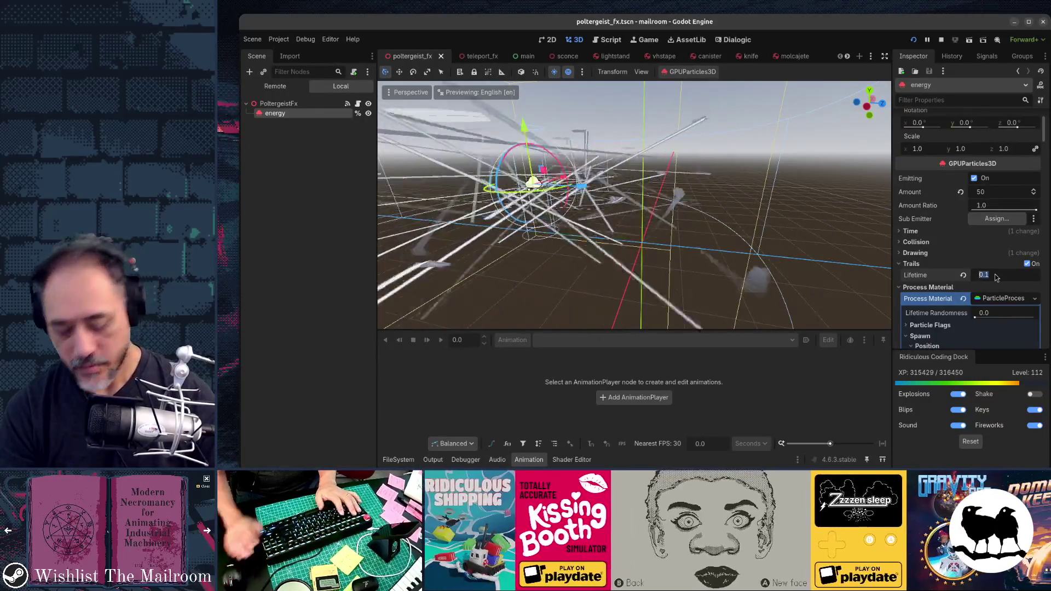
Run the game, then change the trail Lifetime to 0.7 s and stop the game.
key("F5")
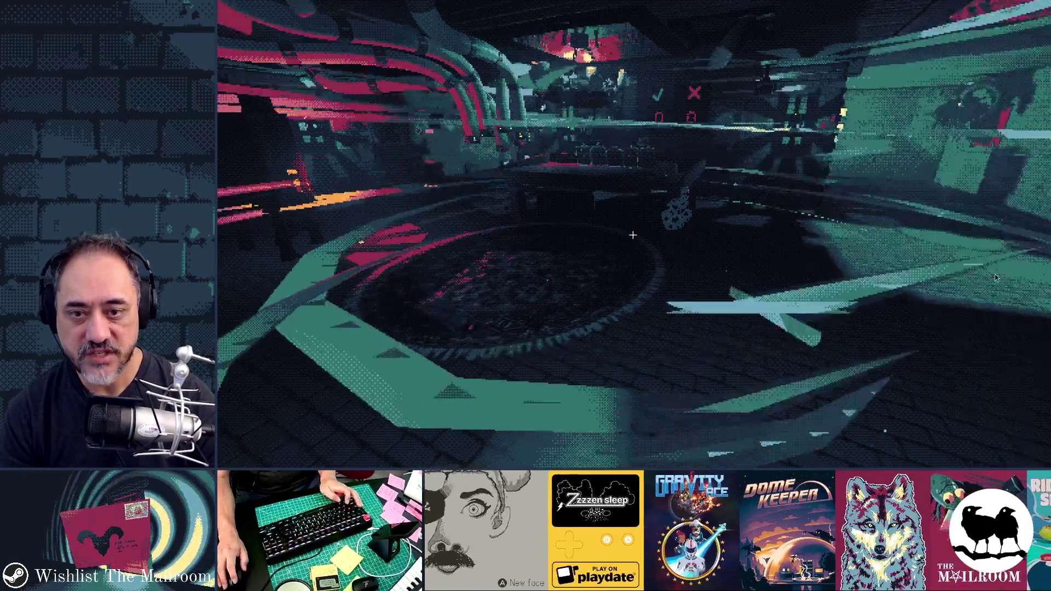
type("0.7")
key("Return")
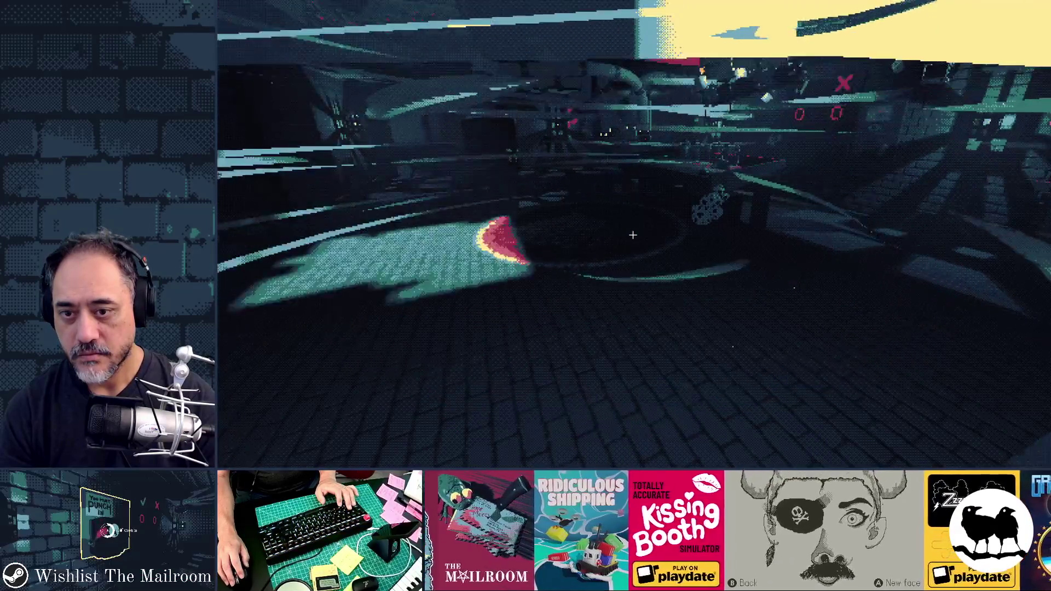
key("F8")
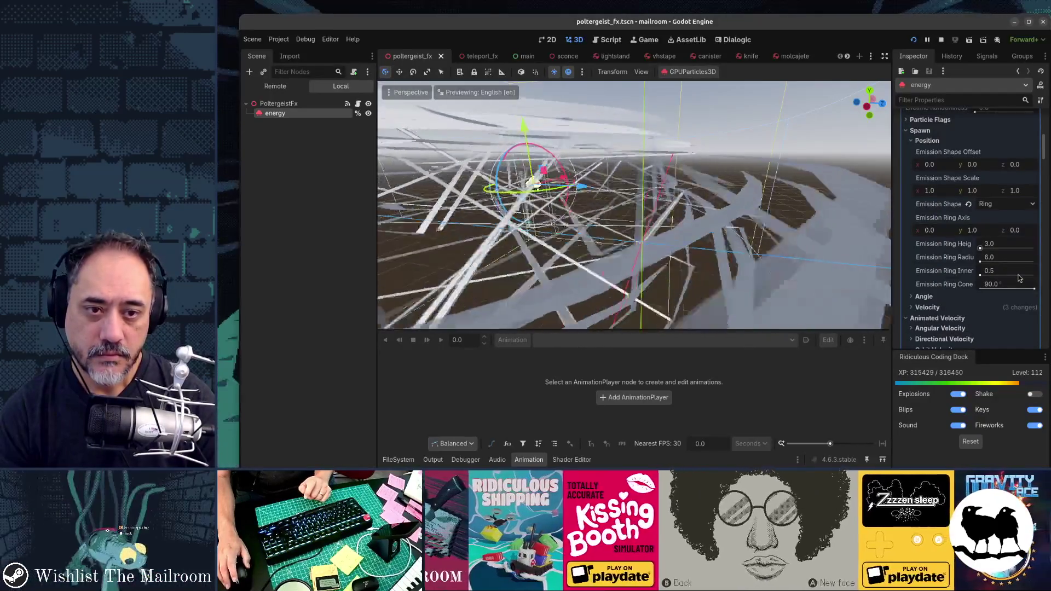
Run the game to review the current alpha fade, switching between game and editor.
scroll(1019, 278, "up", 10)
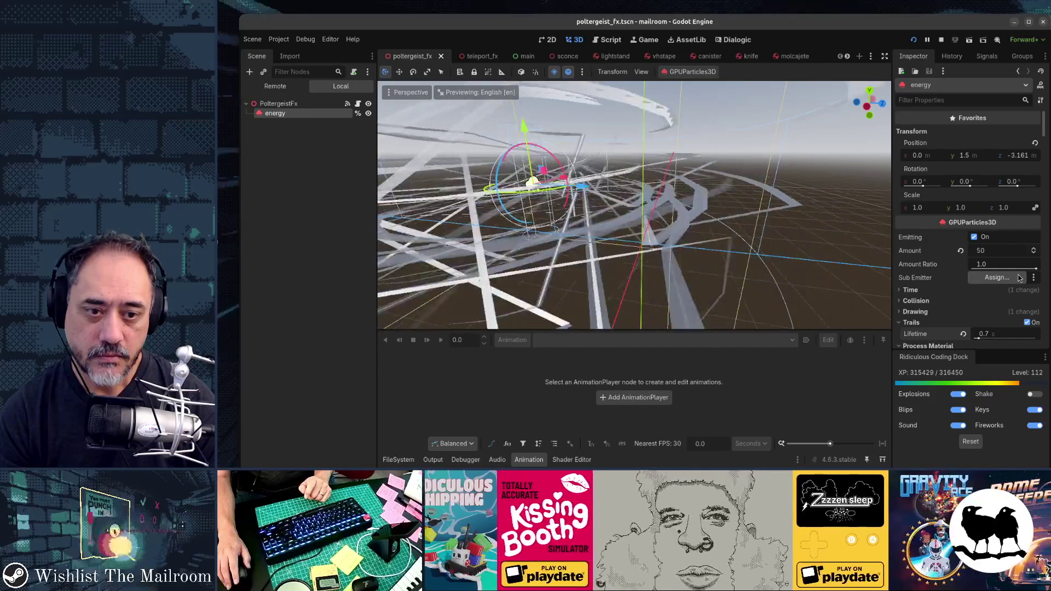
scroll(1019, 278, "down", 10)
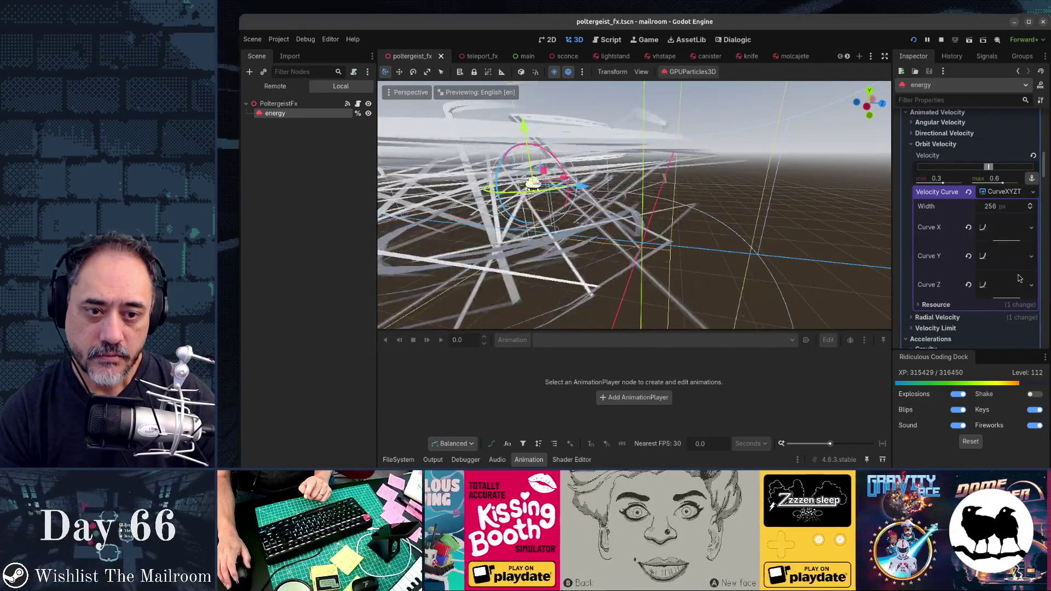
scroll(1018, 278, "down", 10)
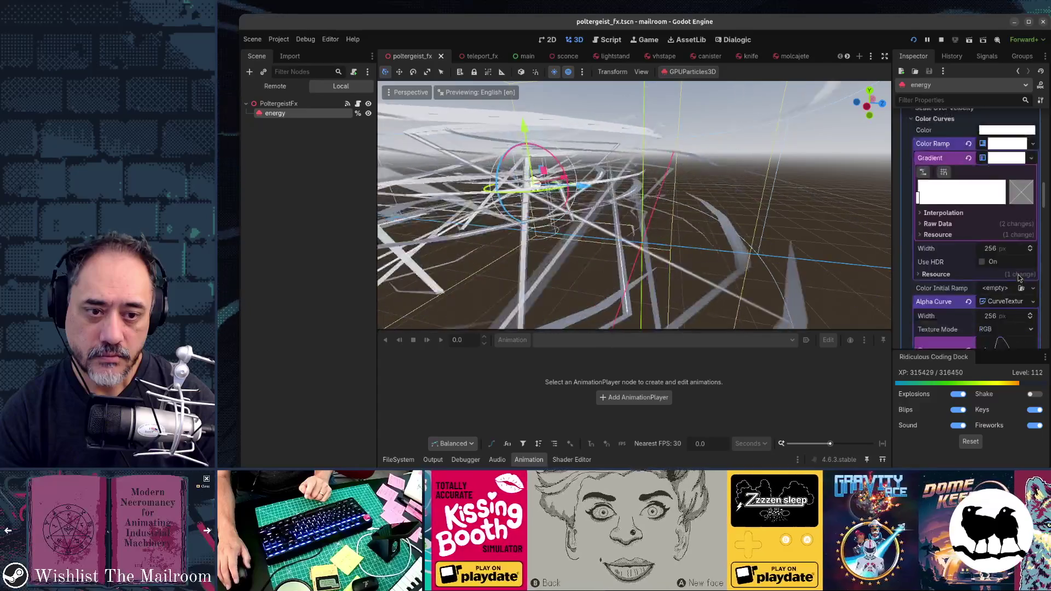
scroll(1019, 278, "down", 5)
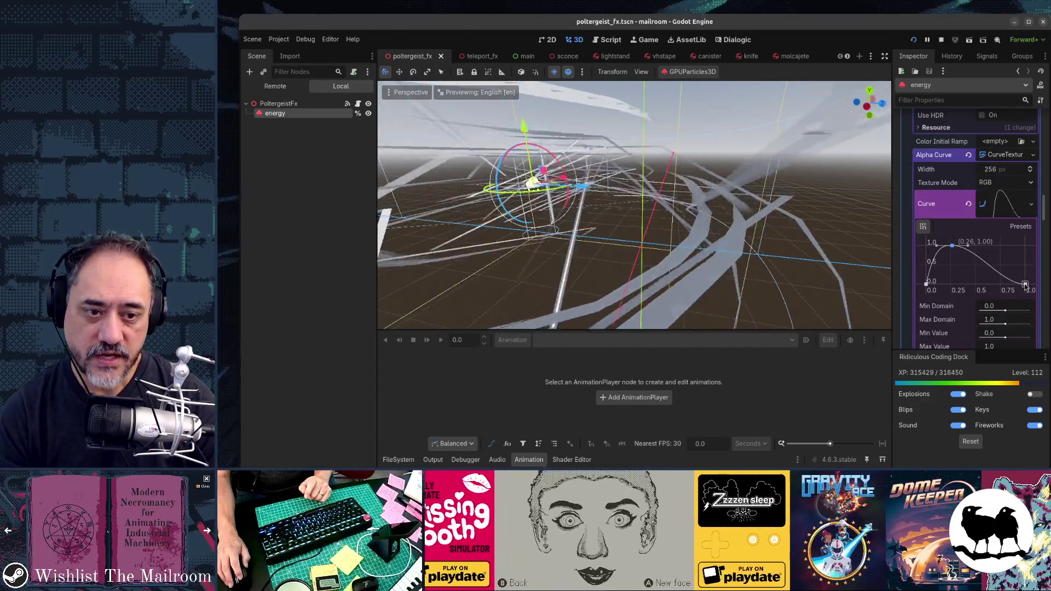
key("F5")
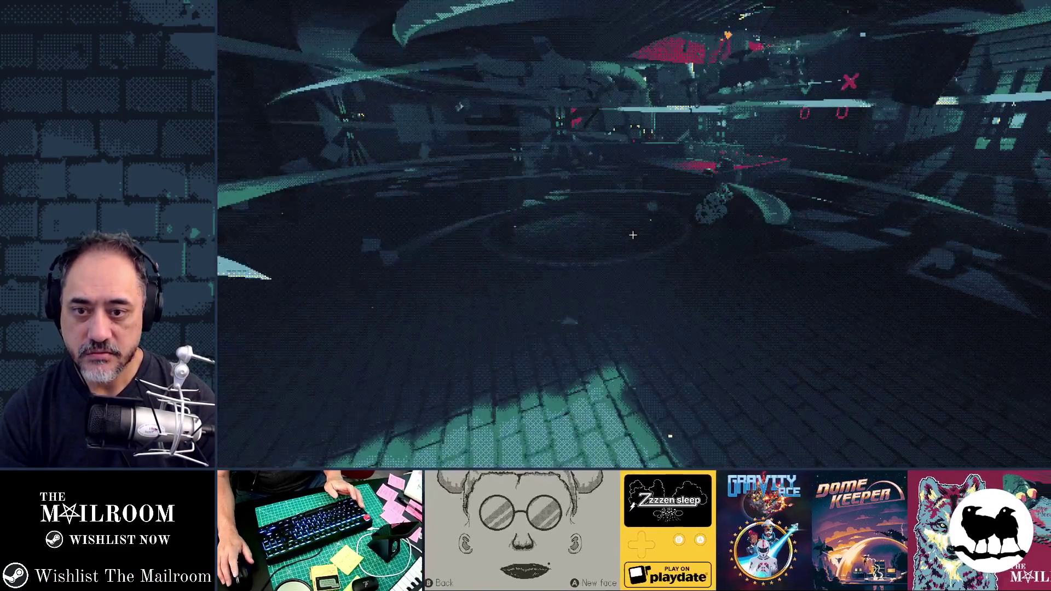
key("alt+Tab")
left_click_drag(979, 288, 975, 287)
scroll(977, 286, "up", 1)
scroll(977, 286, "up", 8)
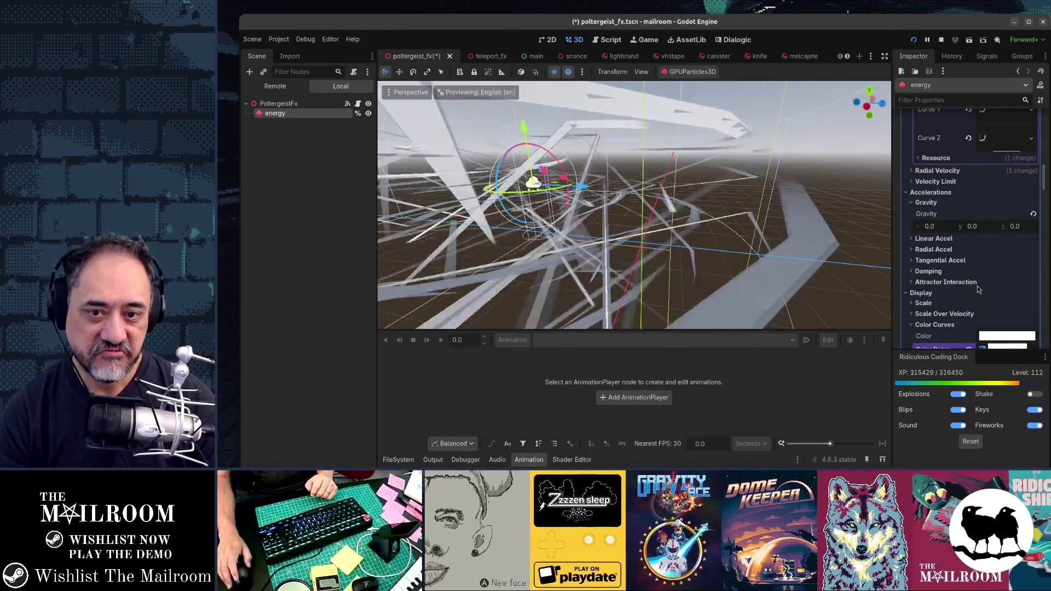
key("alt+Tab")
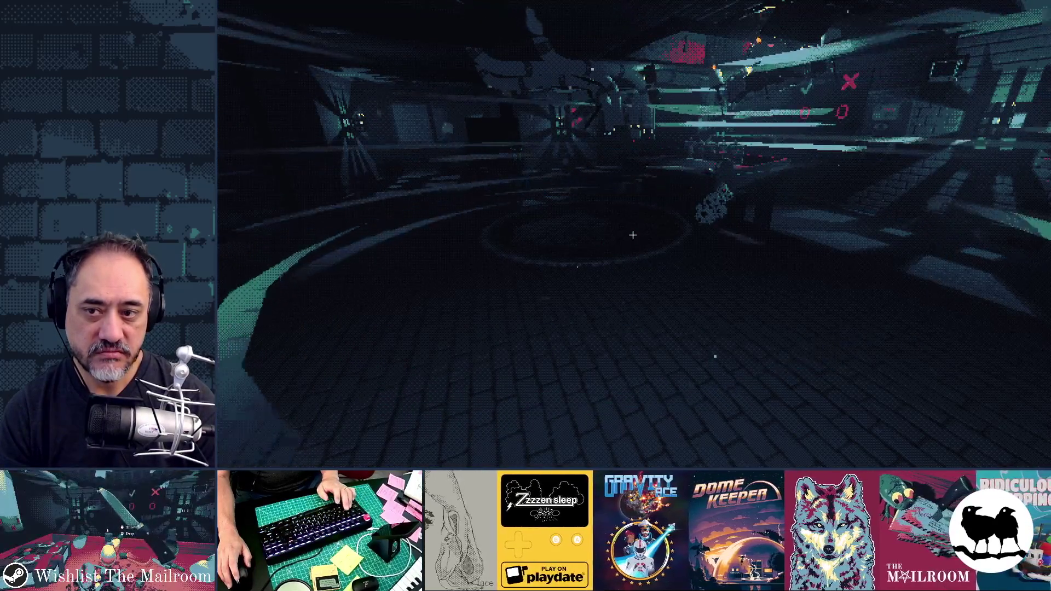
key("alt+Tab")
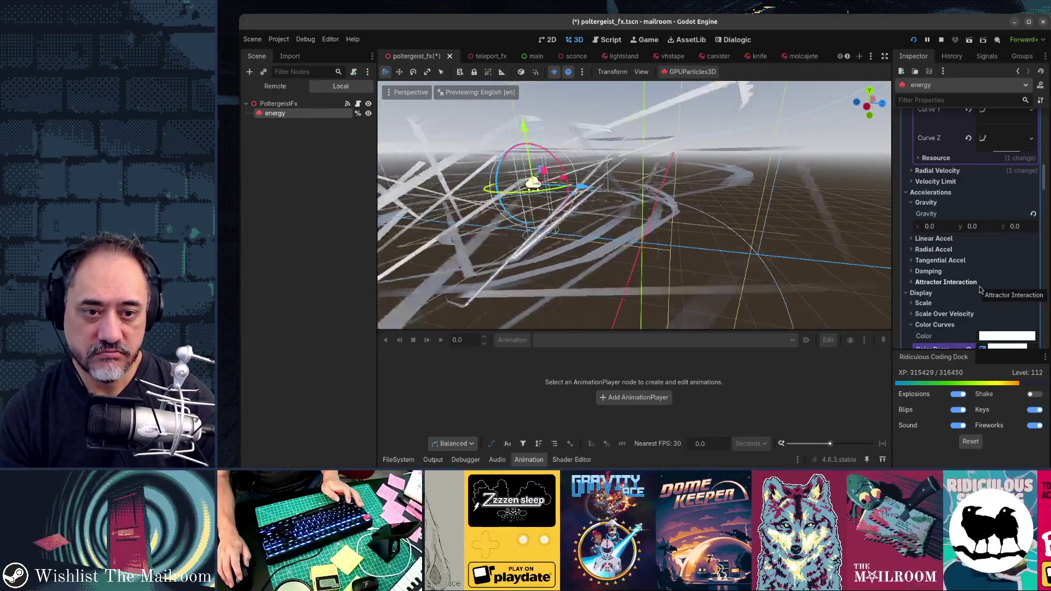
Move the alpha curve peak to 0.15 and its zero point to 0.42, then test in game.
scroll(979, 289, "down", 8)
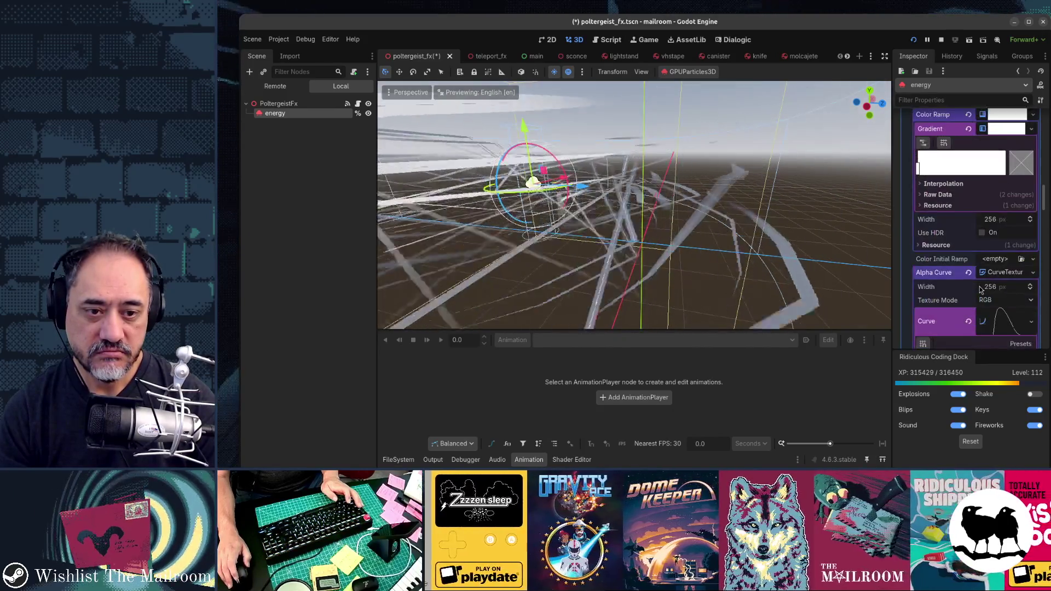
scroll(980, 289, "down", 3)
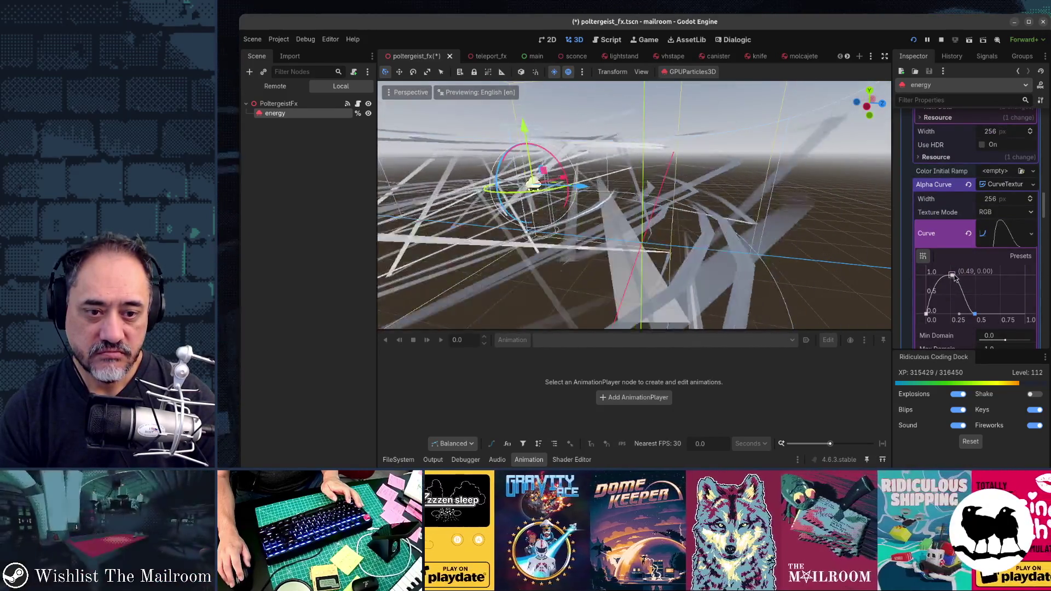
left_click_drag(945, 275, 941, 276)
left_click_drag(979, 315, 969, 319)
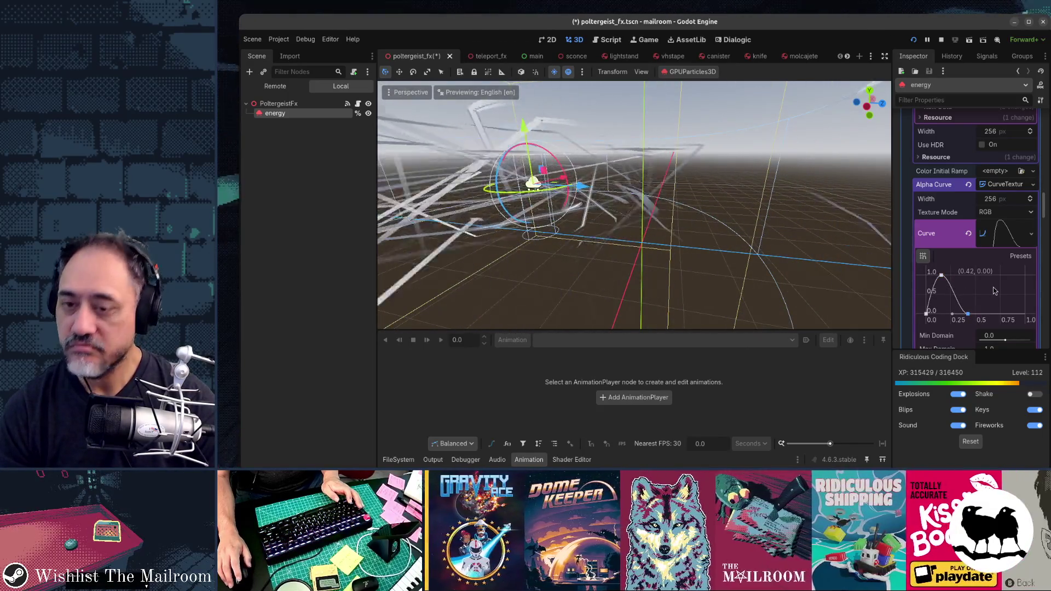
key("F5")
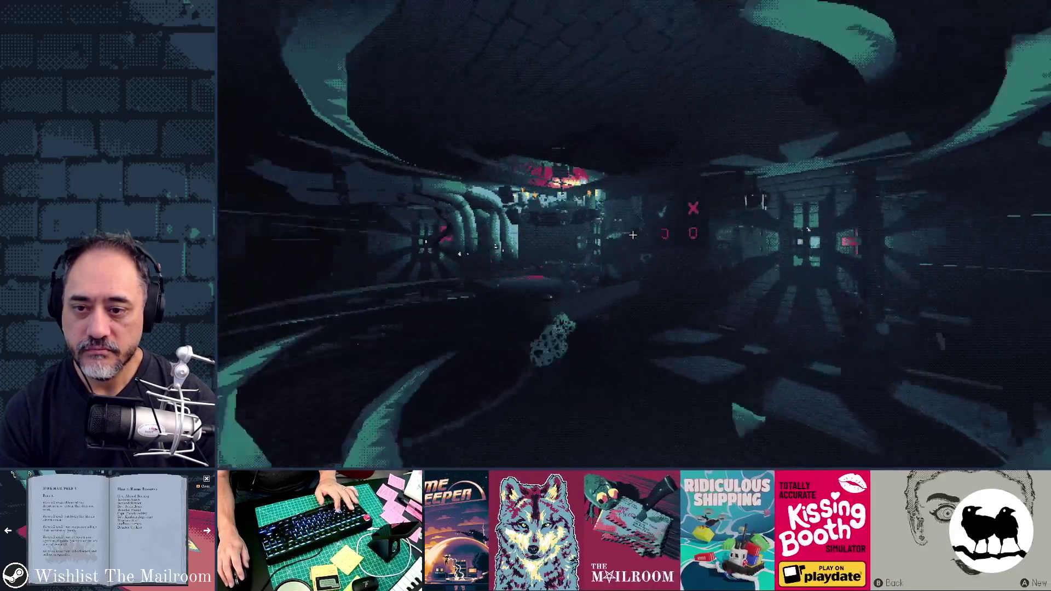
key("alt+Tab")
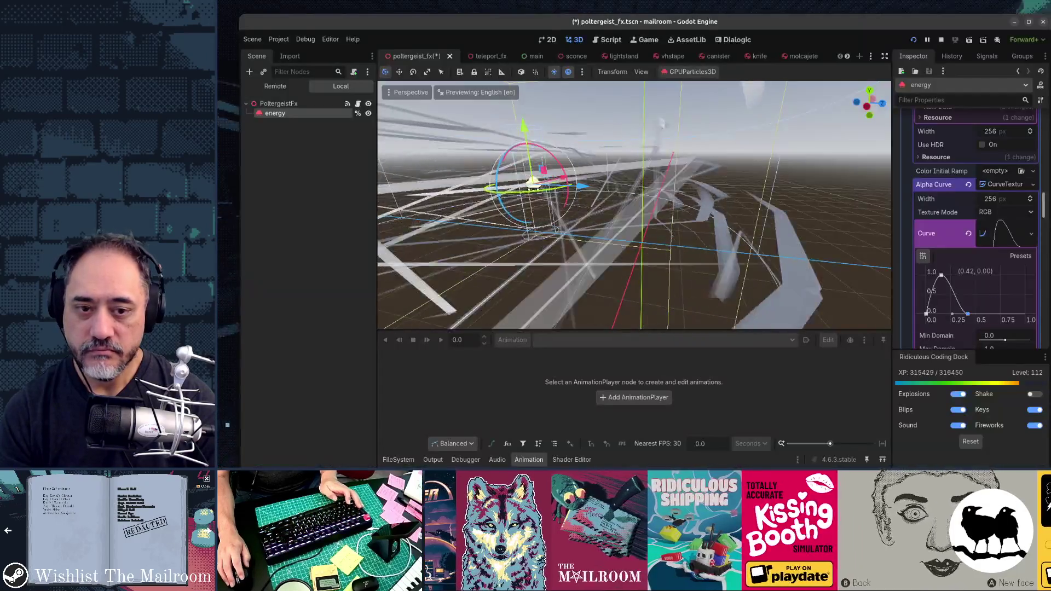
Drag the ribbon mesh Curve's right endpoint to (0.70, 0.00) and check the taper in game.
scroll(998, 312, "down", 5)
scroll(998, 313, "down", 2)
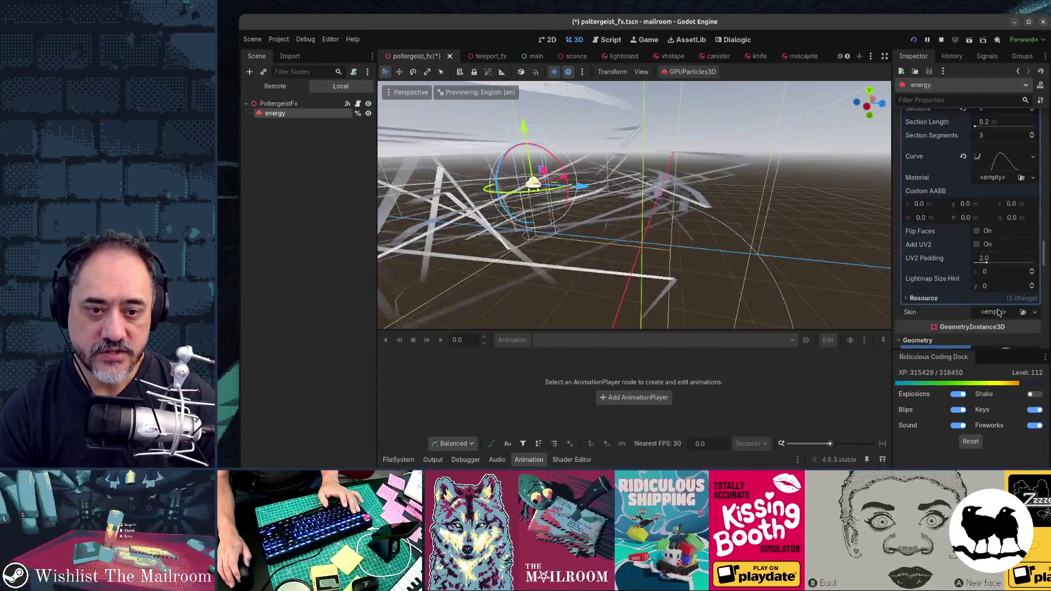
scroll(997, 312, "up", 4)
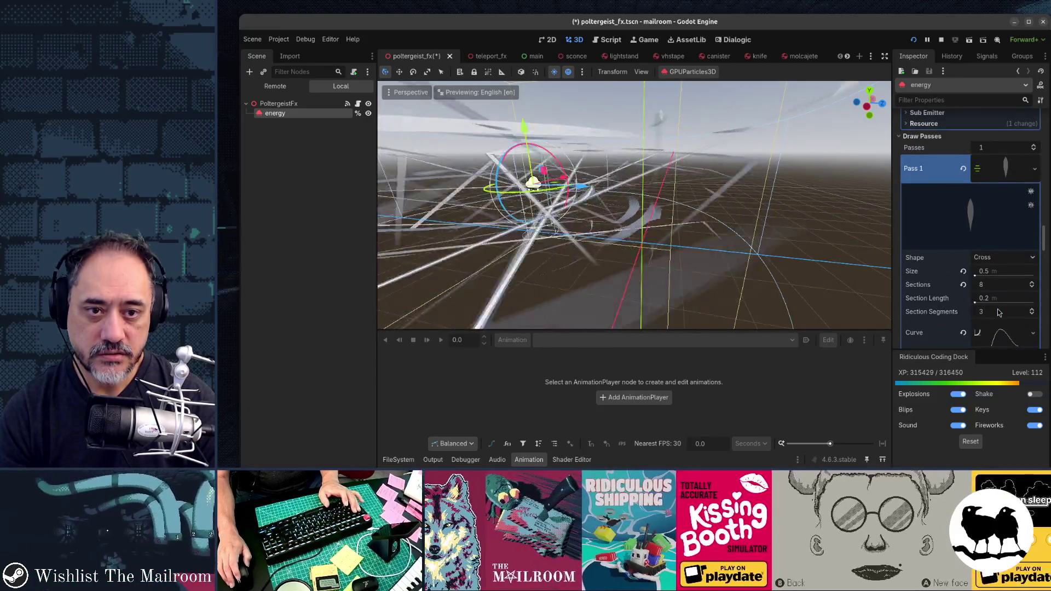
scroll(1010, 264, "down", 2)
left_click(1008, 252)
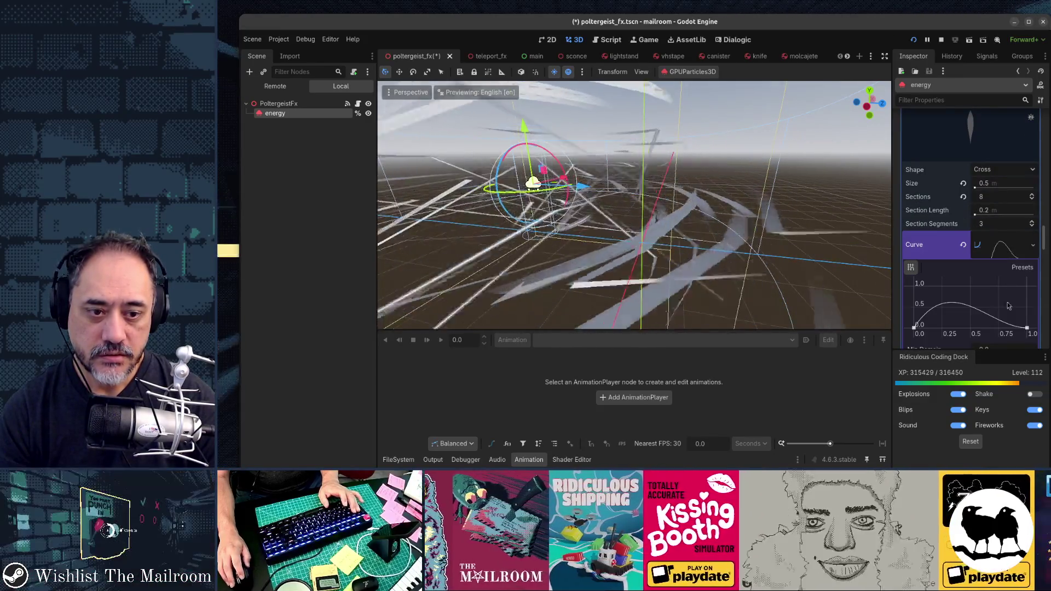
left_click_drag(1026, 328, 995, 341)
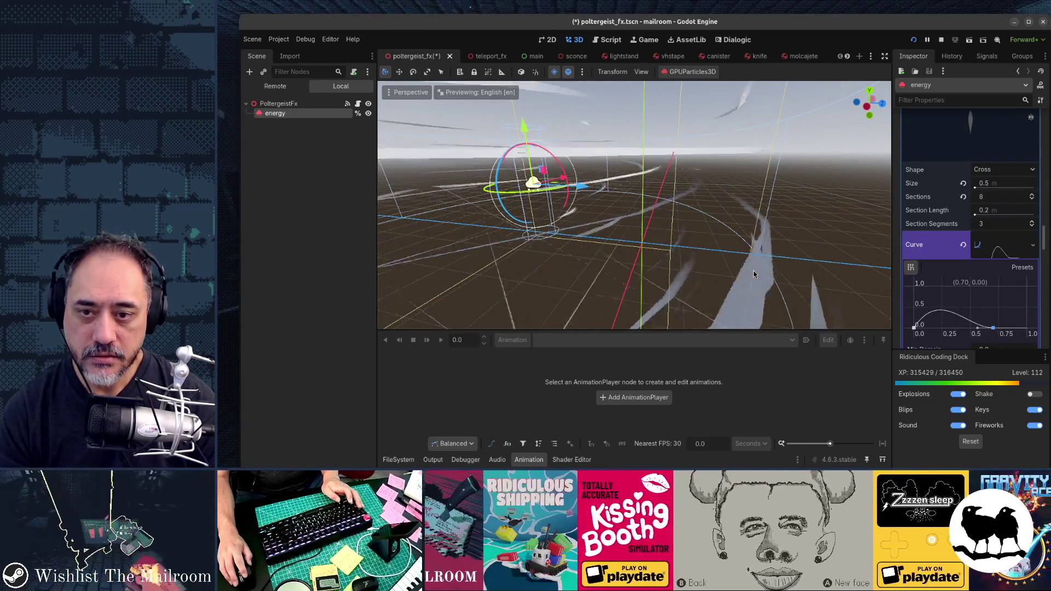
key("alt+Tab")
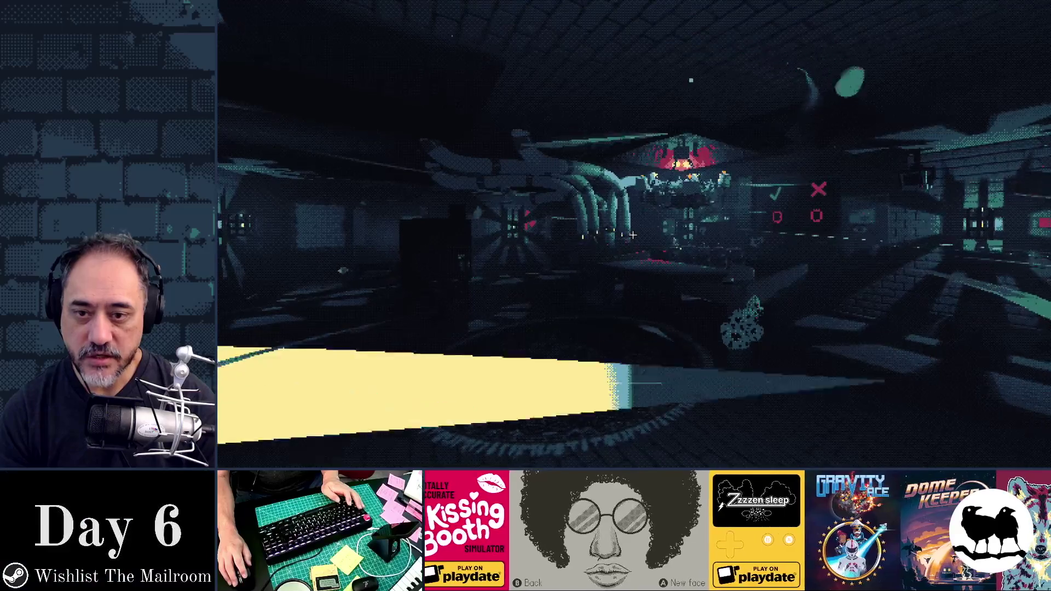
key("alt+Tab")
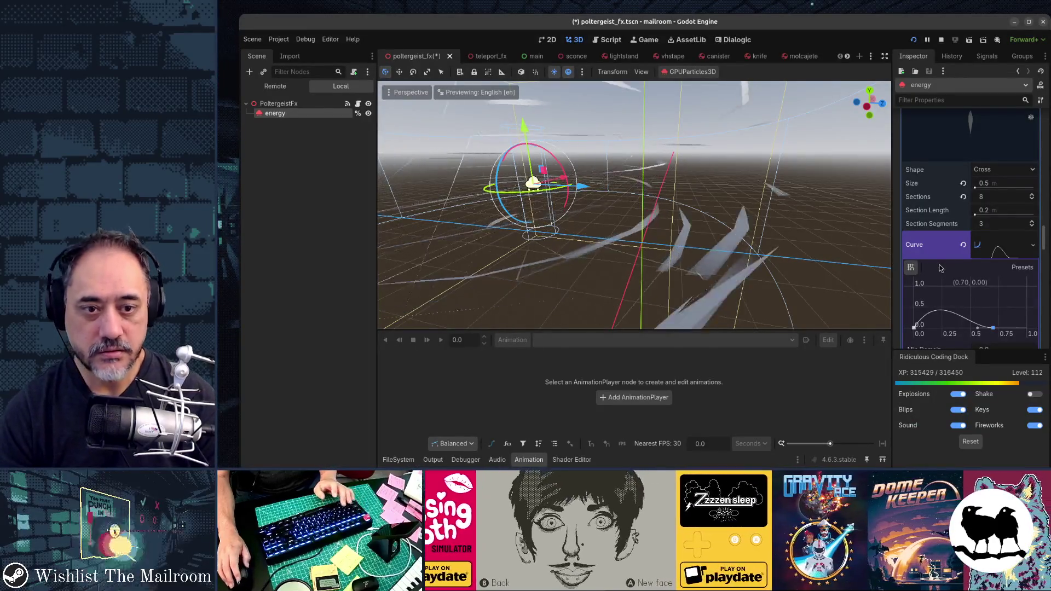
Review Billboard Mode and the ribbon Shape, keeping Particle Billboard and Cross.
scroll(939, 268, "down", 10)
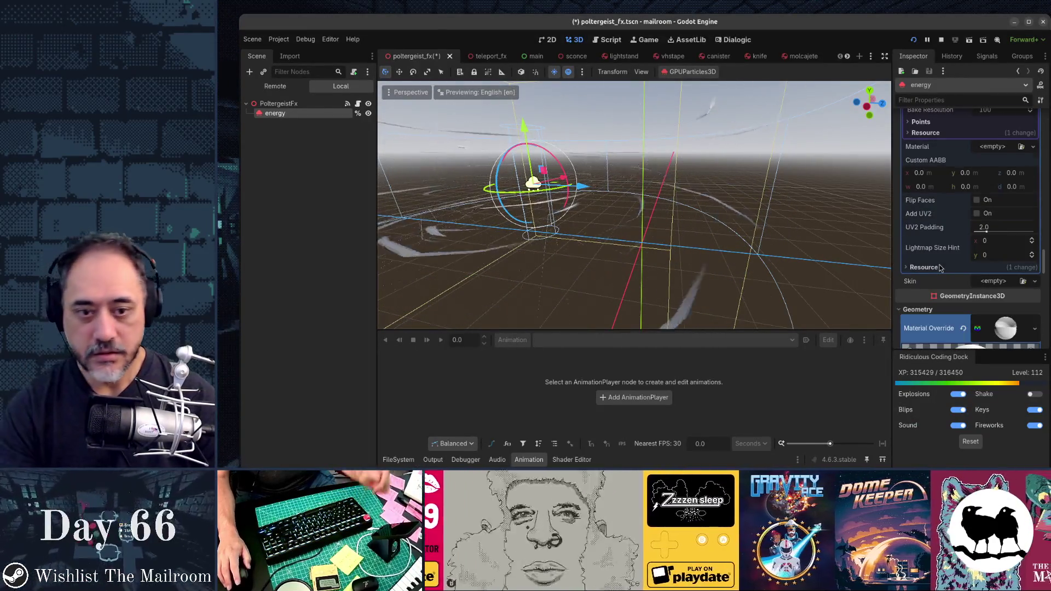
scroll(939, 267, "down", 4)
scroll(939, 267, "down", 10)
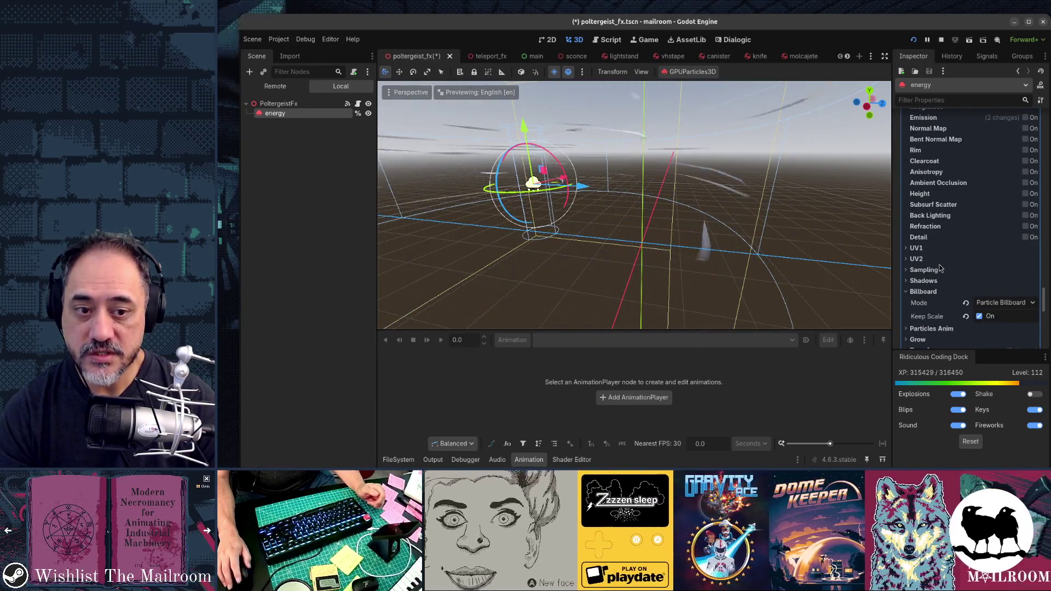
left_click(1000, 305)
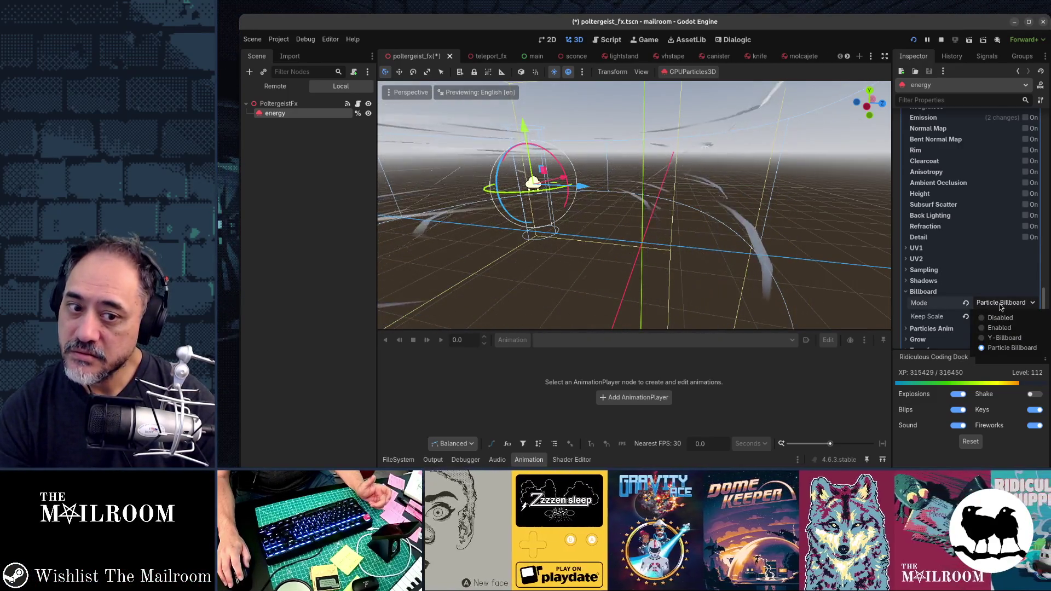
scroll(999, 307, "up", 10)
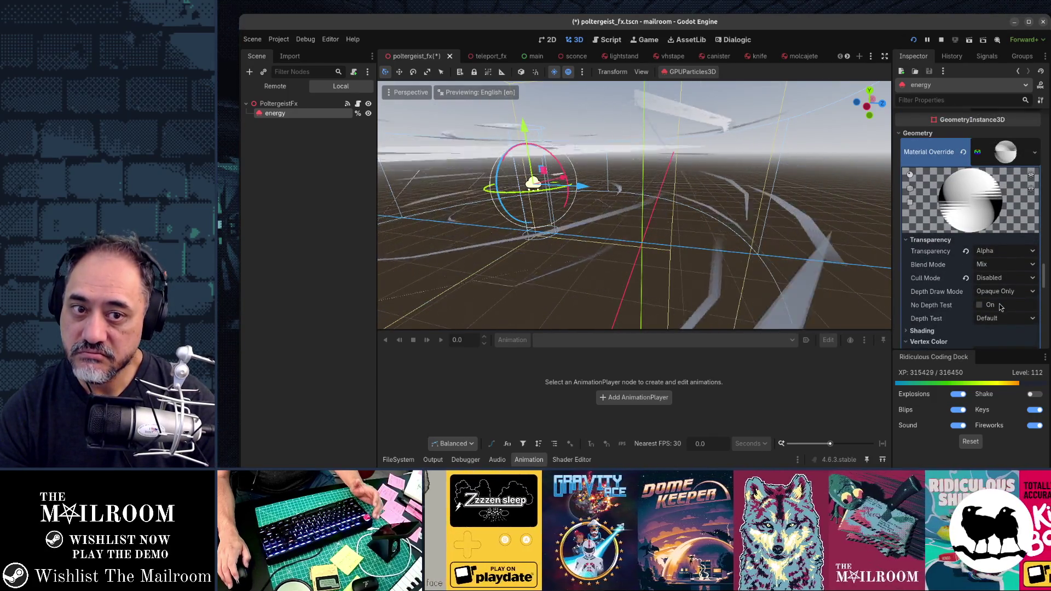
scroll(999, 307, "up", 5)
scroll(995, 300, "up", 10)
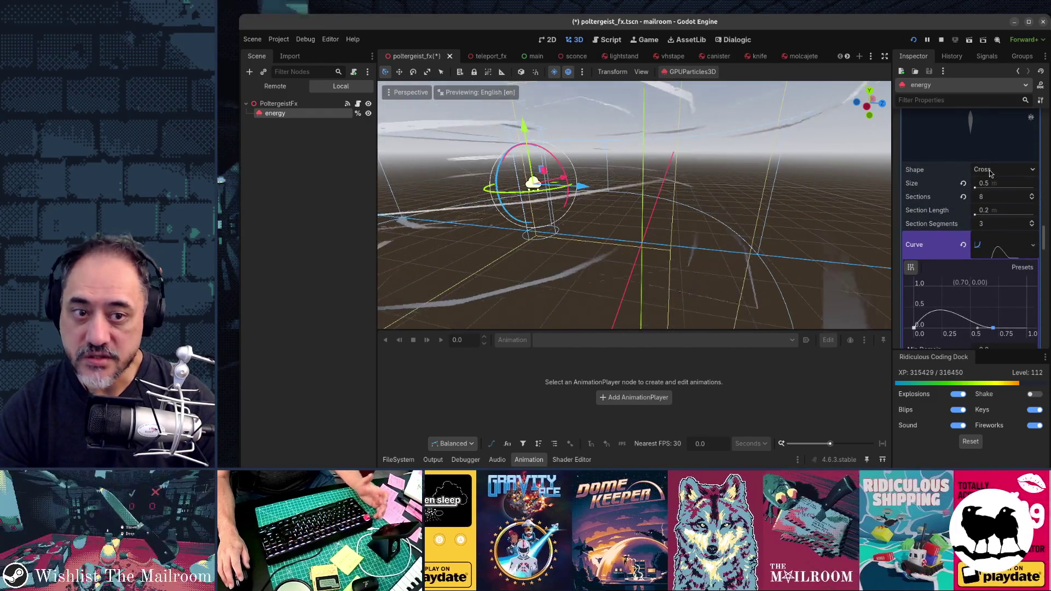
left_click(990, 171)
left_click(989, 169)
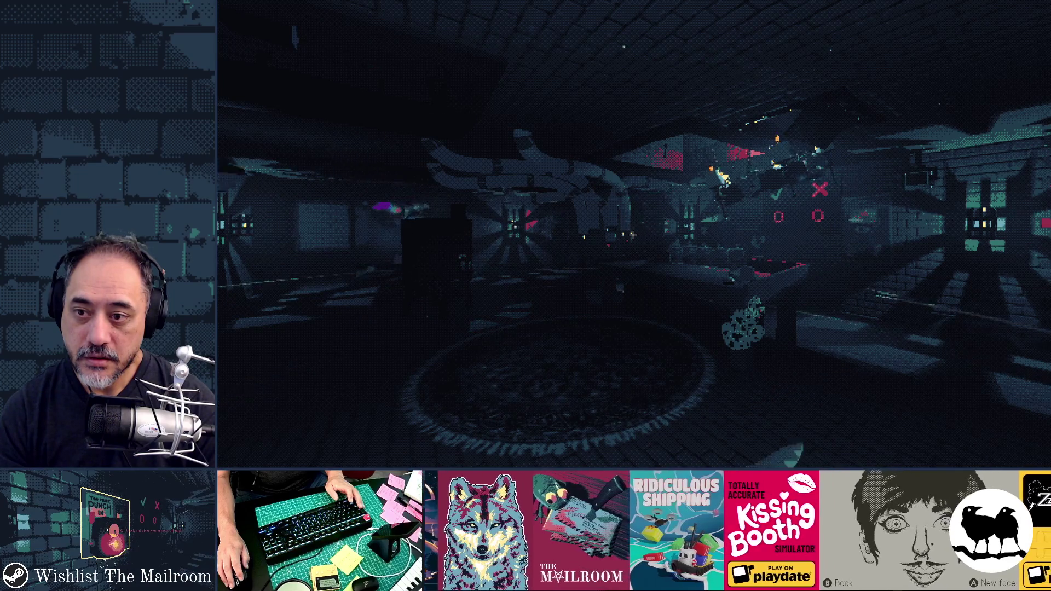
Switch the ribbon mesh to the Flat shape with 10 sections and check it in a quick game run.
key("F8")
left_click(1024, 173)
key("F5")
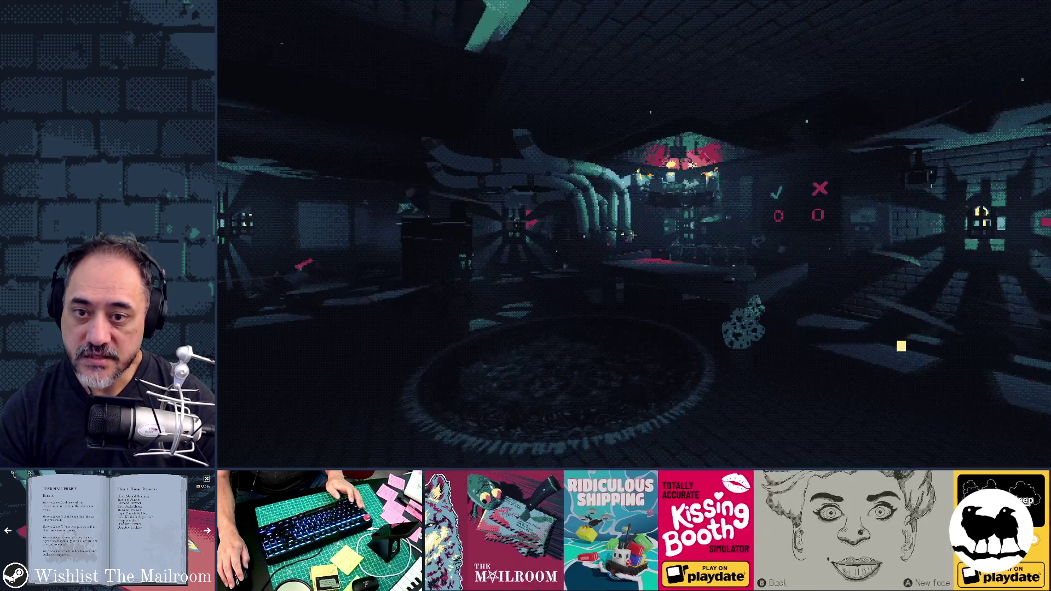
key("s")
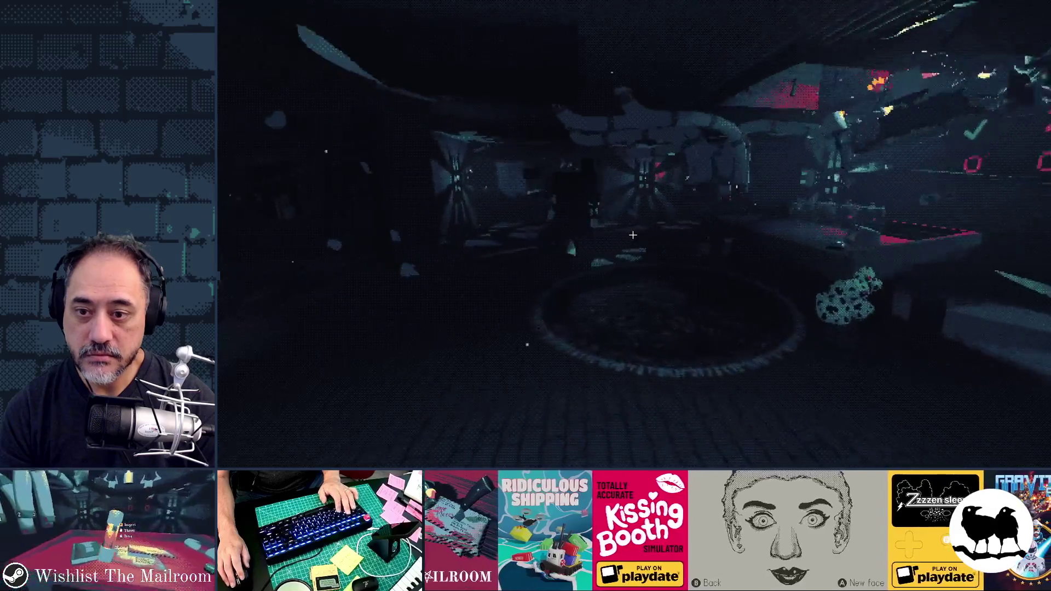
key("F8")
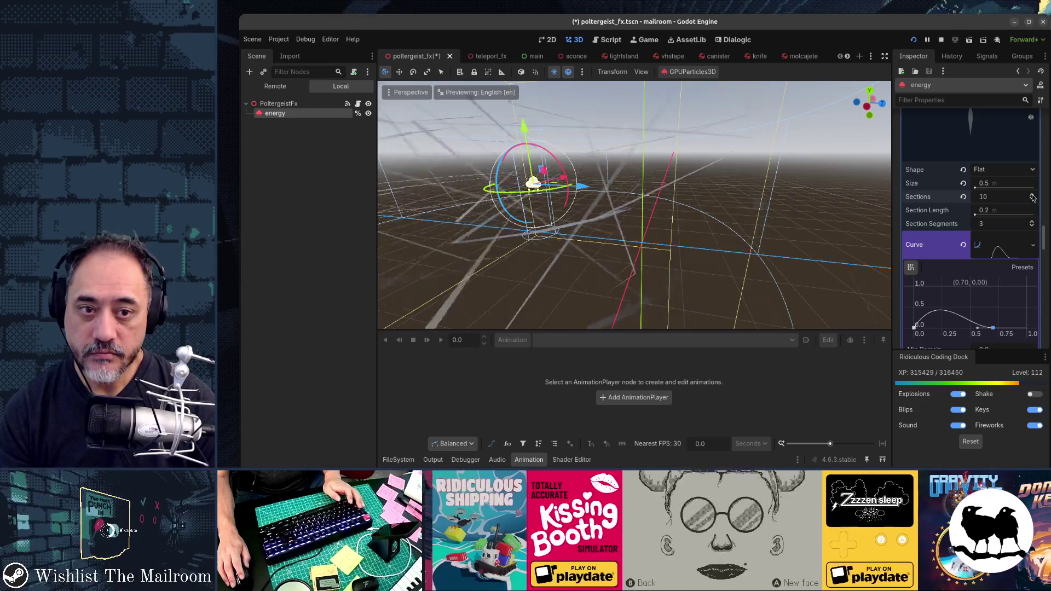
Test the 5-section flat ribbons in game, then try section lengths of 0.1 and 0.5.
key("F5")
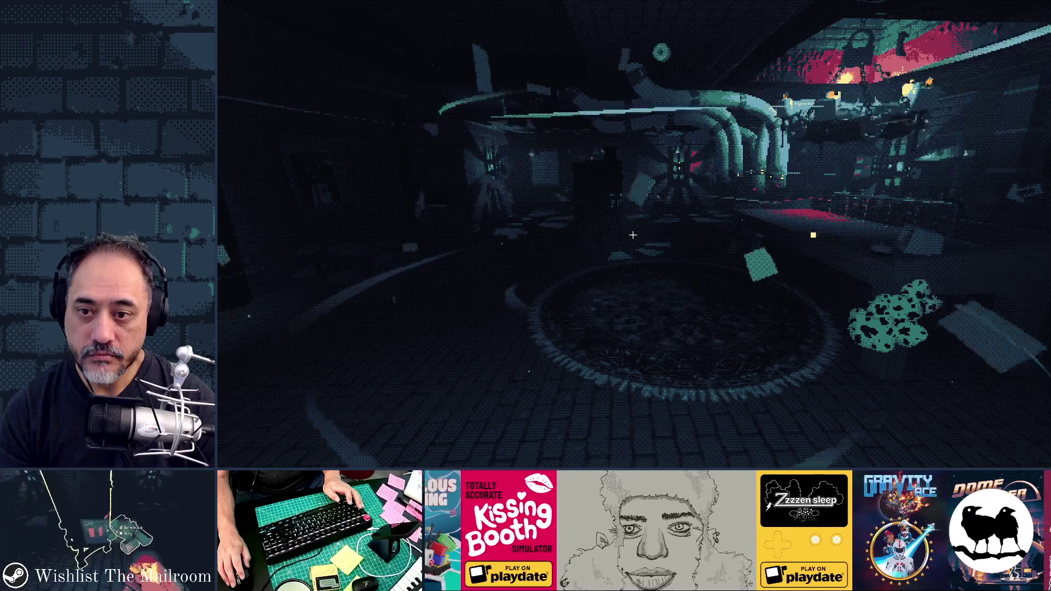
key("F8")
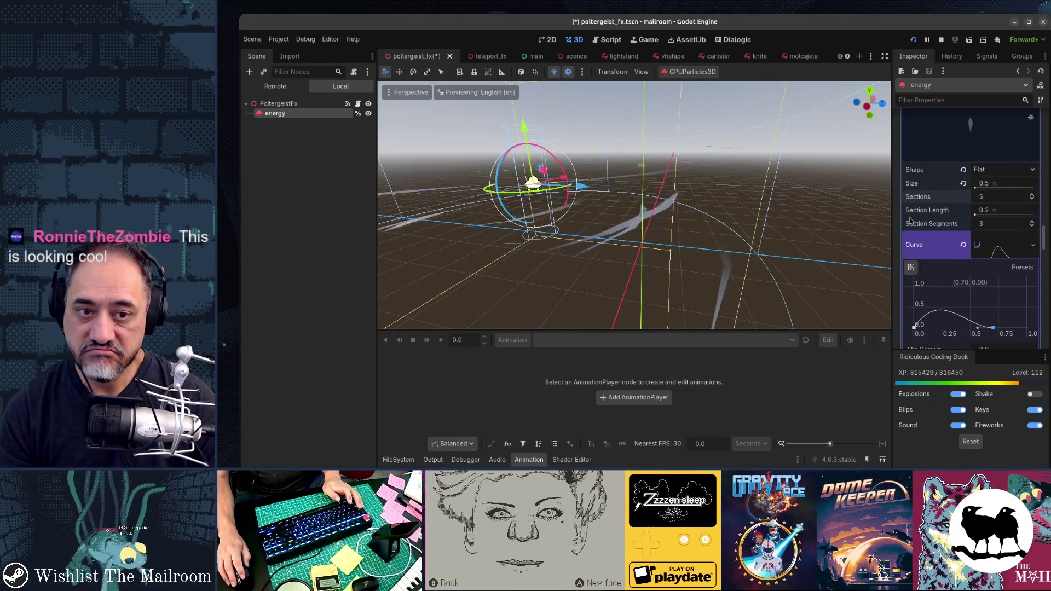
left_click(974, 215)
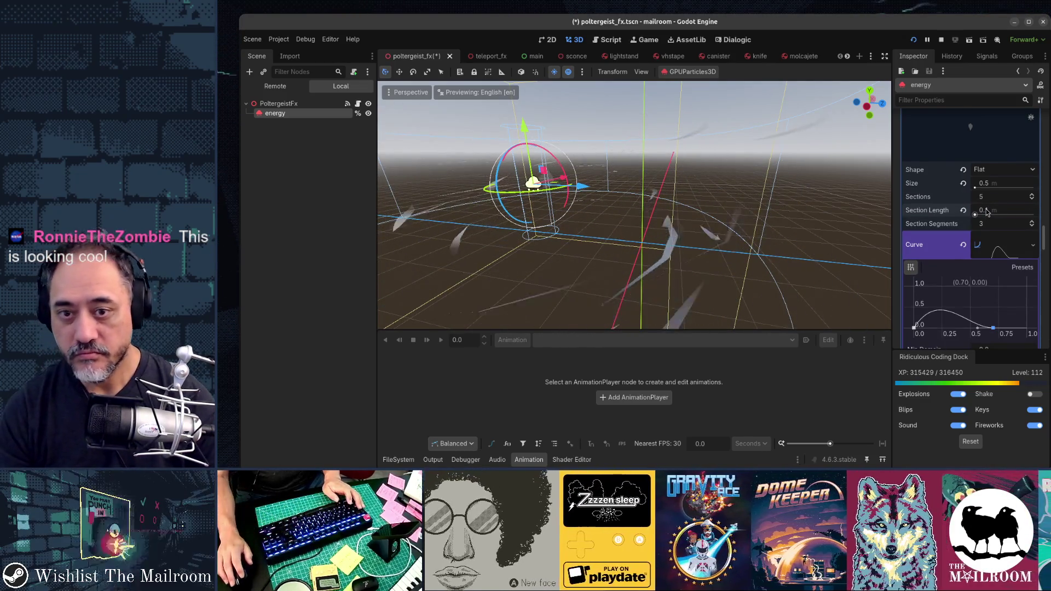
left_click(987, 212)
type(".5")
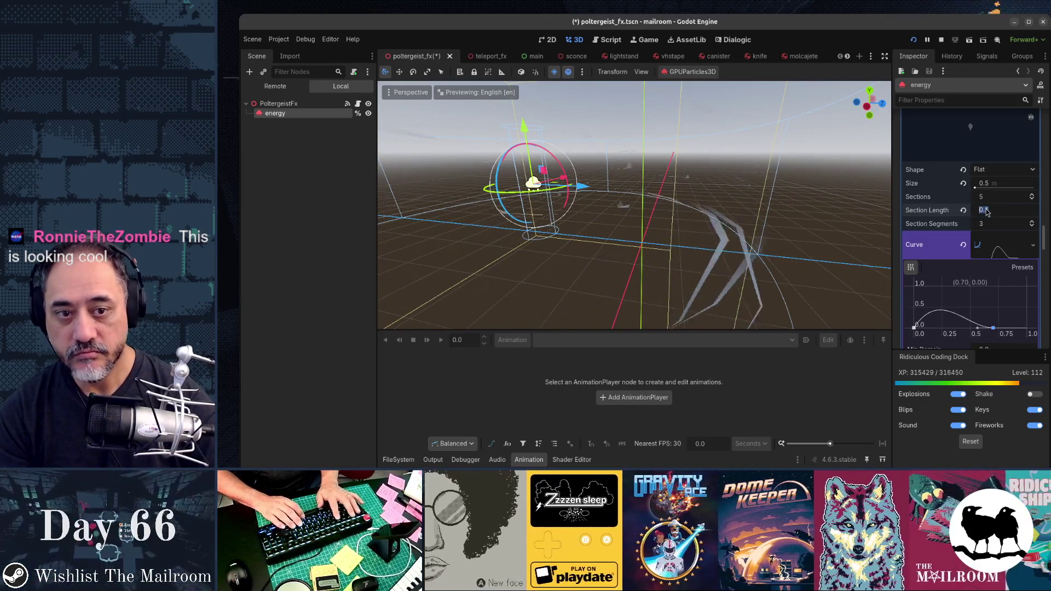
key("Return")
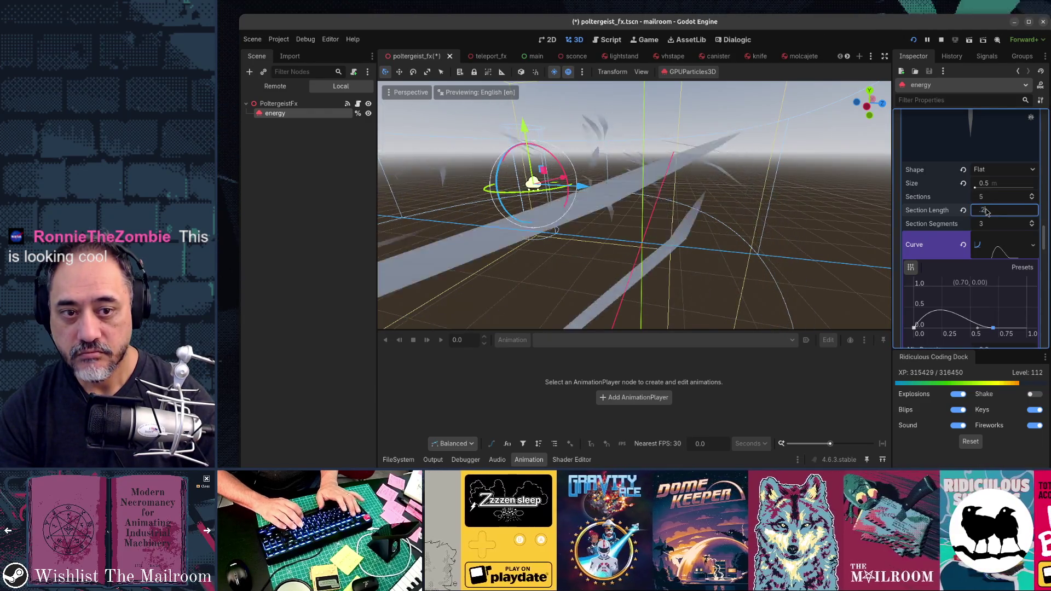
Test the longer sections, lower Section Segments back to 3, and check the final ribbons in game.
key("F5")
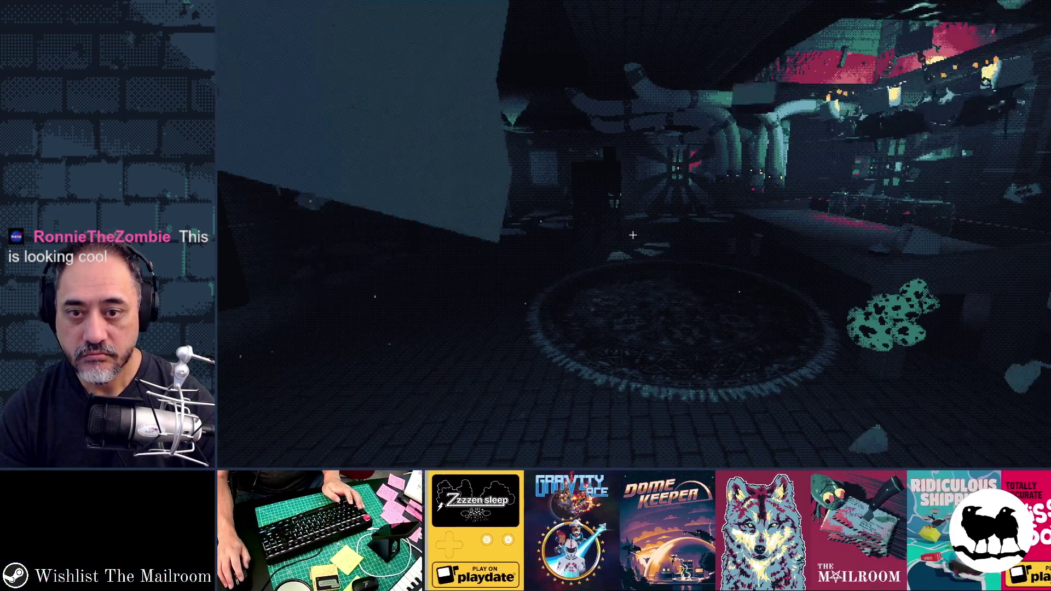
key("Escape")
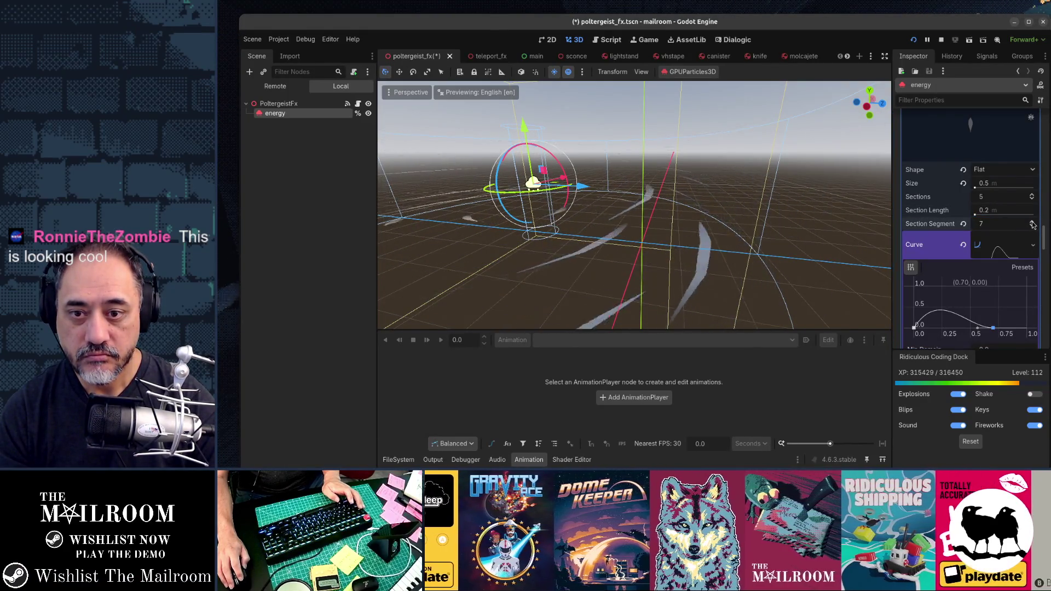
key("F5")
key("Escape")
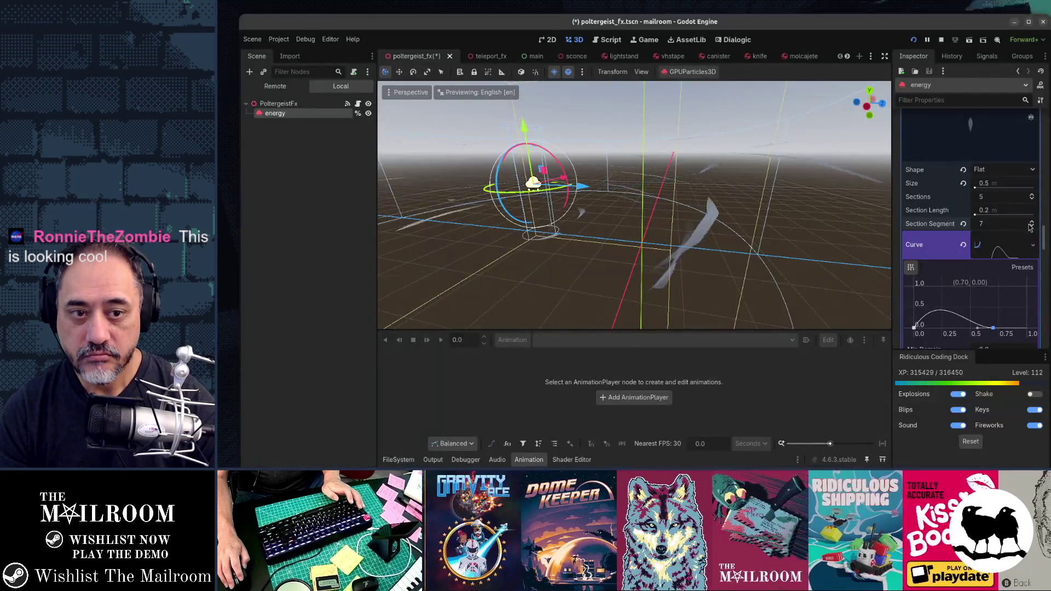
left_click(1032, 226)
left_click(1032, 226)
left_click(1032, 226)
left_click(1032, 226)
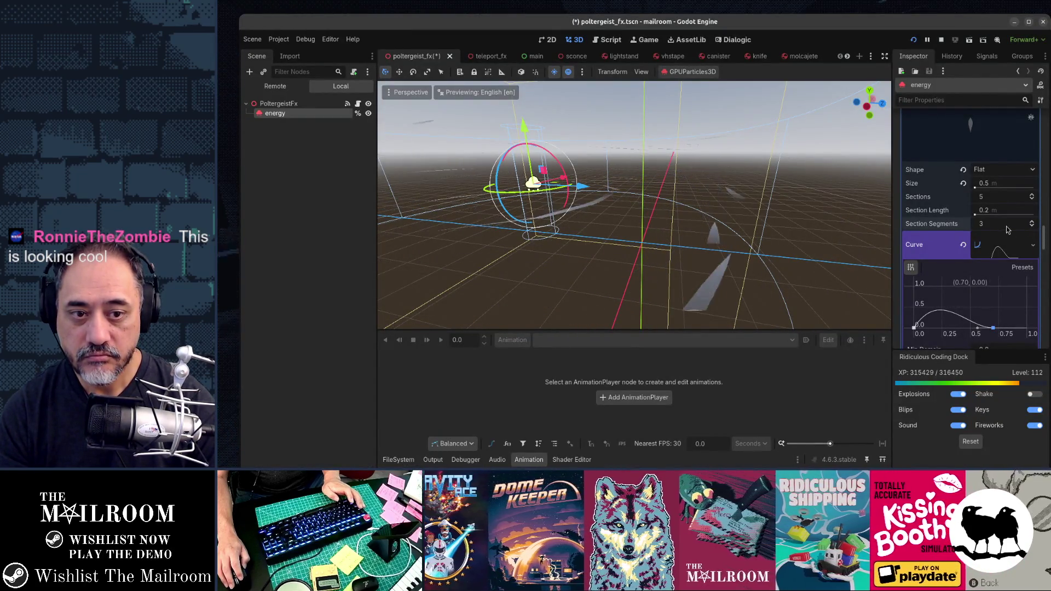
key("F5")
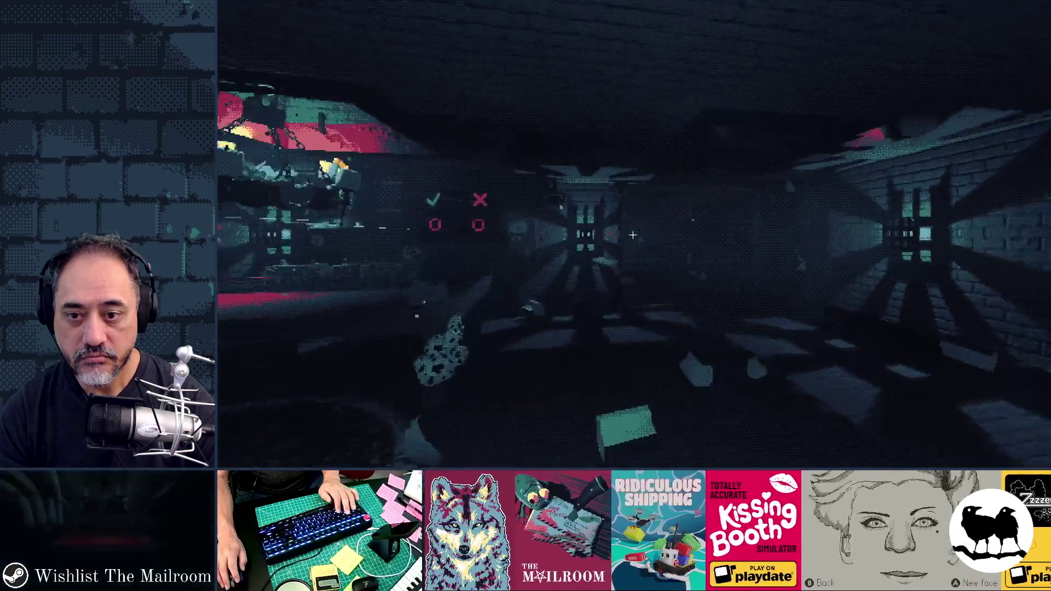
key("F8")
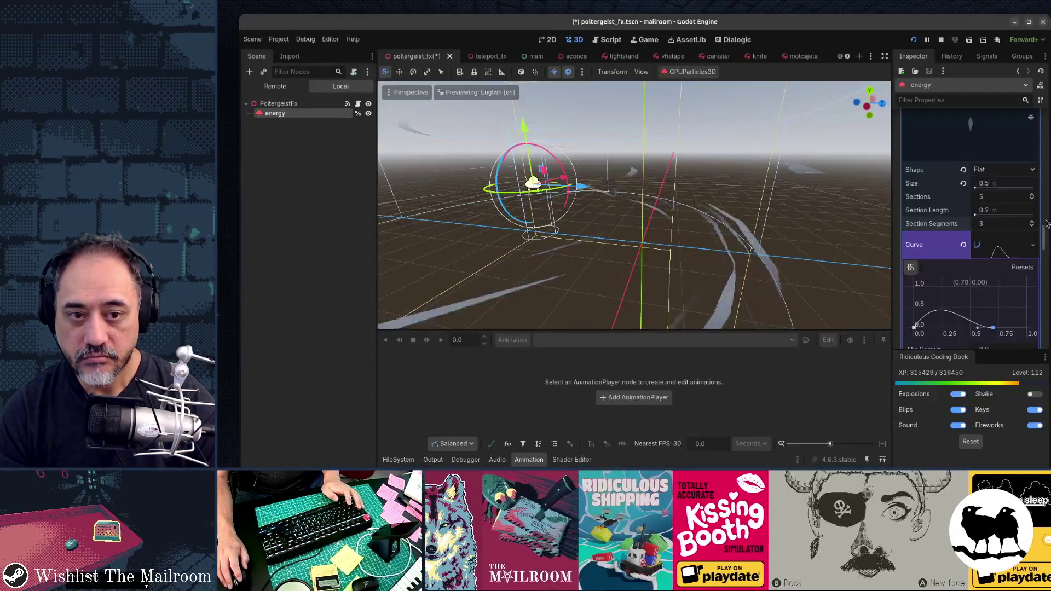
Try 6 and then 7 ribbon trail sections, checking the result in the running game.
scroll(953, 244, "down", 5)
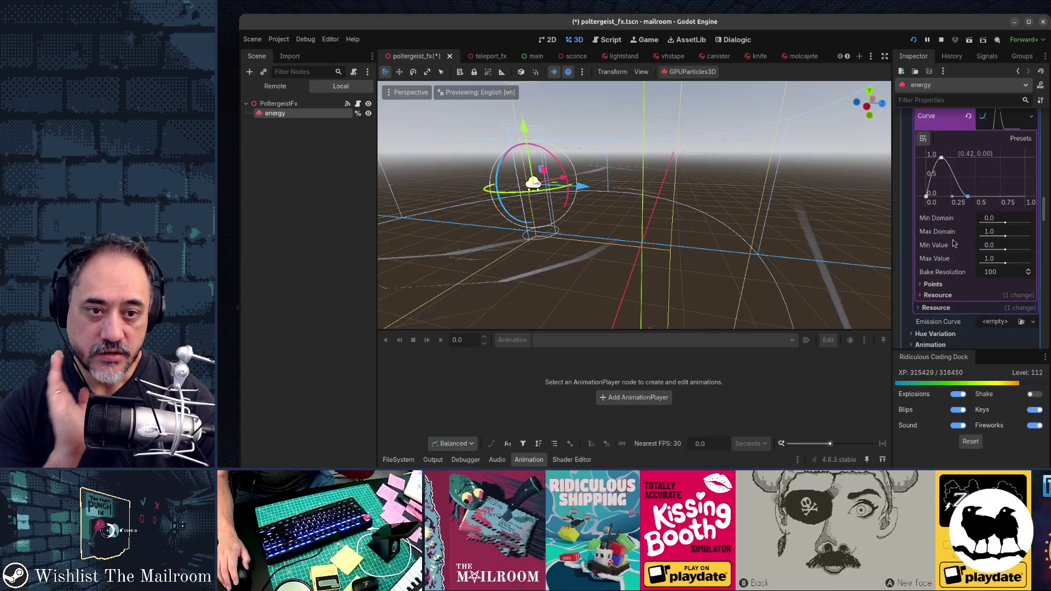
scroll(953, 244, "up", 7)
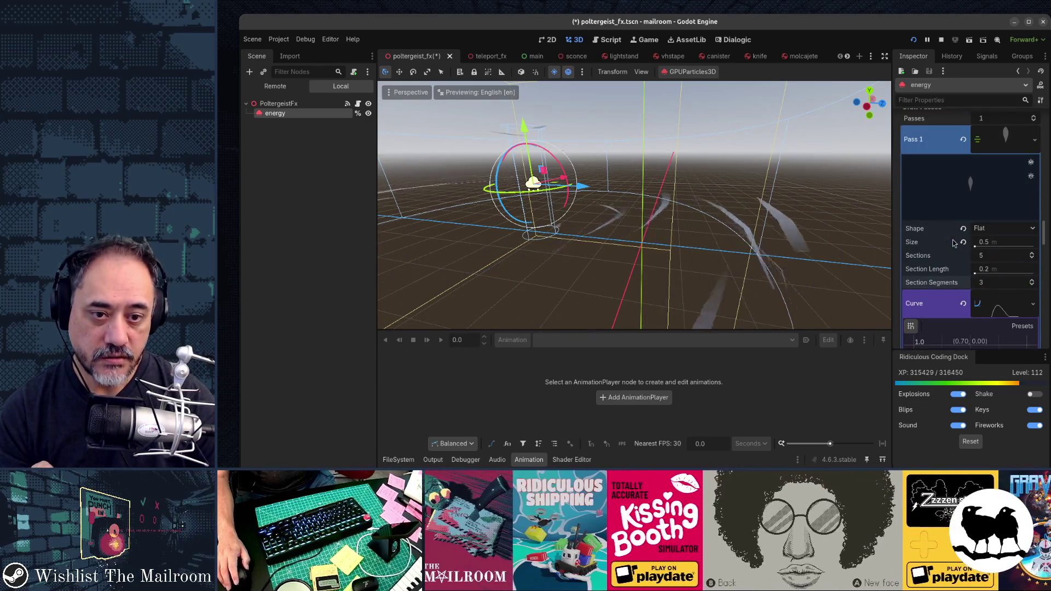
scroll(953, 243, "down", 2)
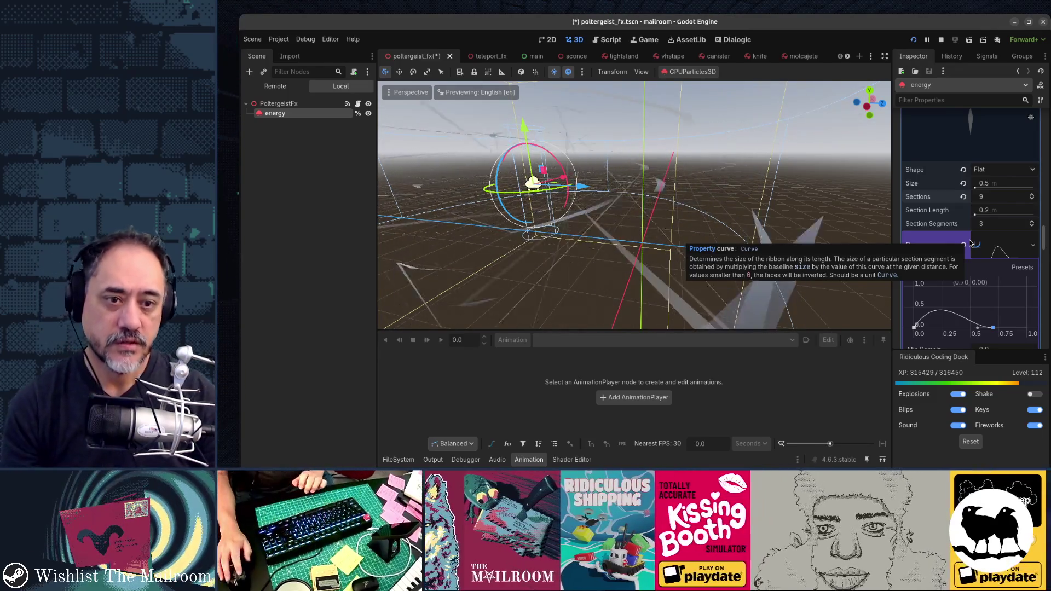
left_click(1030, 200)
left_click(1031, 200)
left_click(1031, 200)
left_click(1031, 195)
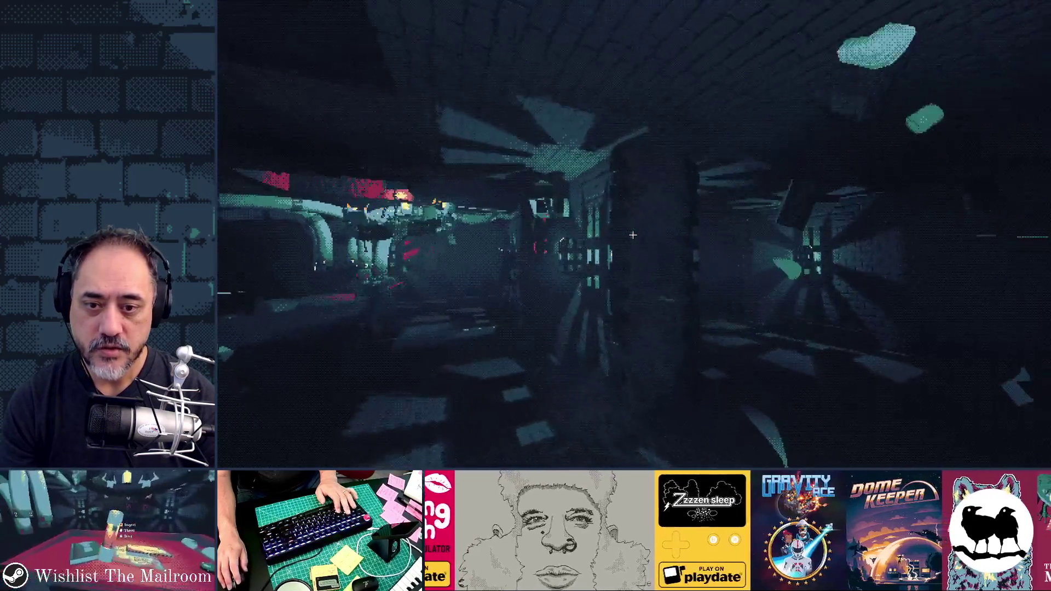
key("F8")
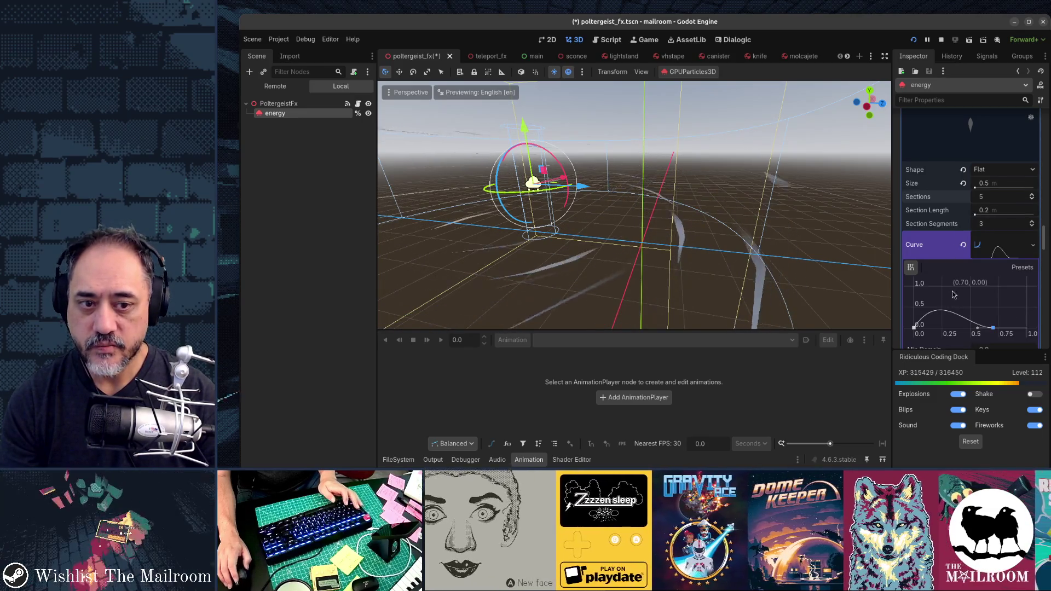
Enter 0.4 as the maximum Orbit Velocity in the energy particles' Process Material.
scroll(952, 295, "up", 15)
scroll(952, 295, "up", 10)
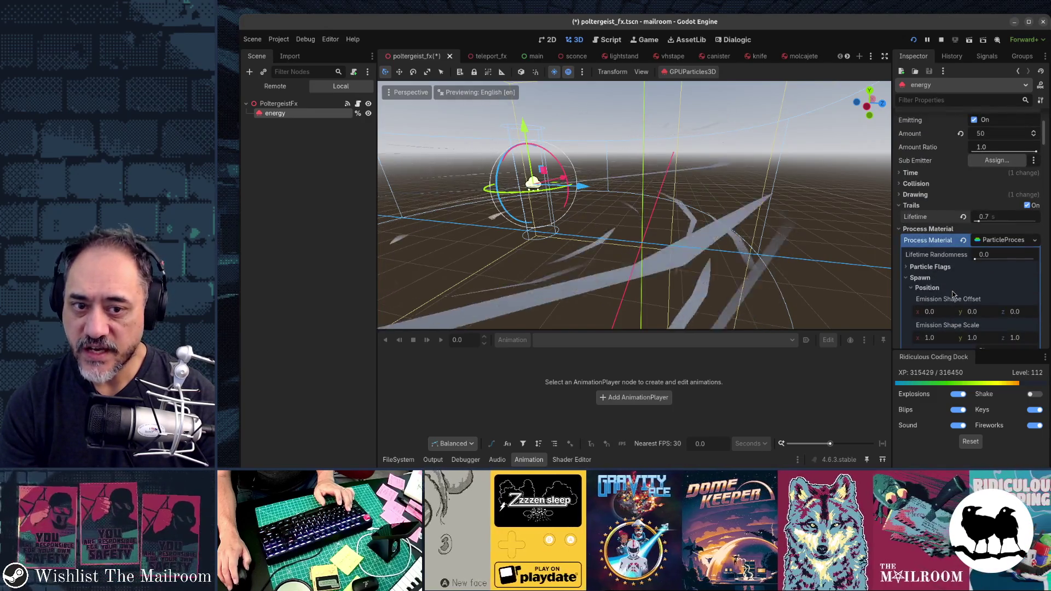
scroll(952, 295, "down", 15)
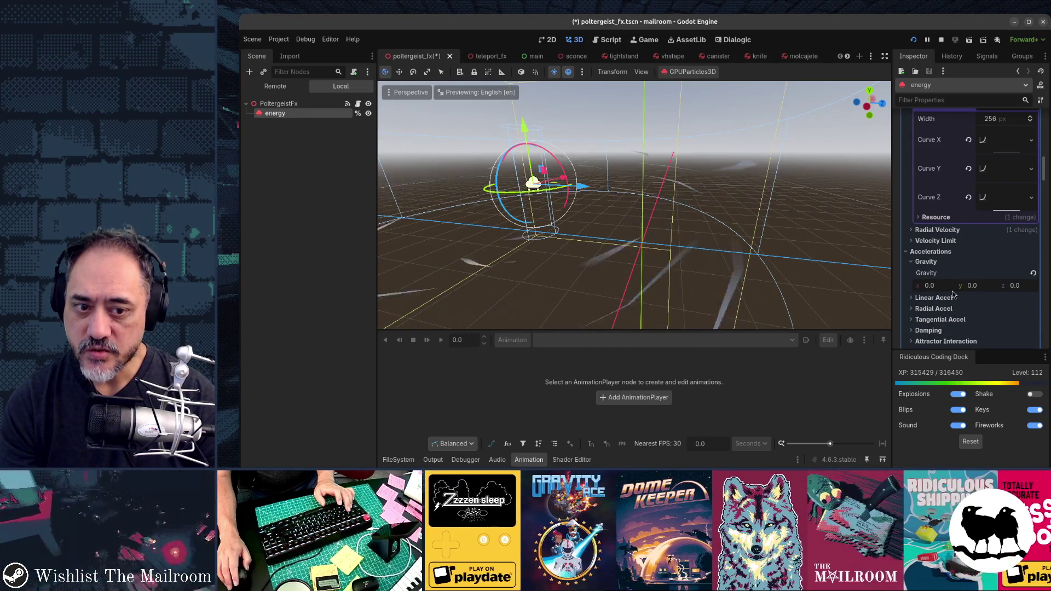
scroll(952, 295, "down", 3)
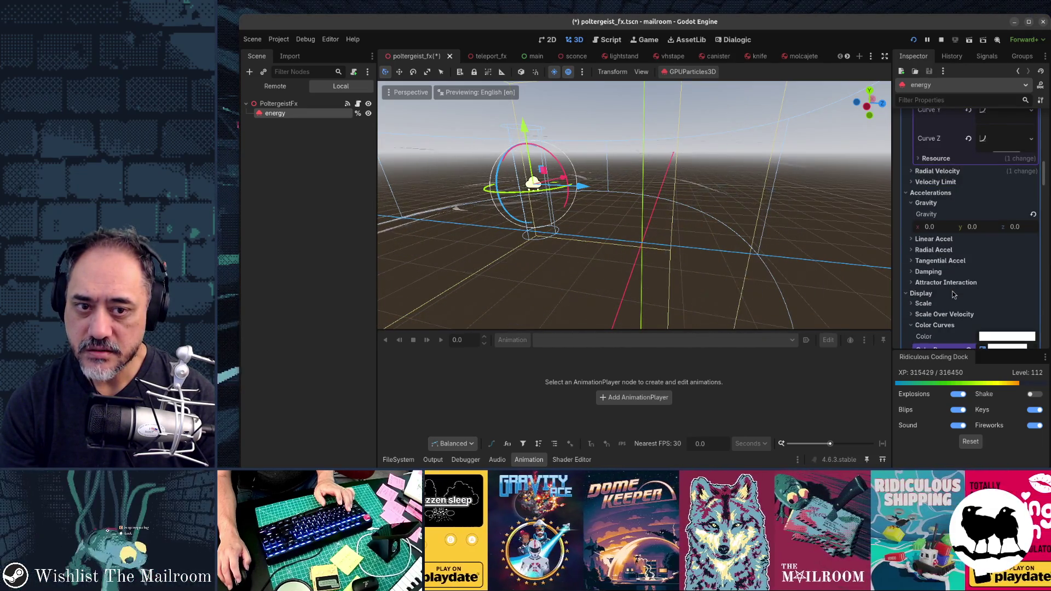
scroll(952, 295, "down", 3)
scroll(952, 295, "up", 9)
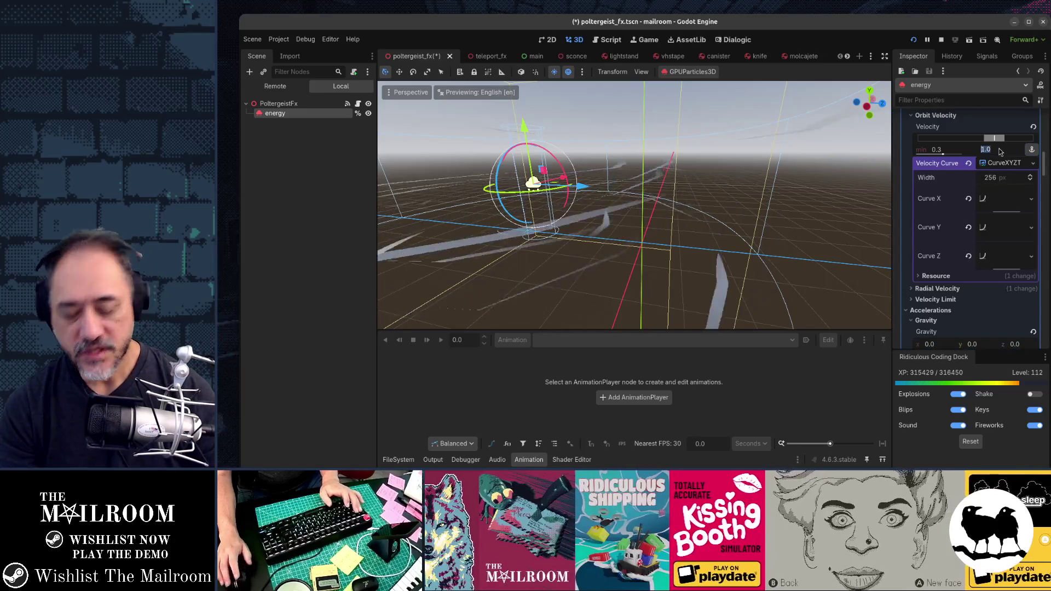
type("0.4")
key("Return")
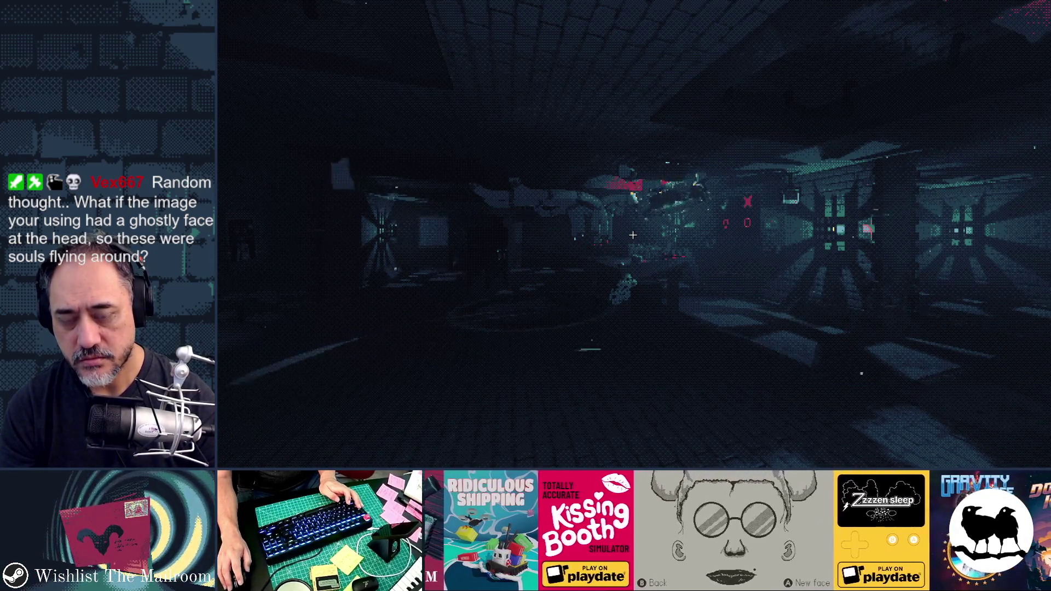
scroll(957, 208, "down", 2)
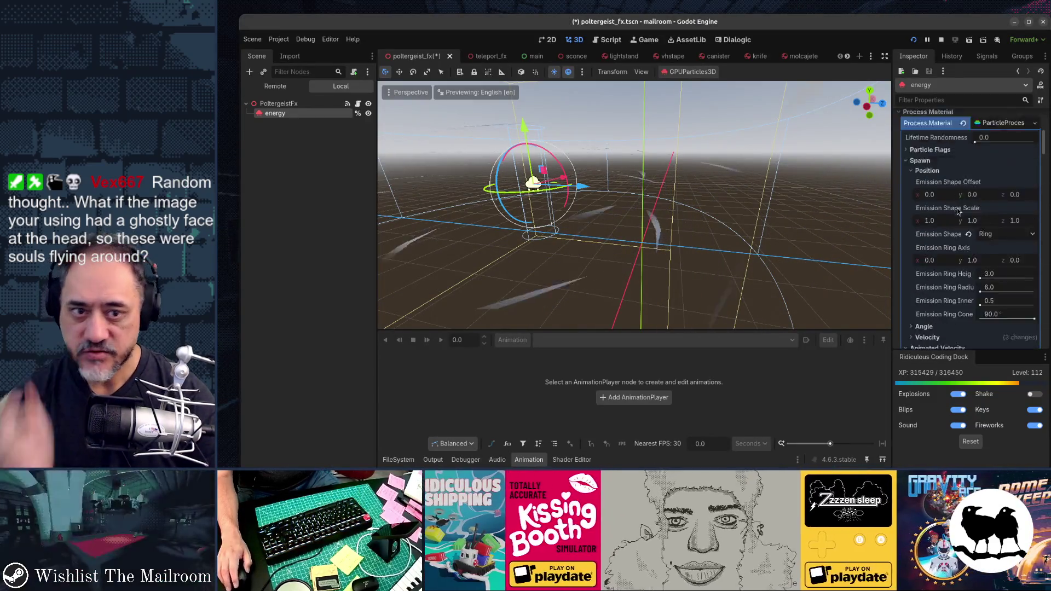
Set the energy particles' Lifetime to 3.0 s and Trails Lifetime to 2 s.
scroll(957, 208, "up", 2)
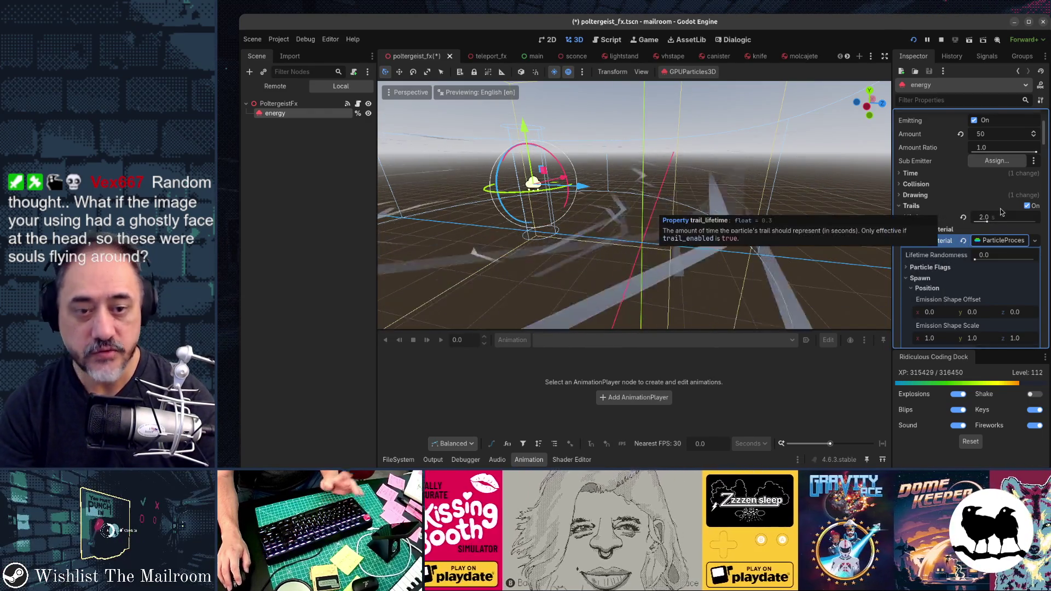
left_click_drag(996, 218, 979, 219)
scroll(957, 268, "up", 3)
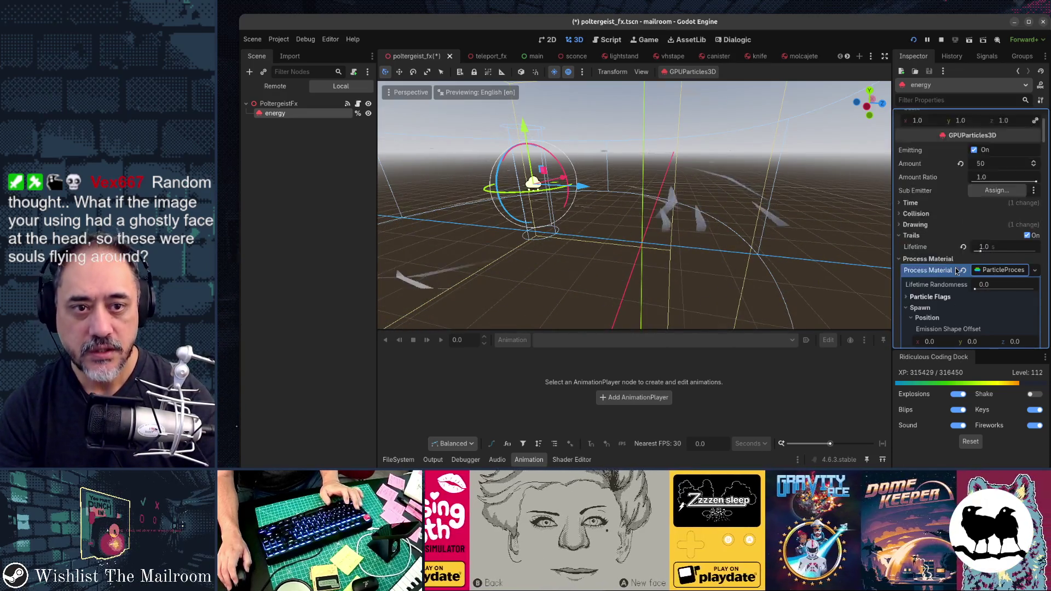
scroll(957, 270, "up", 3)
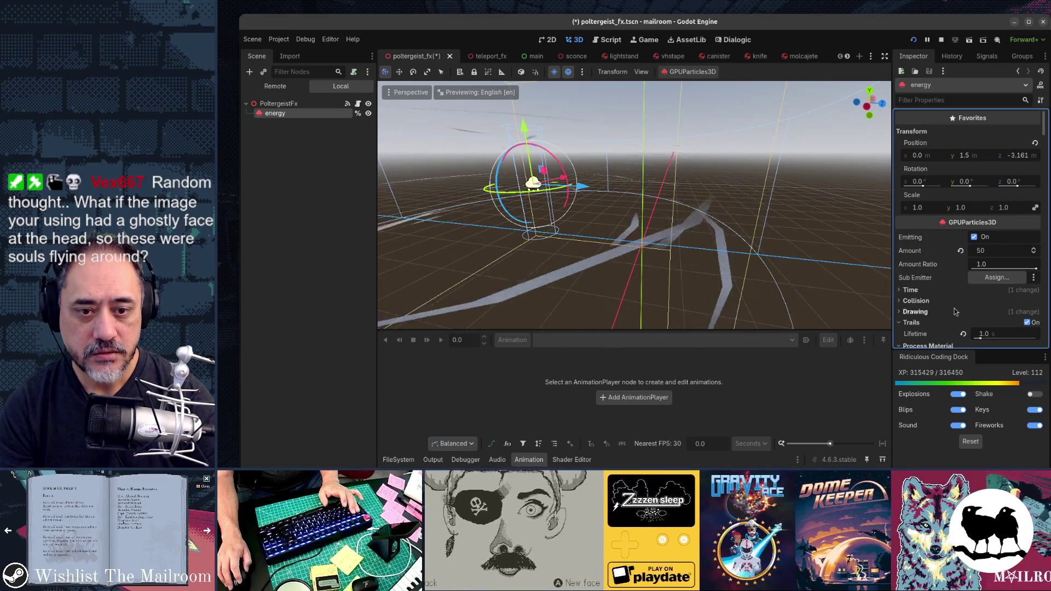
left_click(958, 293)
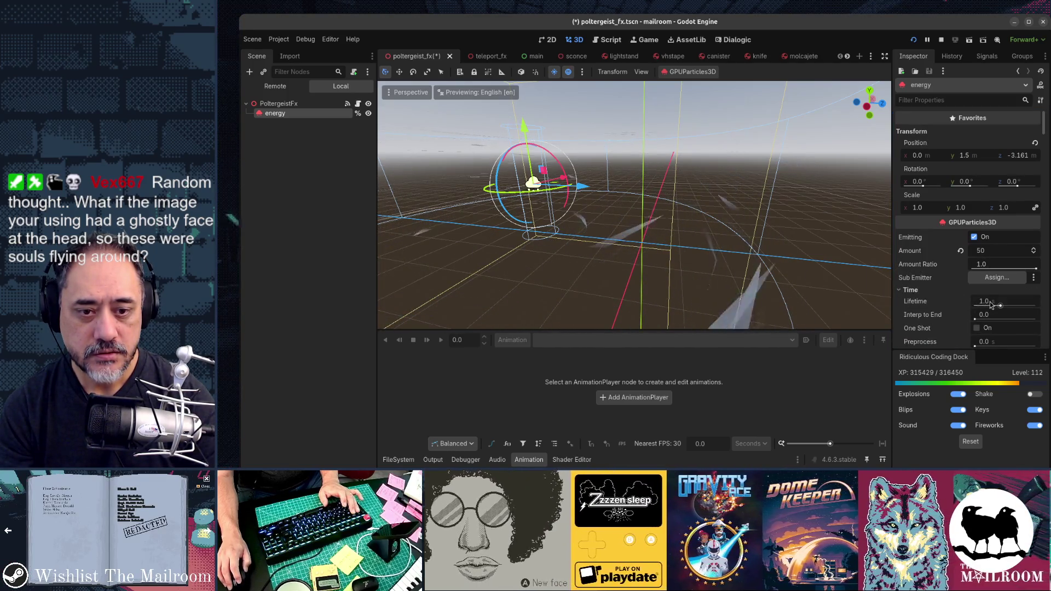
key("Tab")
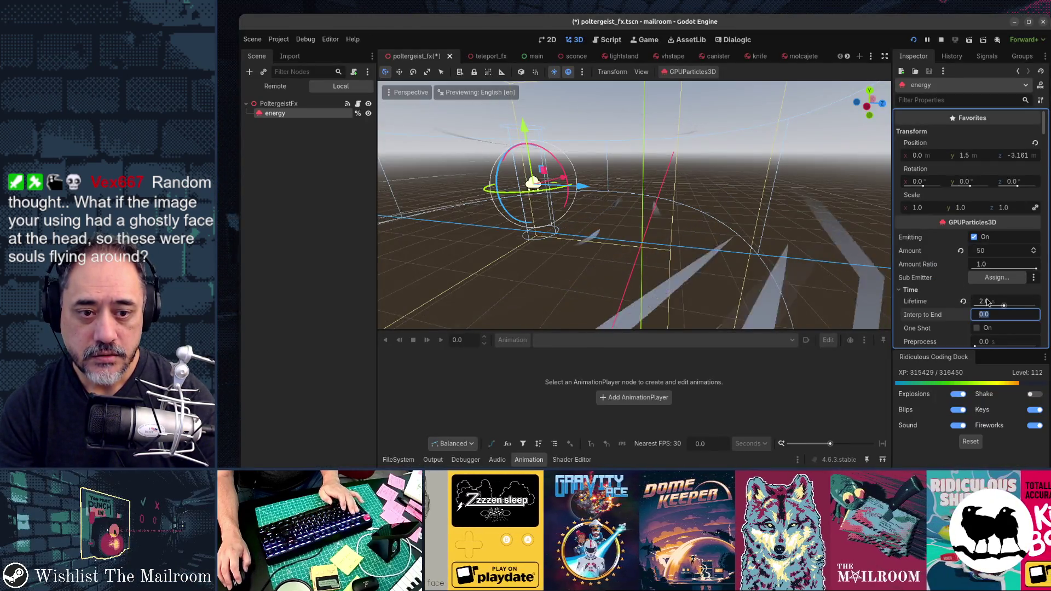
left_click_drag(988, 302, 1007, 301)
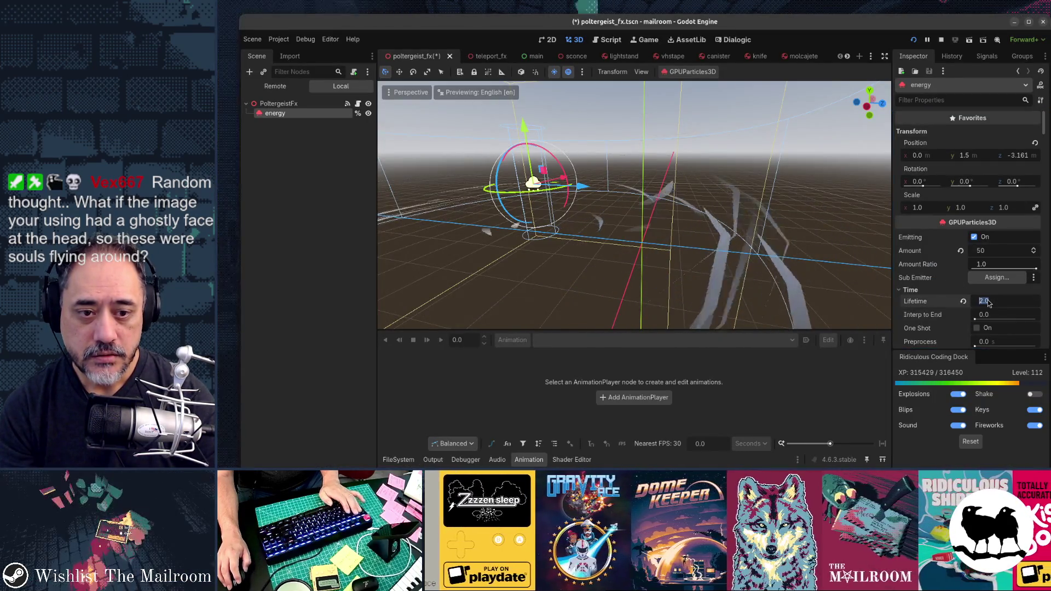
scroll(994, 280, "down", 1)
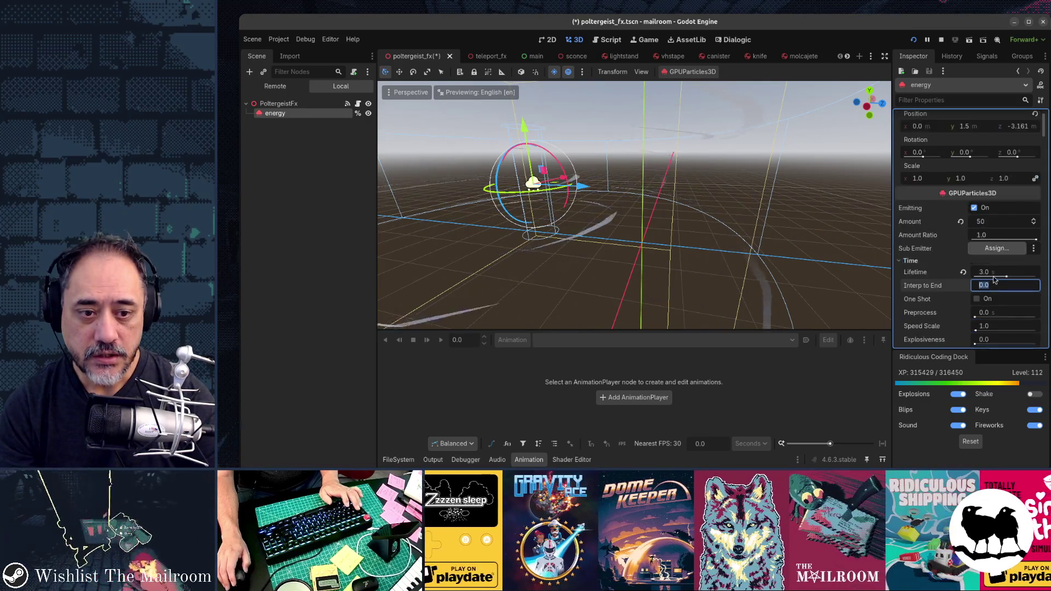
scroll(993, 274, "up", 1)
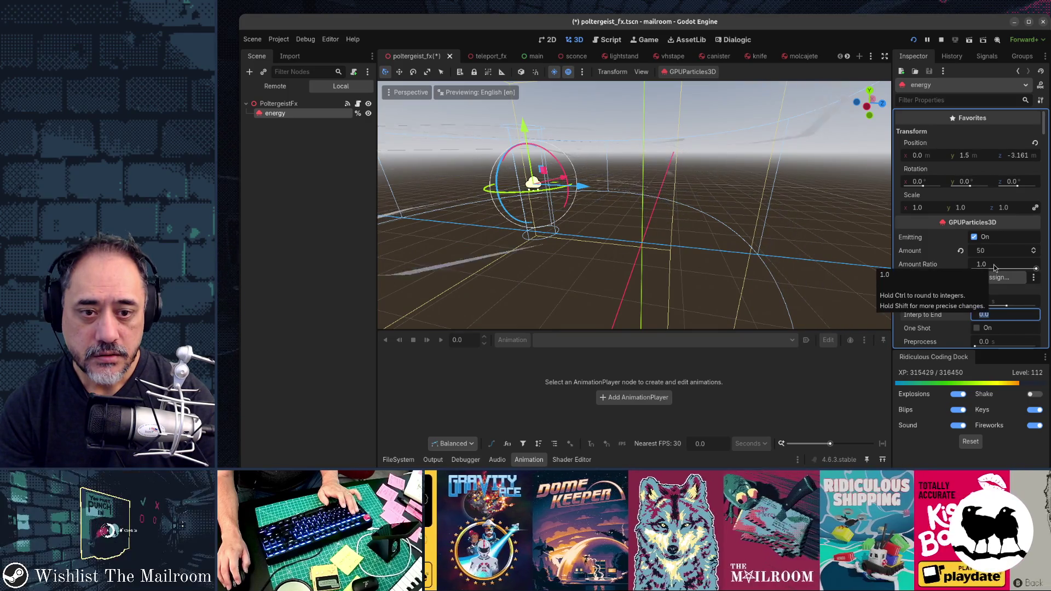
scroll(996, 307, "down", 3)
scroll(996, 309, "down", 4)
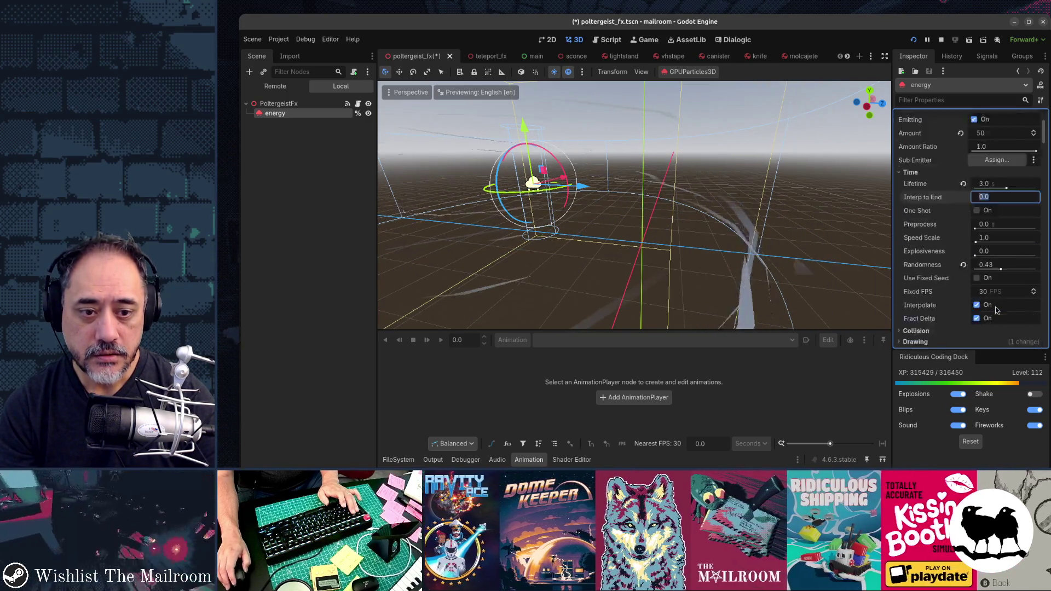
left_click(997, 276)
type("2")
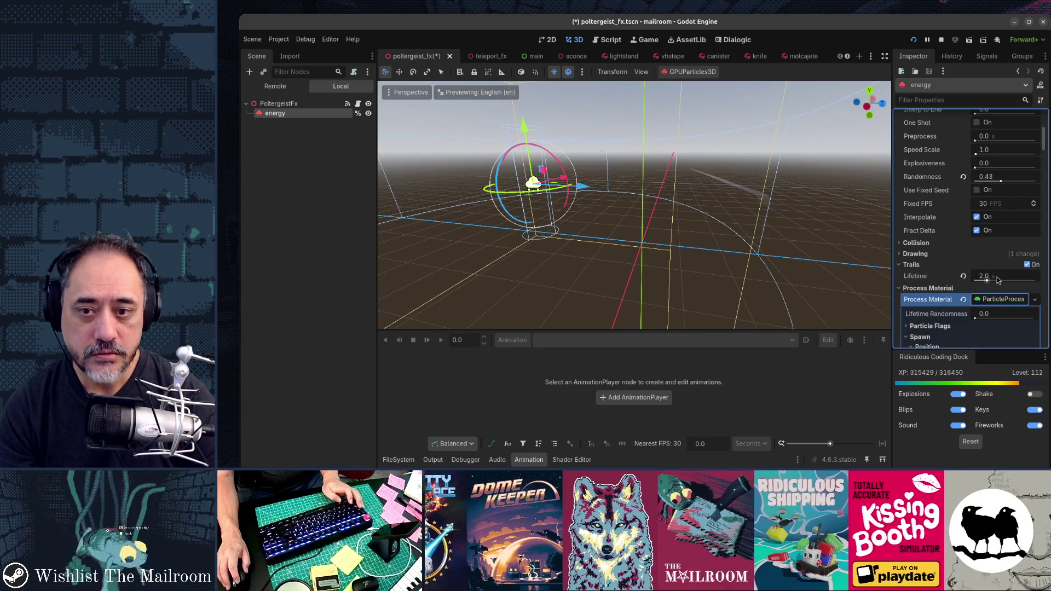
Play the game, walk down the corridor and throw objects to test the trails.
key("F5")
key("w")
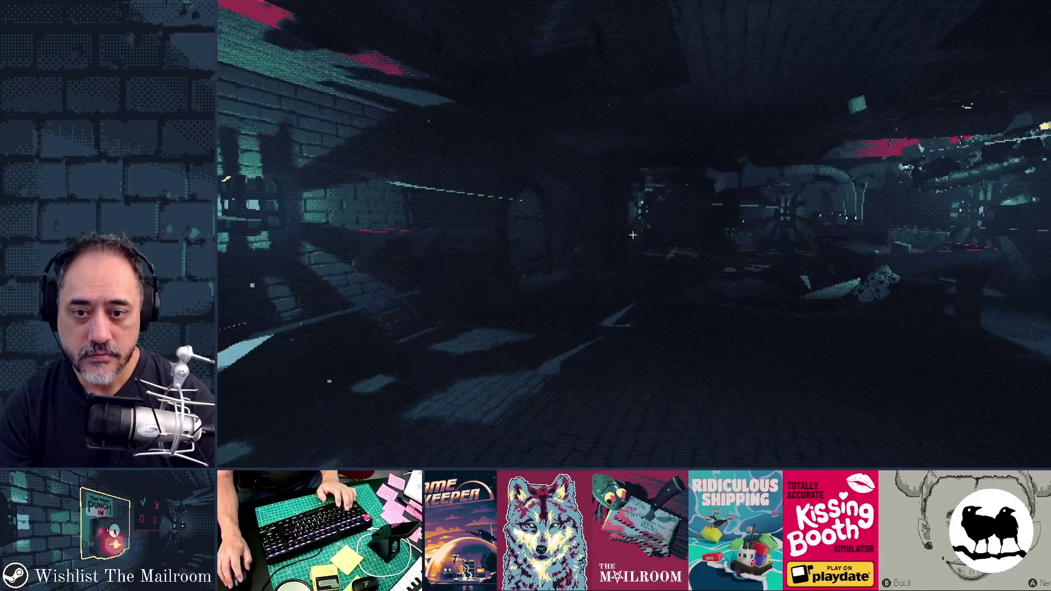
left_click(633, 235)
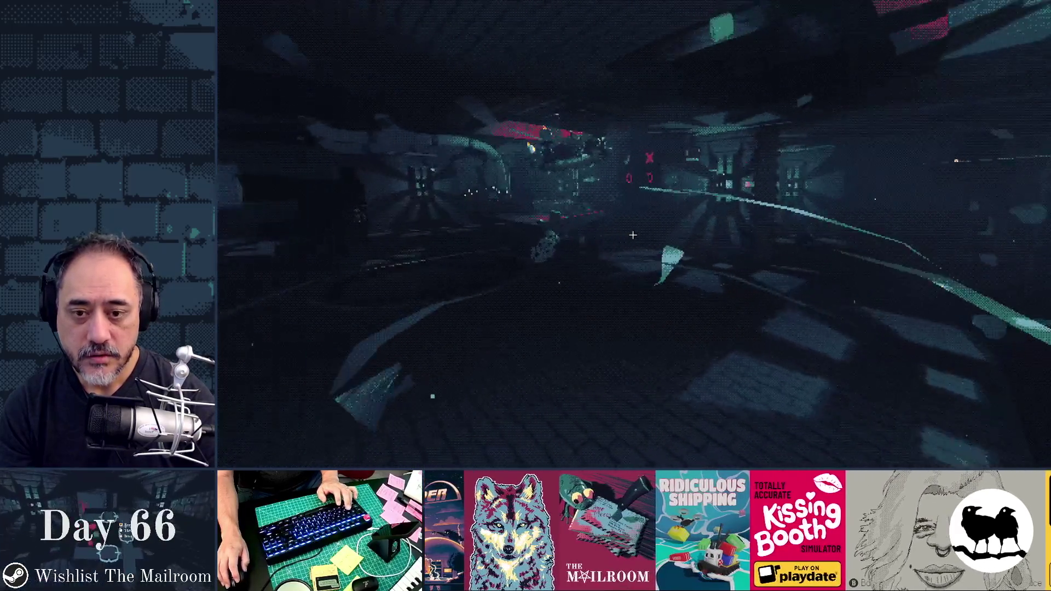
key("w")
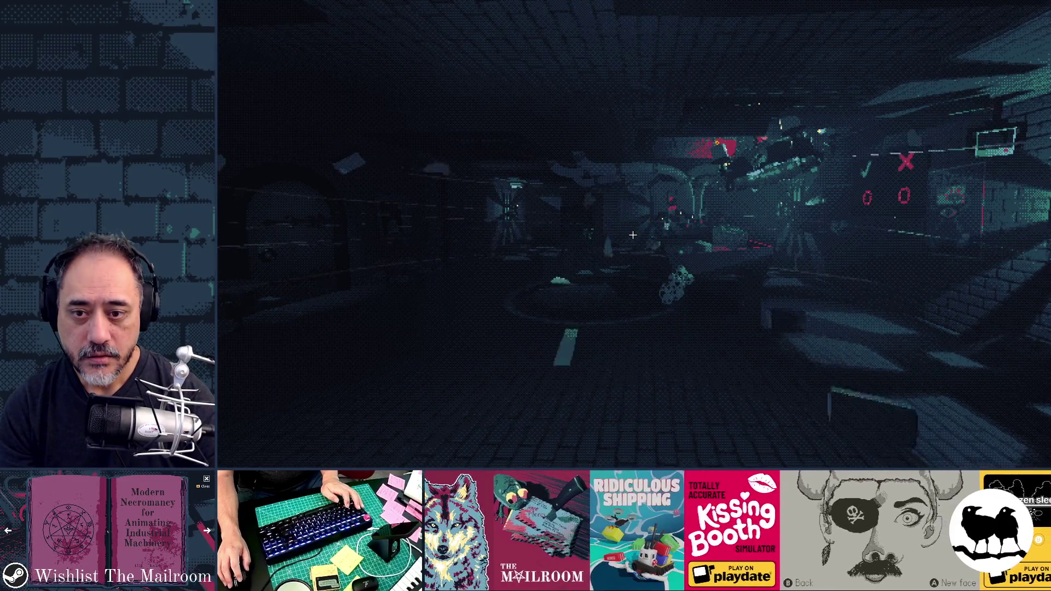
left_click(632, 234)
key("F8")
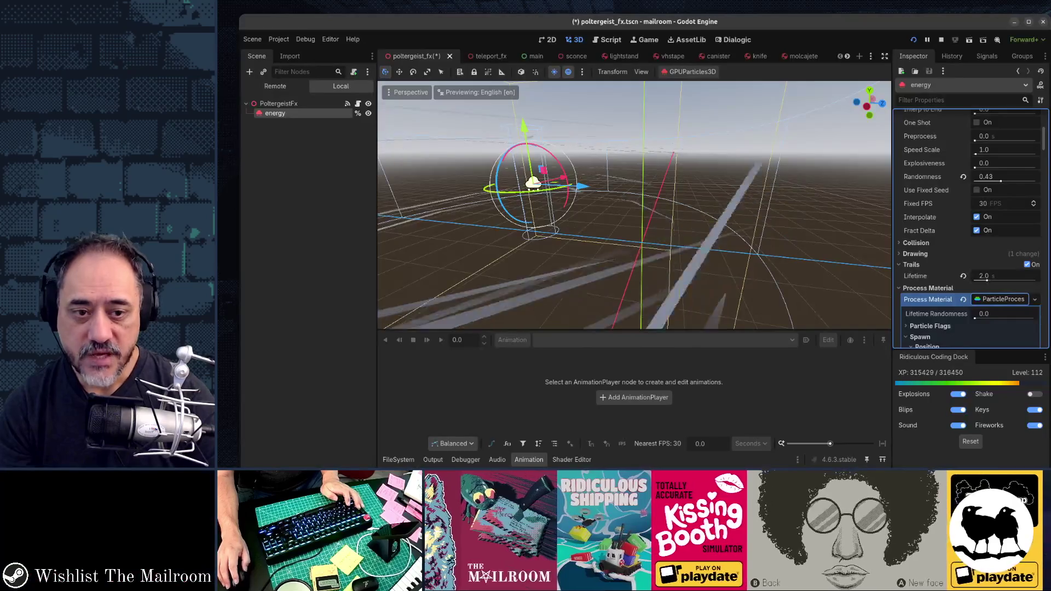
Raise the ribbon trail sections to 8 and run the game to test them.
scroll(1001, 289, "down", 5)
scroll(1001, 289, "down", 8)
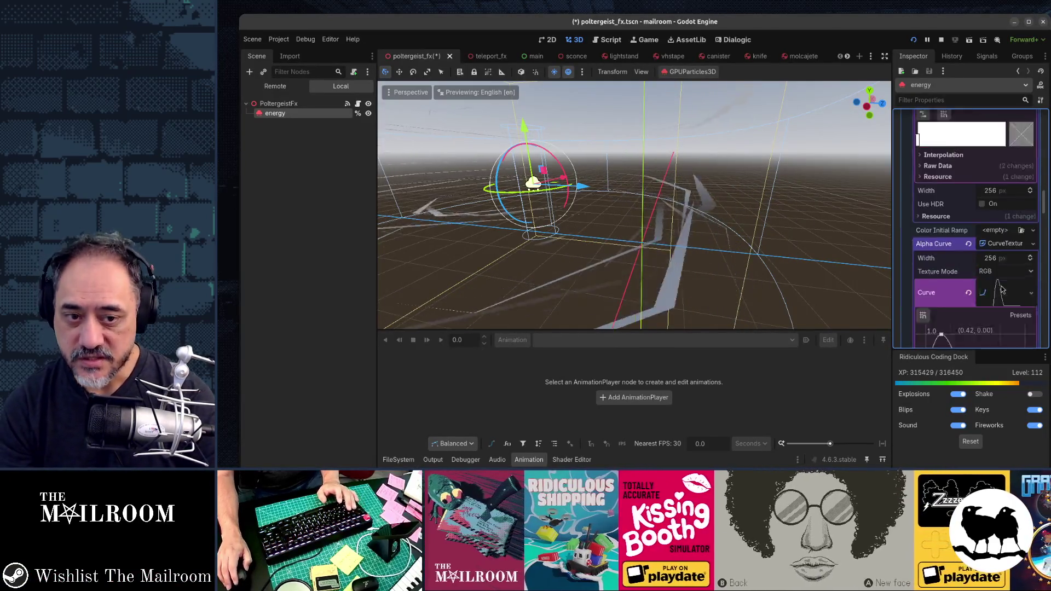
scroll(1002, 289, "down", 6)
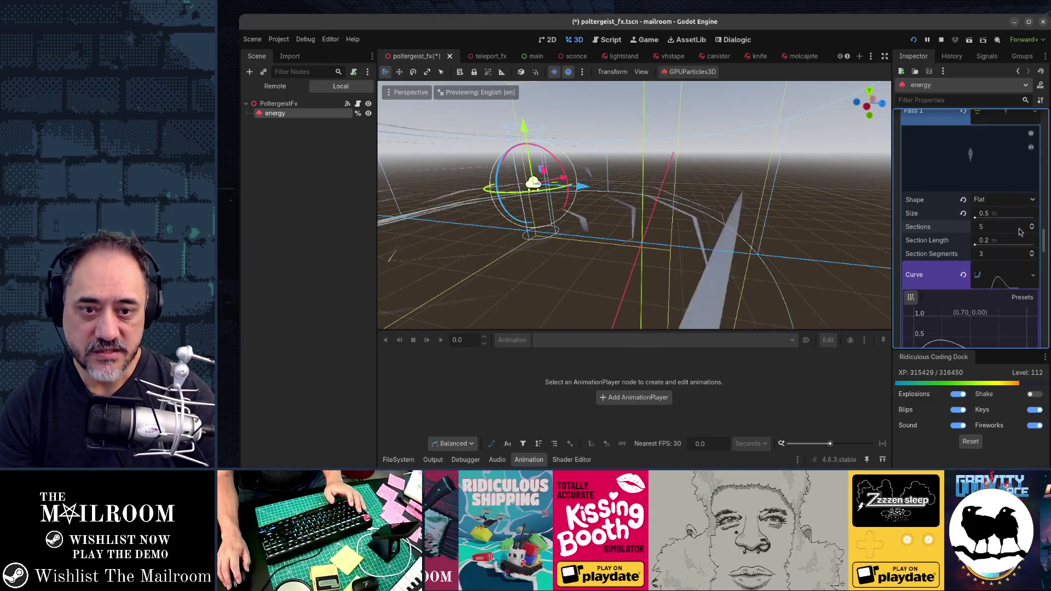
left_click(1033, 226)
left_click(1033, 226)
left_click(1032, 226)
key("F5")
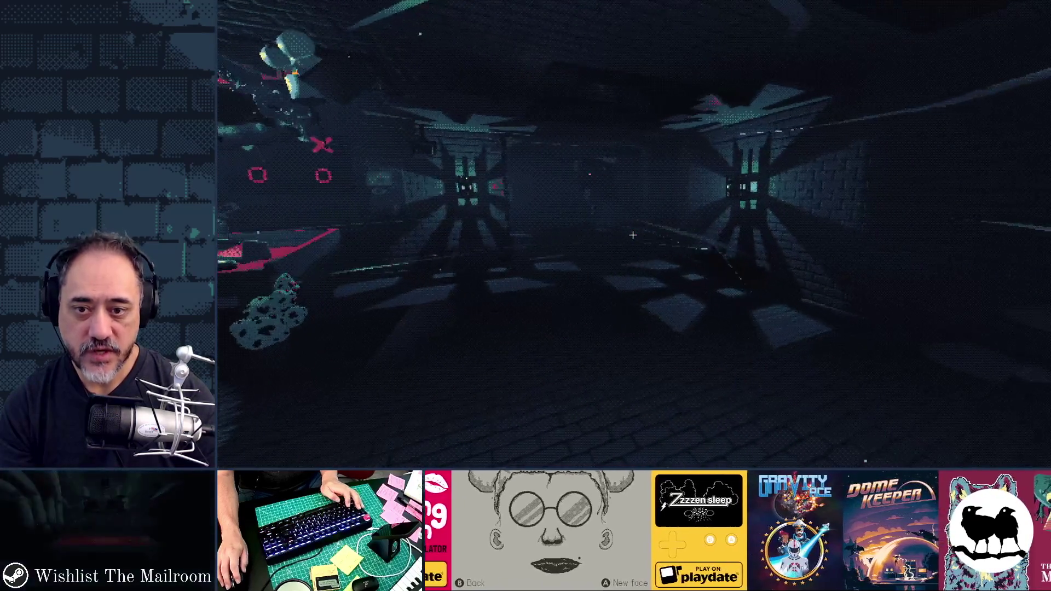
Switch between the running game and the editor to compare trails, ending in the editor.
key("alt+Tab")
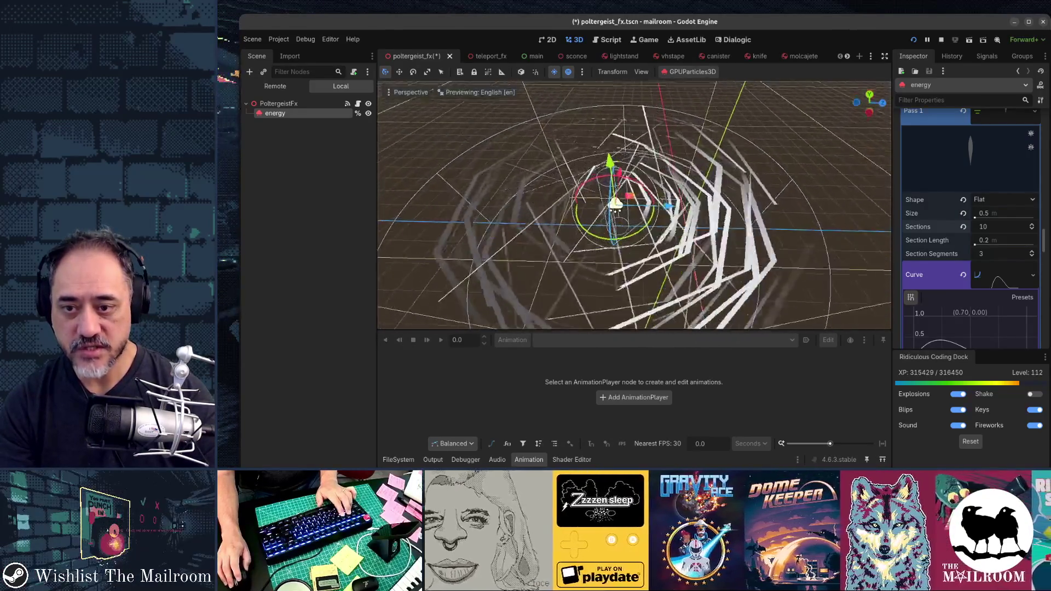
key("alt+Tab")
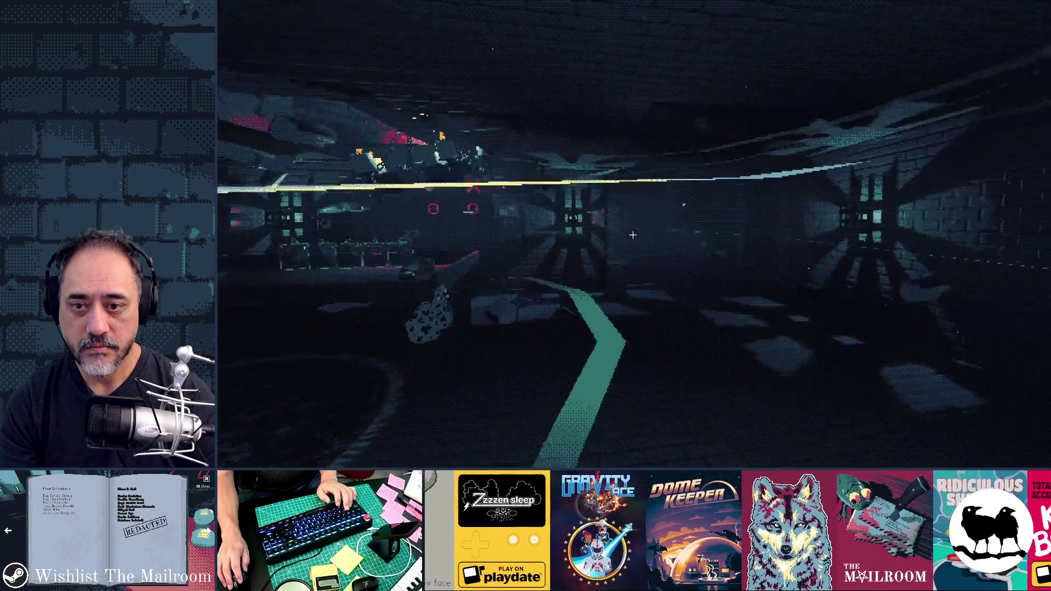
key("alt+Tab")
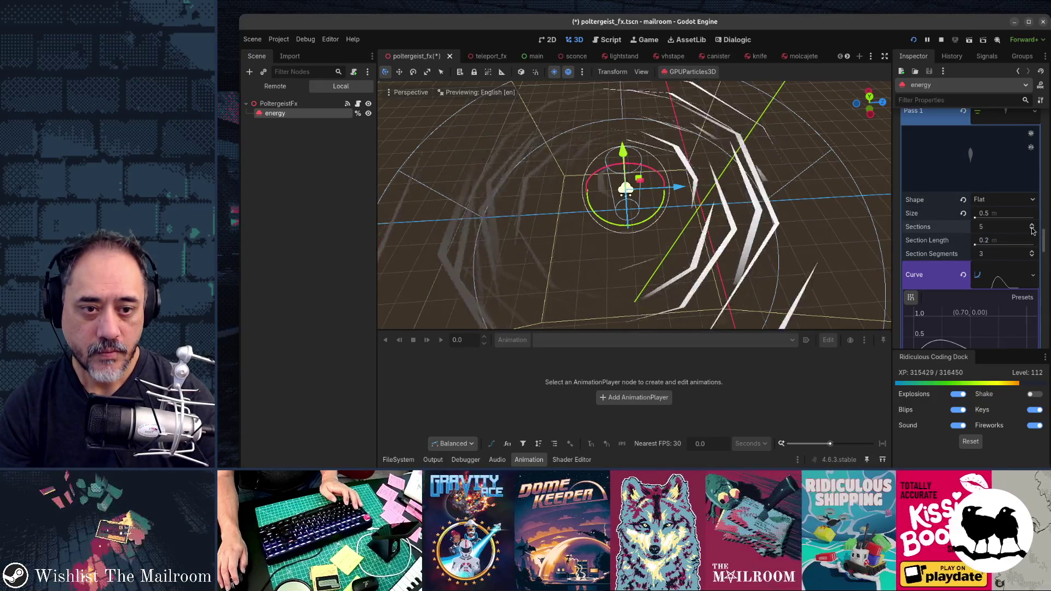
key("alt+Tab")
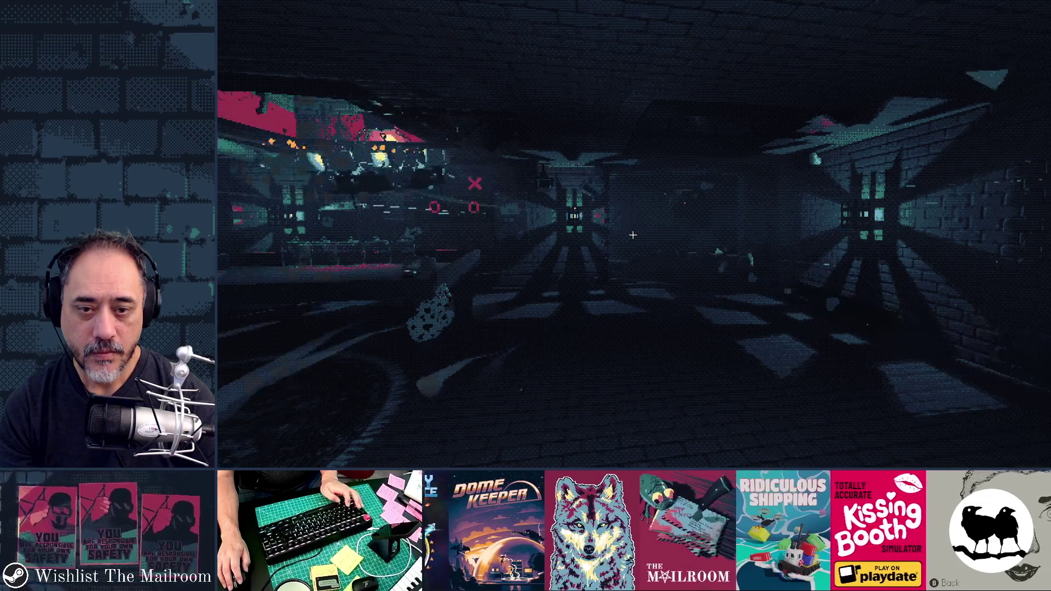
key("alt+Tab")
scroll(955, 242, "up", 10)
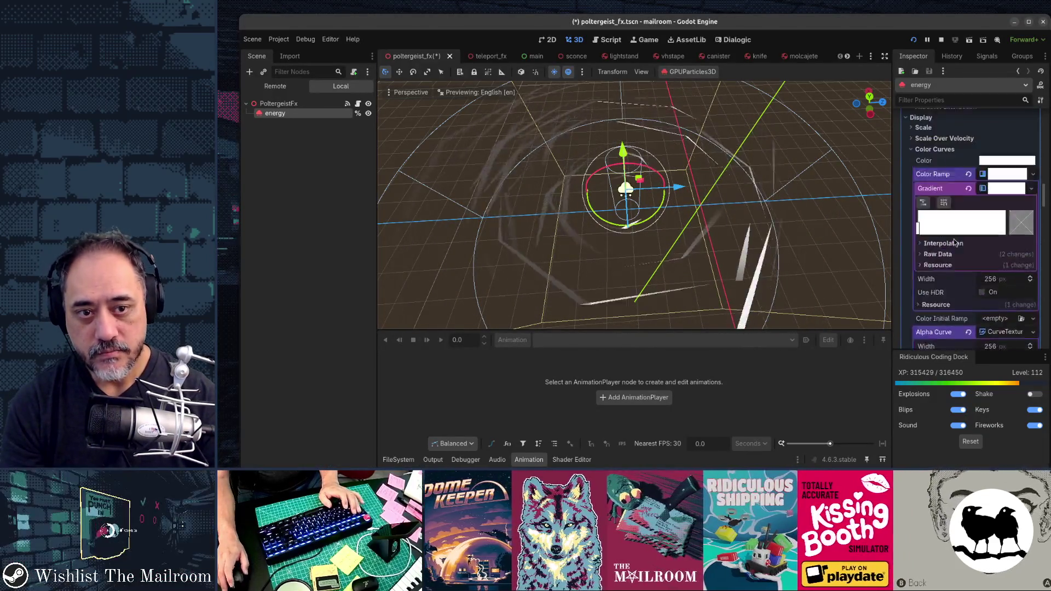
Set the energy trail Lifetime to 1.0 s, then scroll down to the Draw Passes settings.
scroll(954, 242, "up", 8)
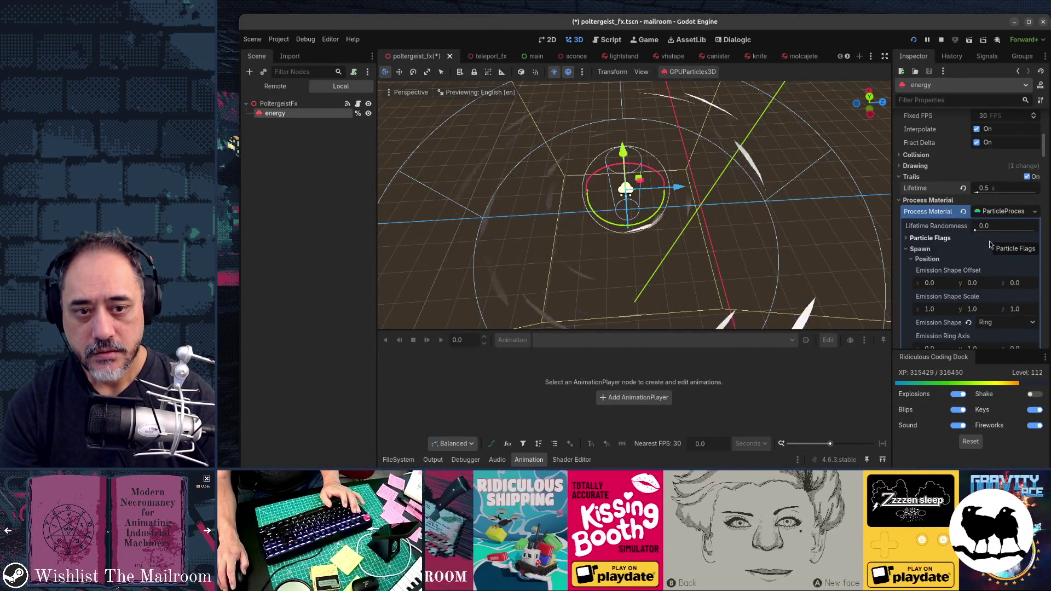
left_click(993, 190)
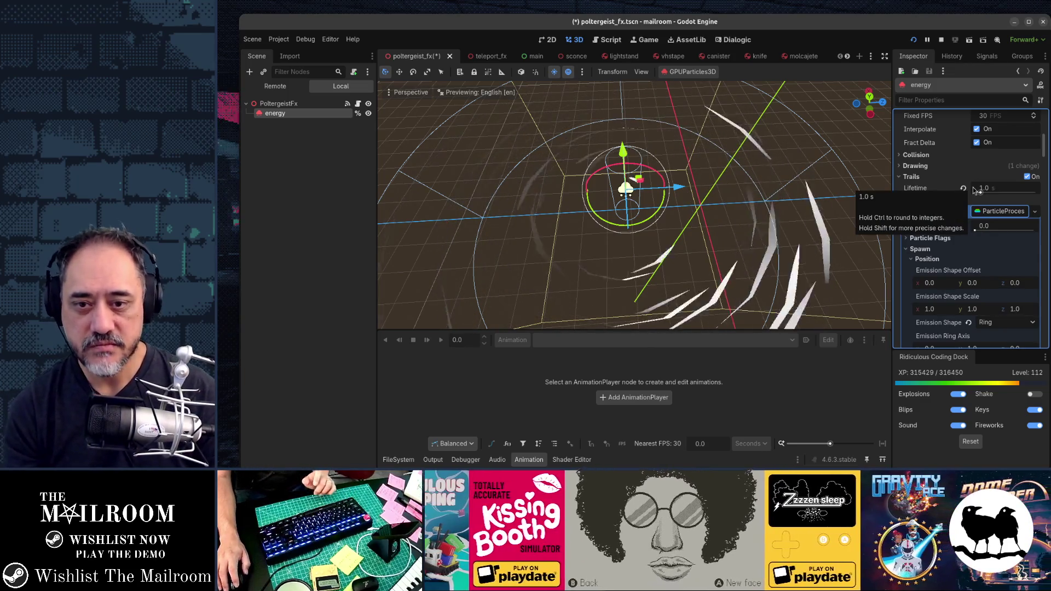
scroll(974, 190, "down", 10)
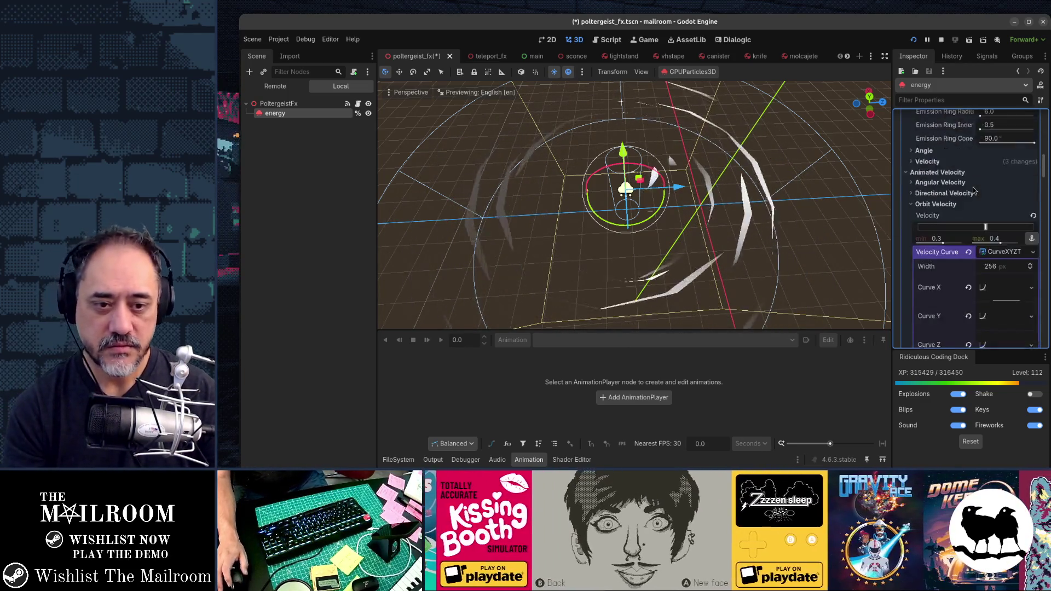
scroll(974, 190, "down", 5)
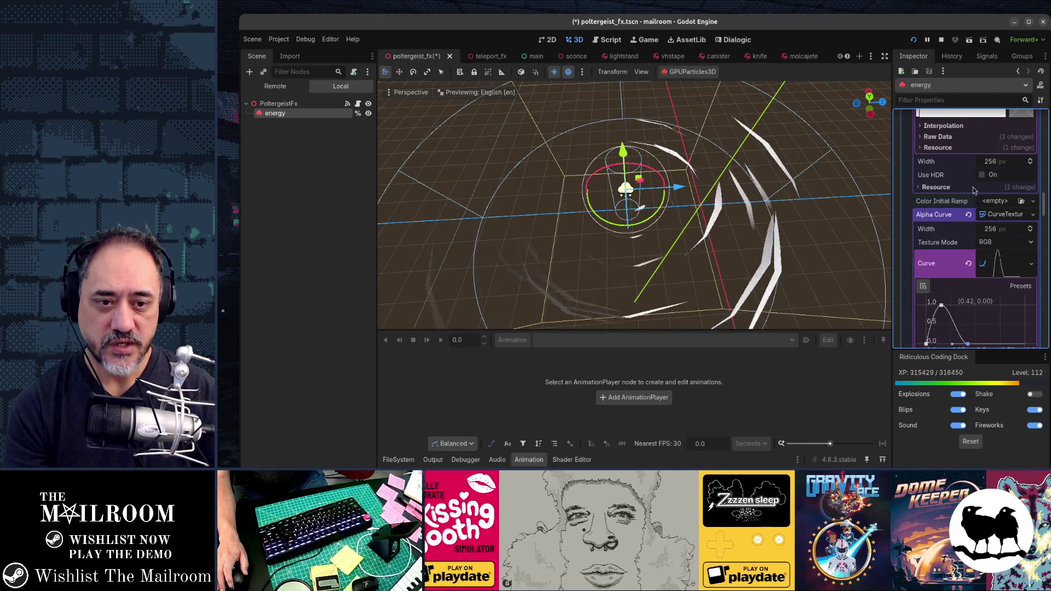
scroll(974, 190, "down", 15)
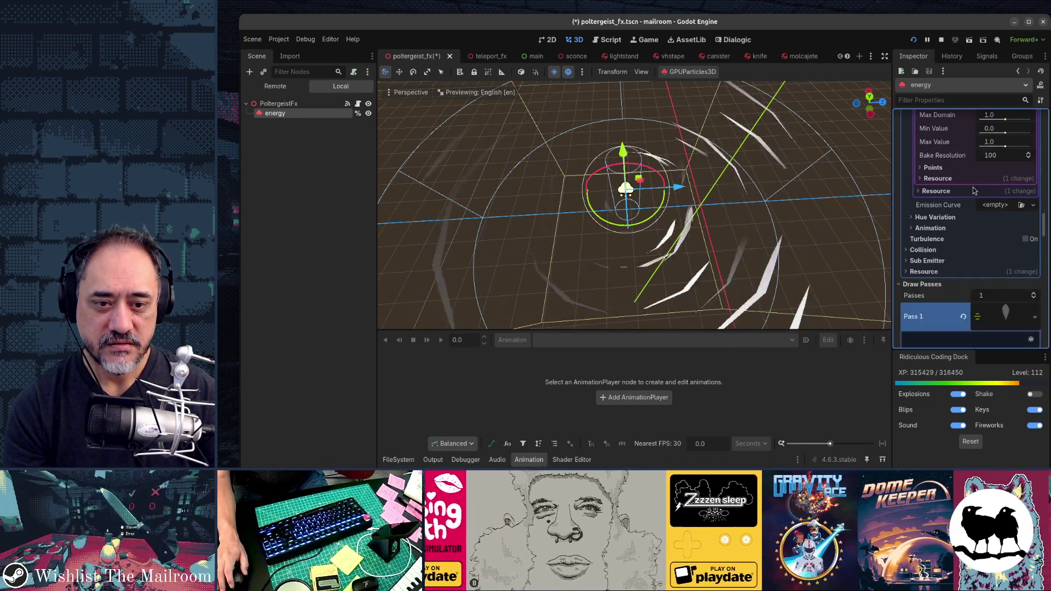
scroll(973, 189, "down", 3)
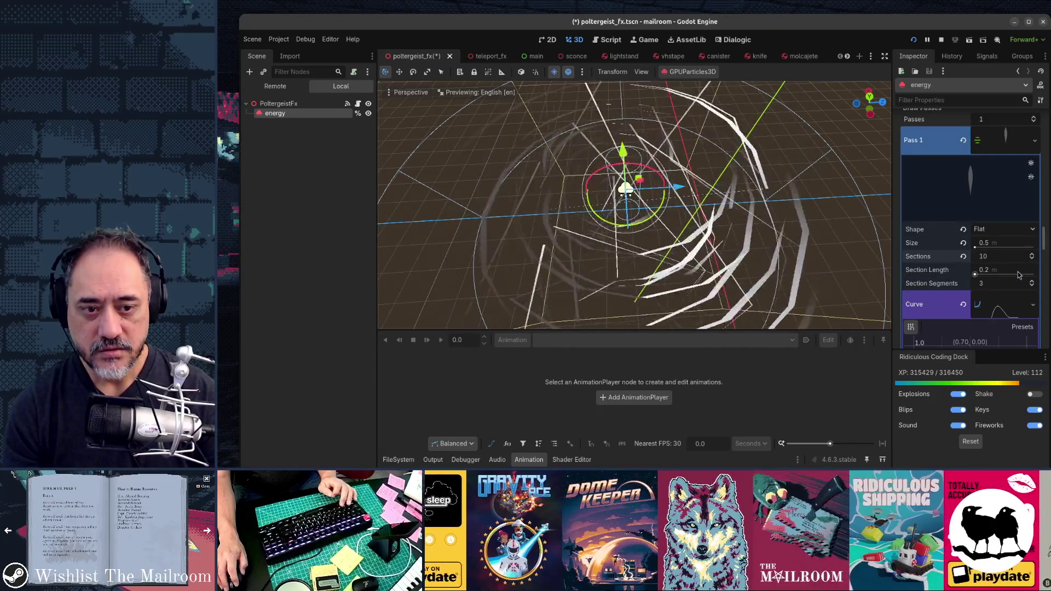
Set the ribbon's Section Length to 0.05 m.
left_click(991, 274)
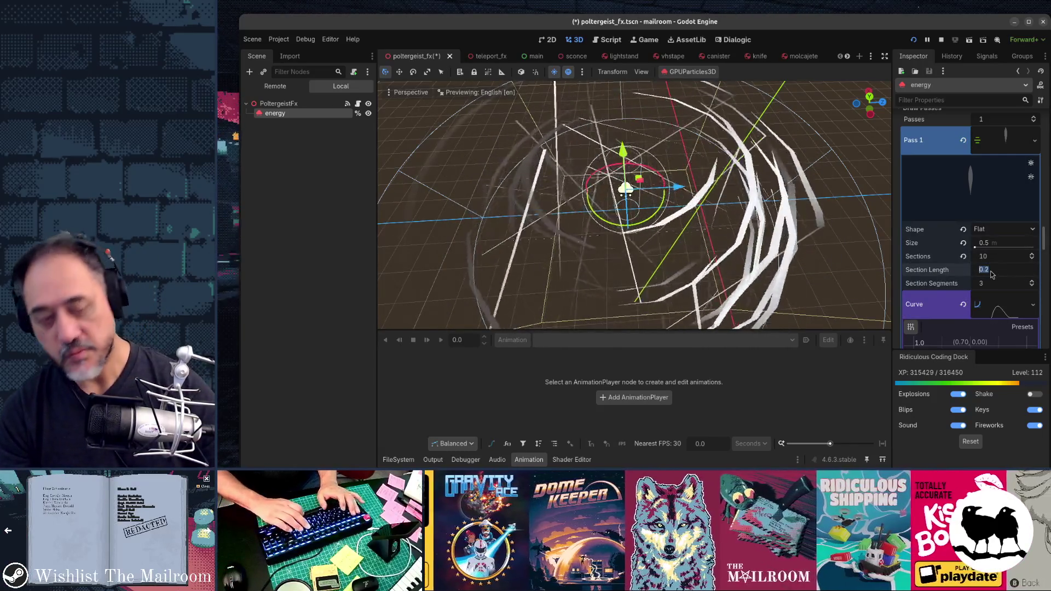
type("0.5")
key("Return")
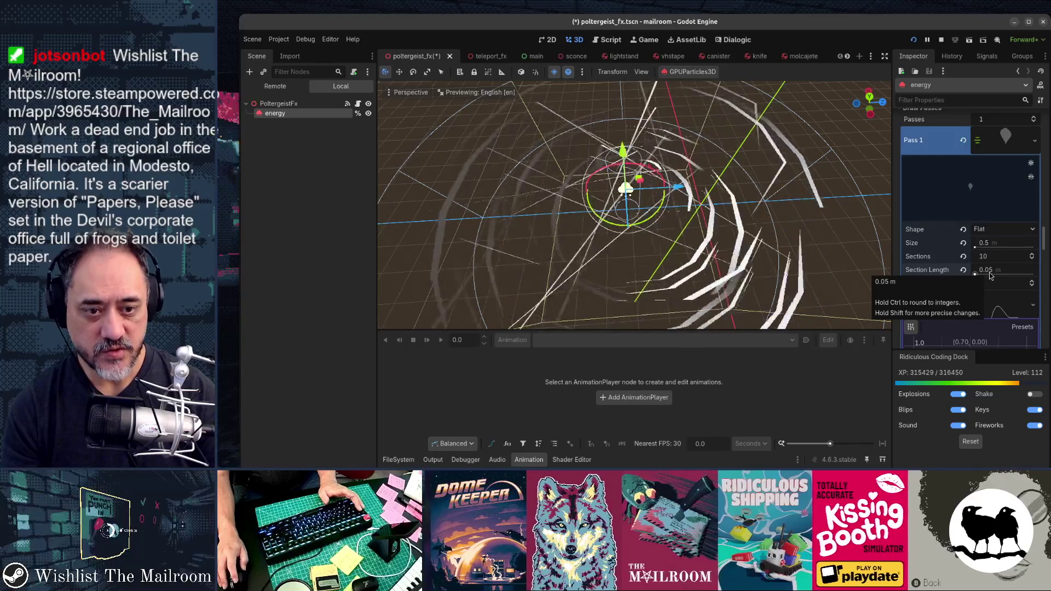
Stop the running game, then save and relaunch The Mailroom to test the shorter sections.
key("F5")
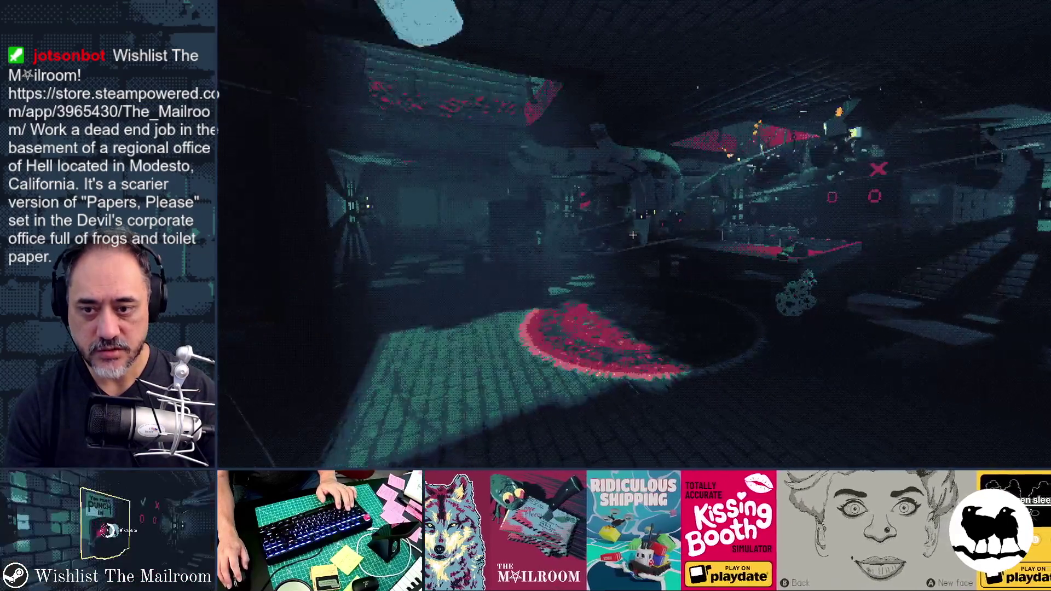
key("F8")
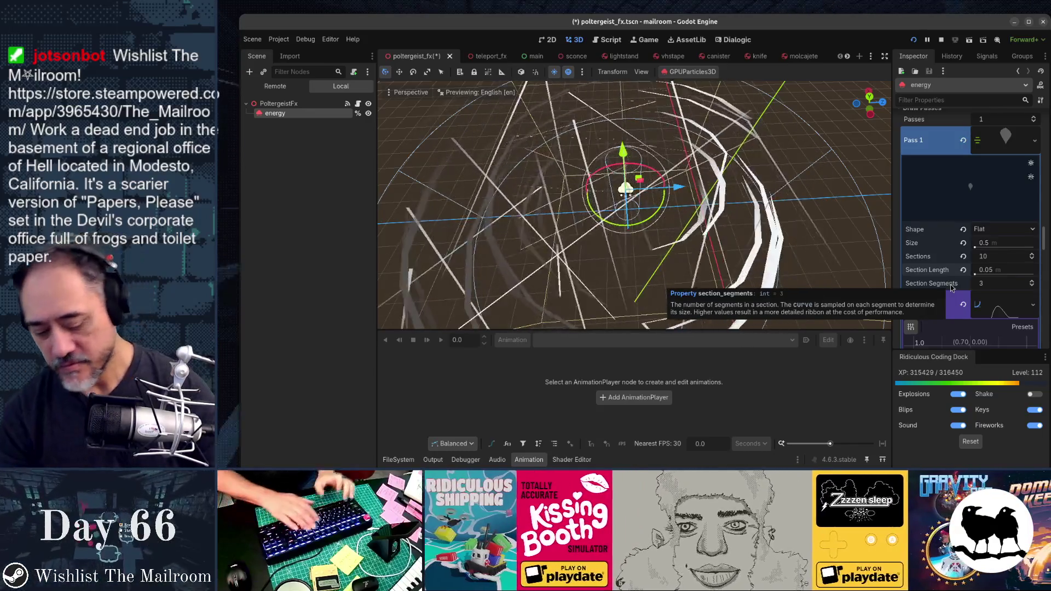
key("F8")
key("F5")
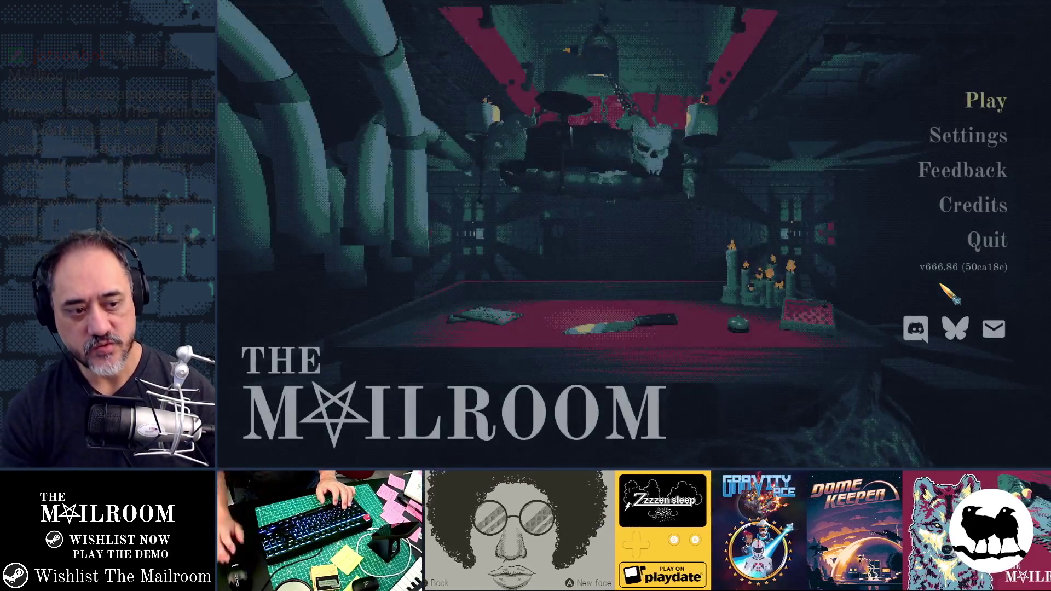
Start playing, trigger PoltergeistEvent from the debug console, watch the trails, then return to Godot.
left_click(942, 285)
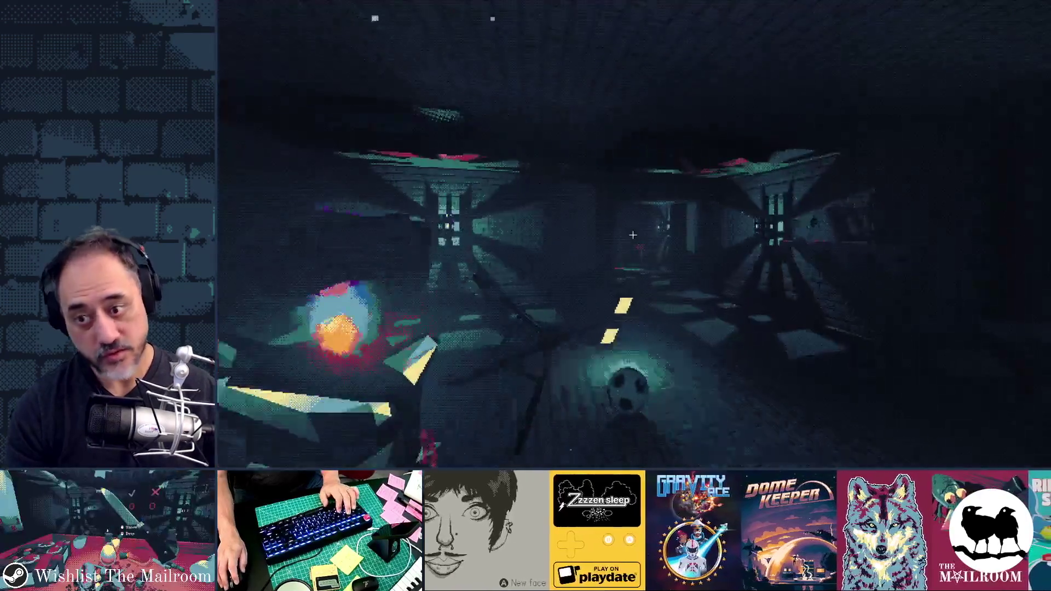
key("grave")
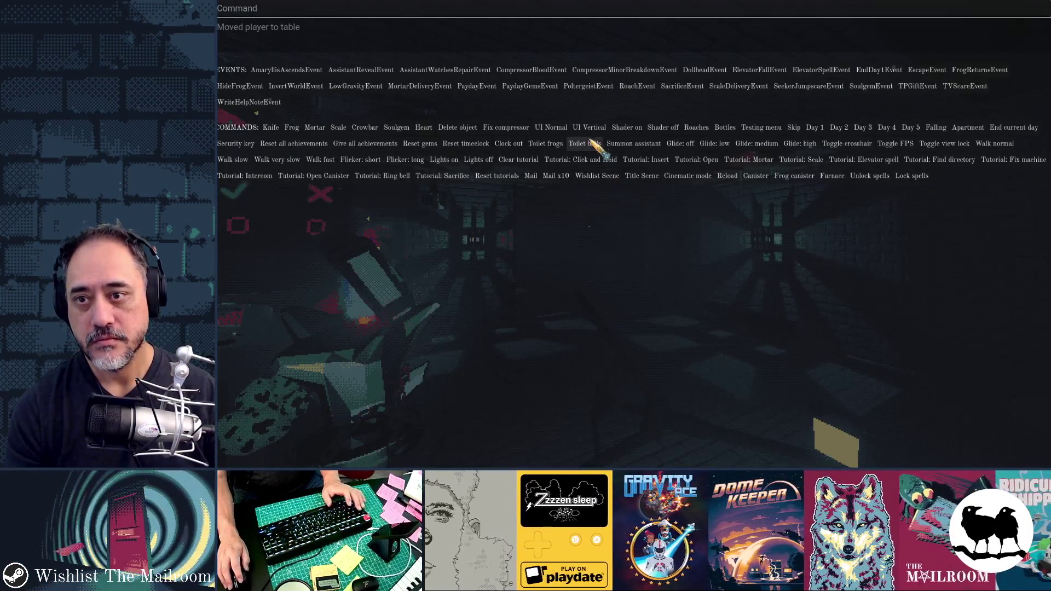
left_click(584, 88)
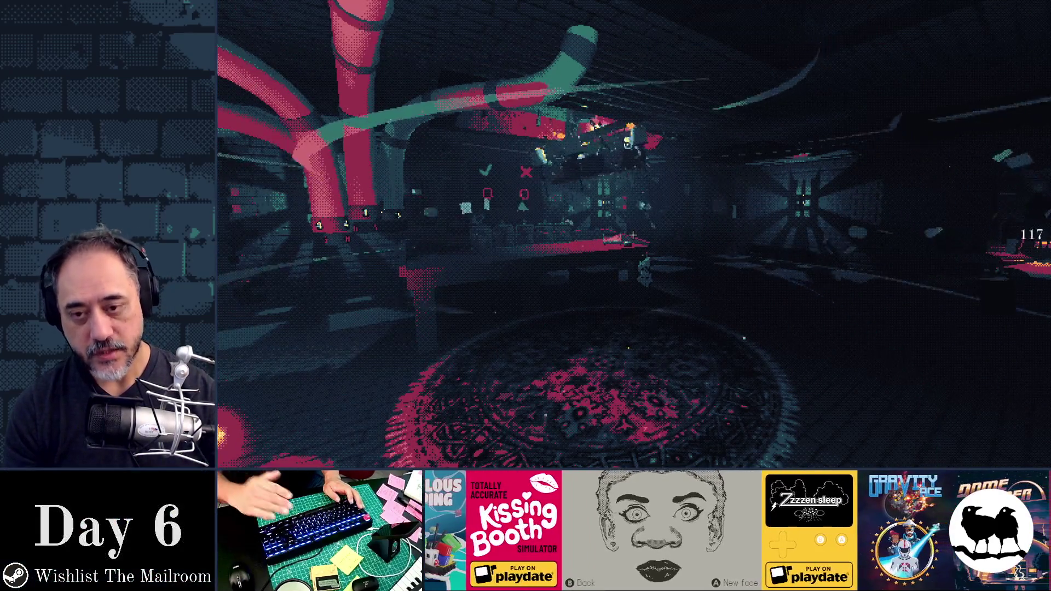
key("alt+Tab")
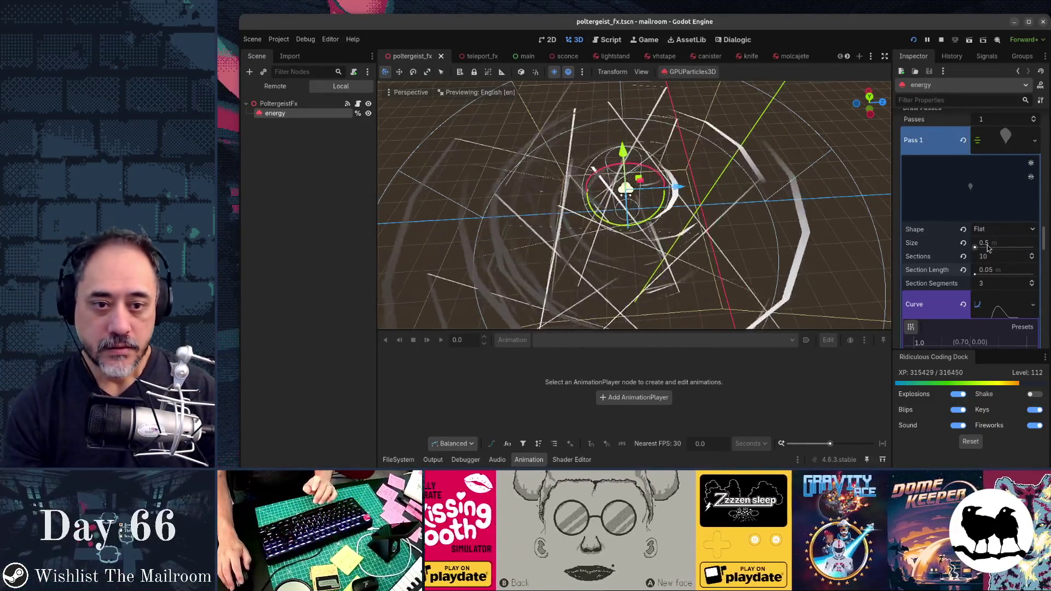
scroll(988, 248, "down", 10)
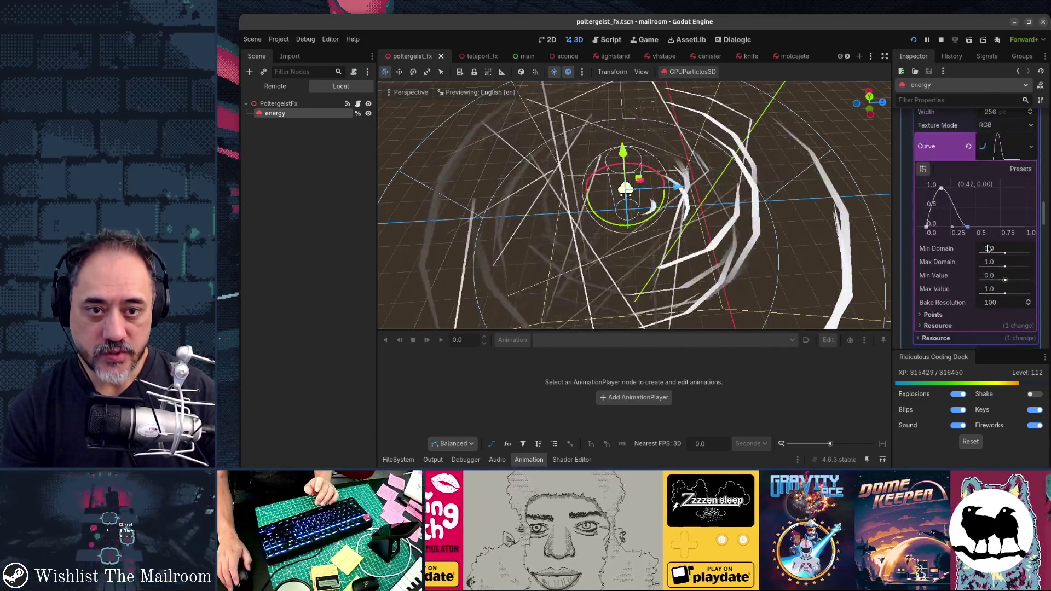
scroll(988, 248, "up", 10)
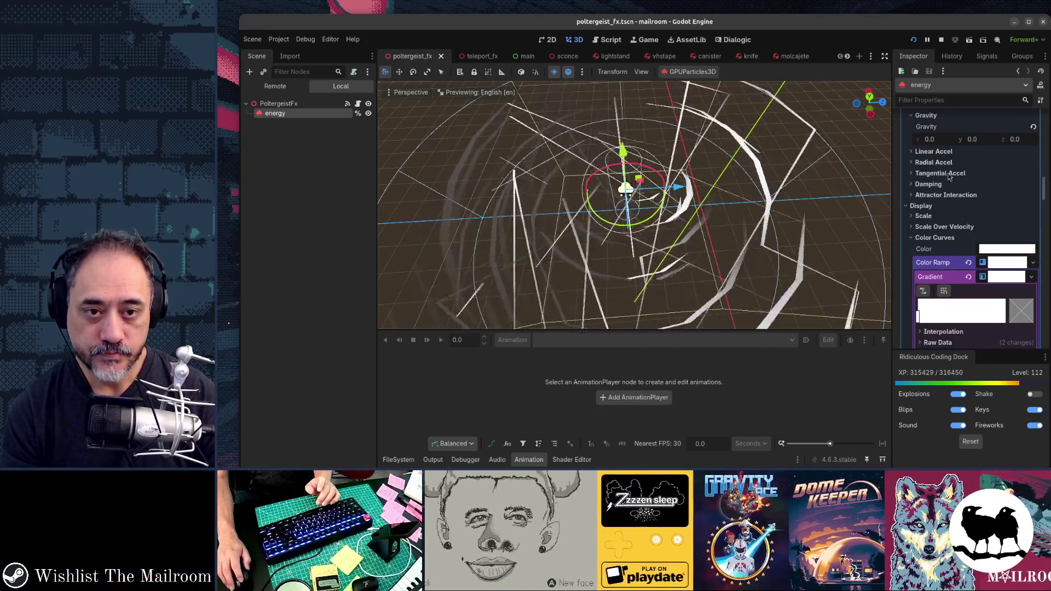
left_click(939, 152)
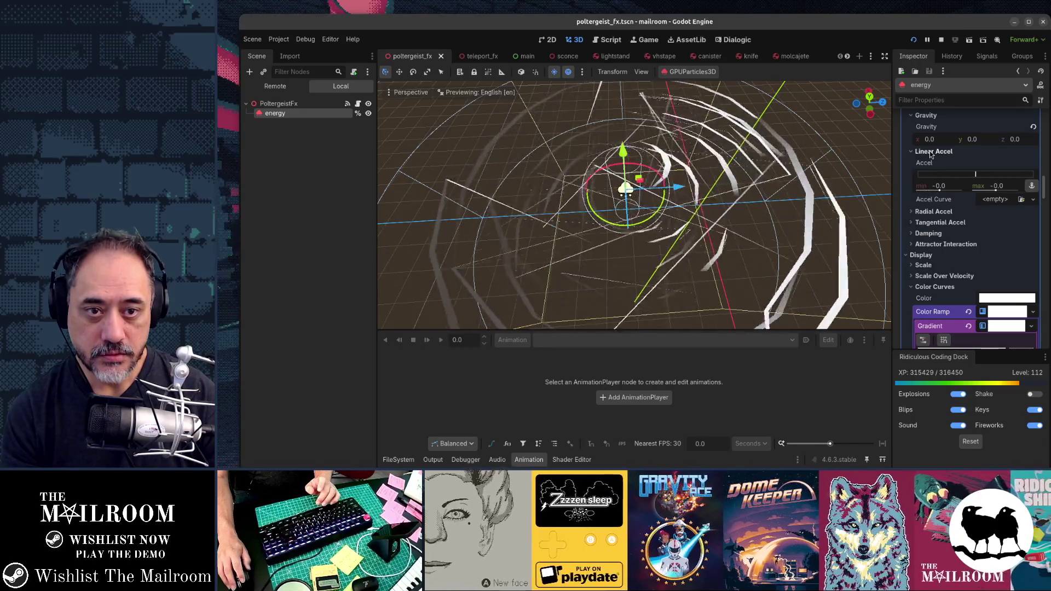
left_click(931, 153)
scroll(943, 214, "up", 3)
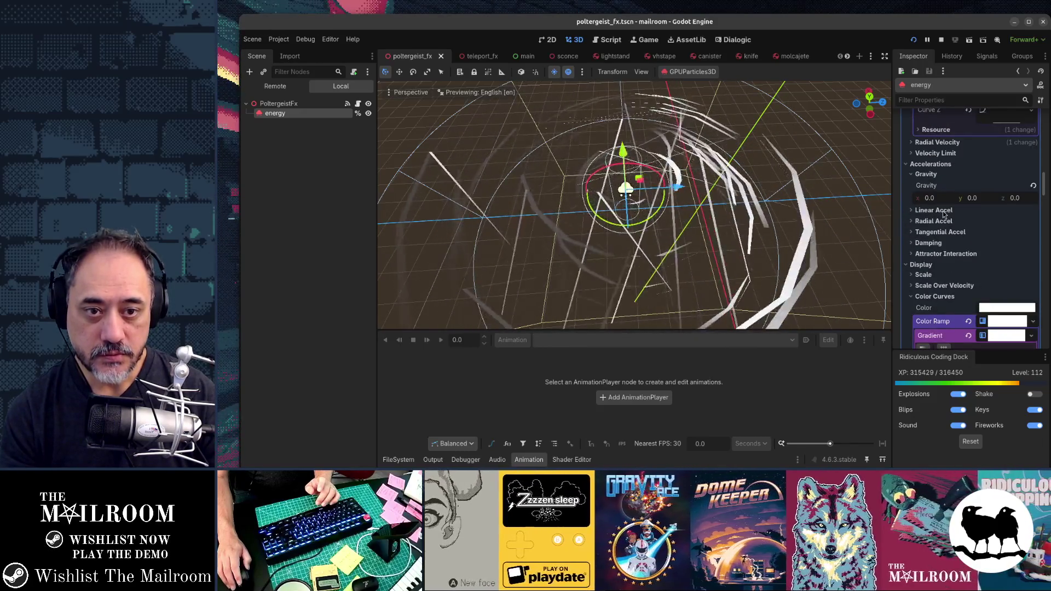
scroll(942, 214, "up", 3)
scroll(944, 214, "up", 3)
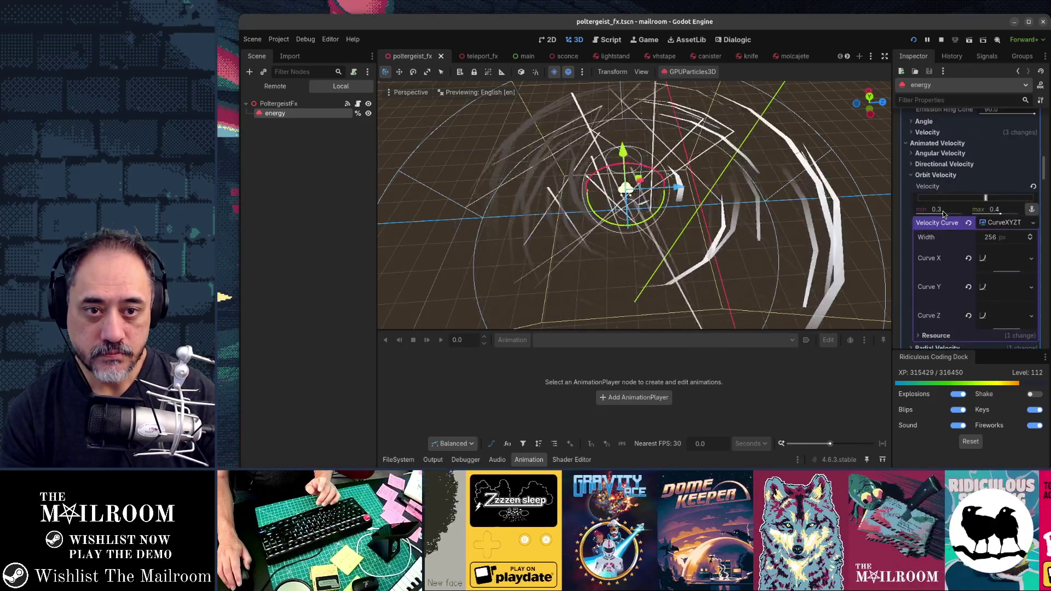
left_click(938, 165)
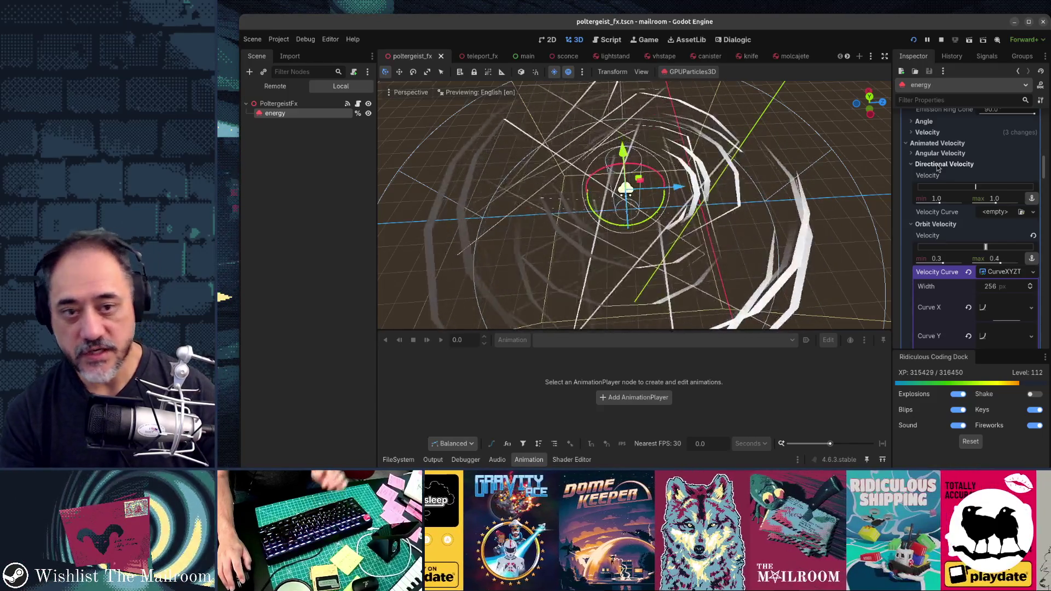
left_click(937, 165)
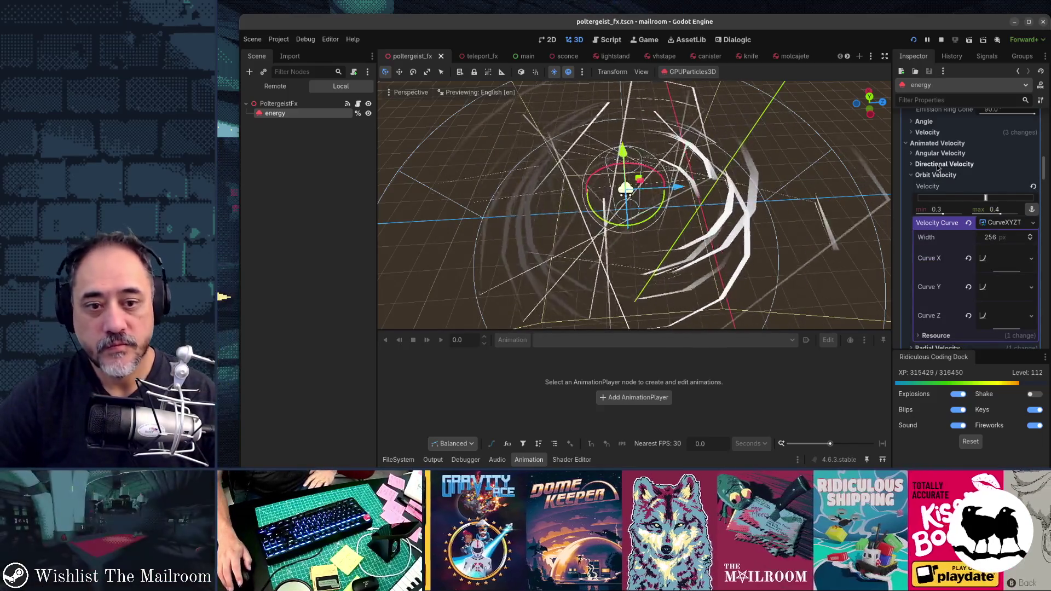
scroll(937, 167, "down", 3)
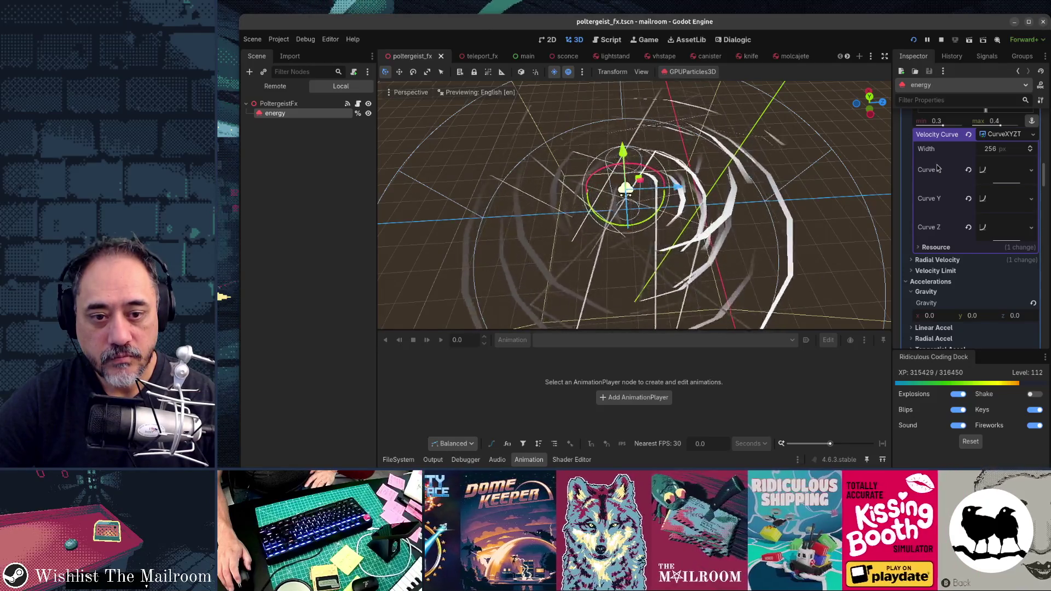
scroll(938, 167, "up", 15)
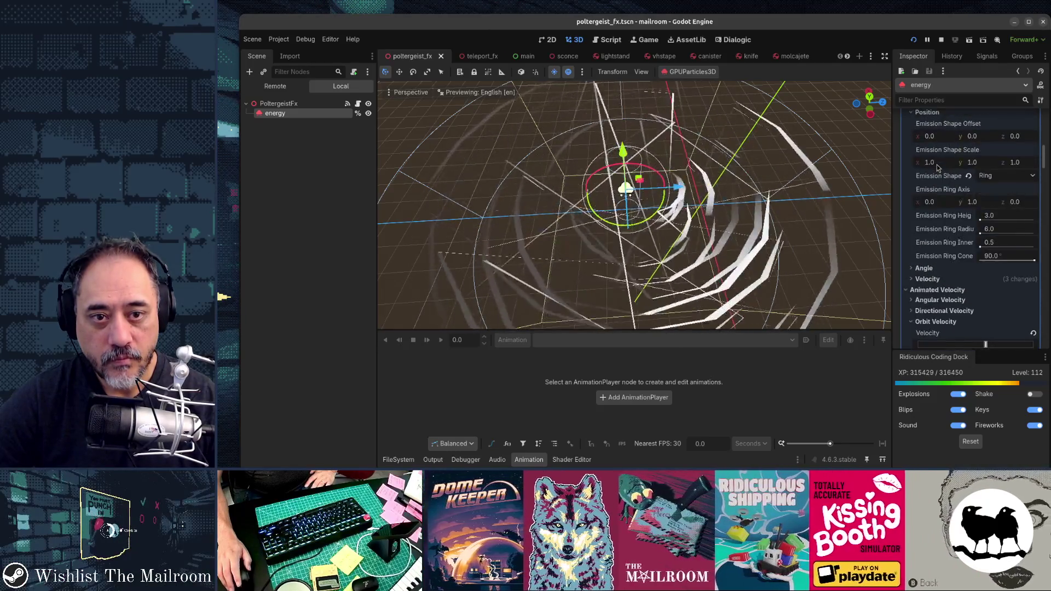
scroll(937, 168, "down", 8)
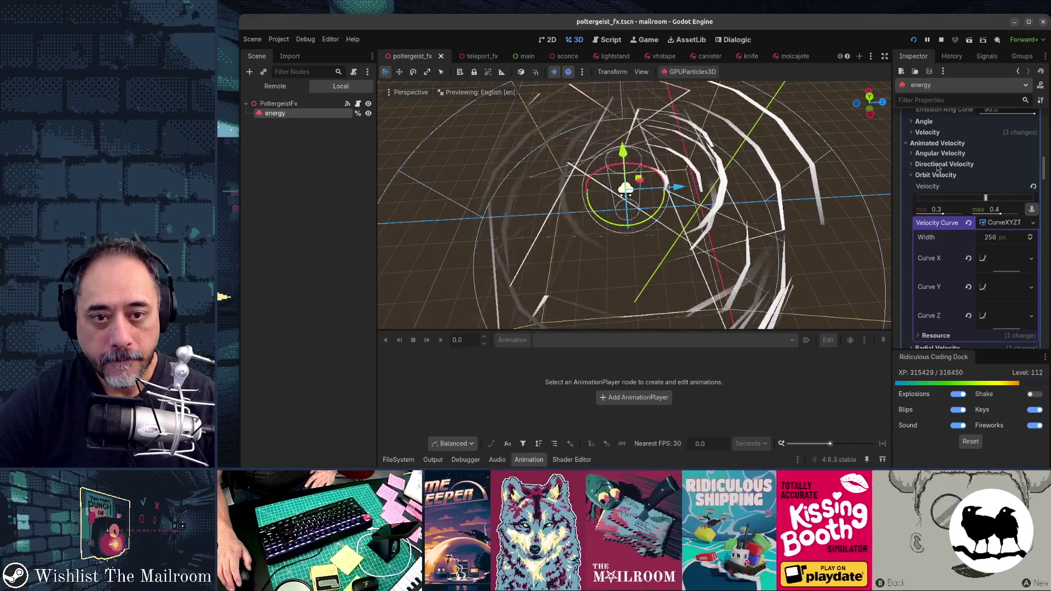
left_click(937, 164)
Give Directional Velocity a new XYZ velocity curve with new Curve X, Y and Z.
left_click(993, 212)
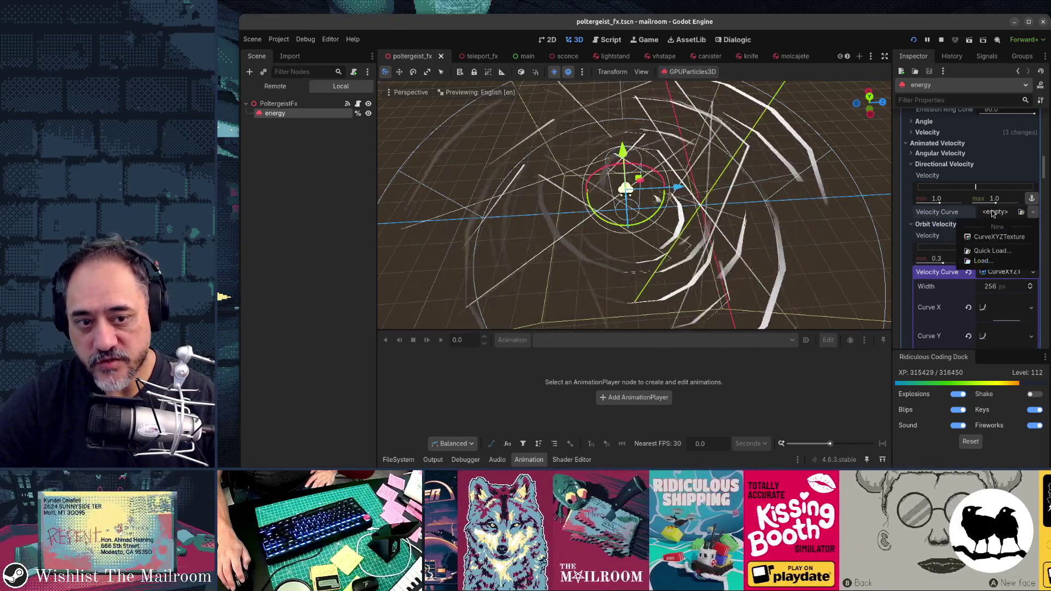
left_click(998, 237)
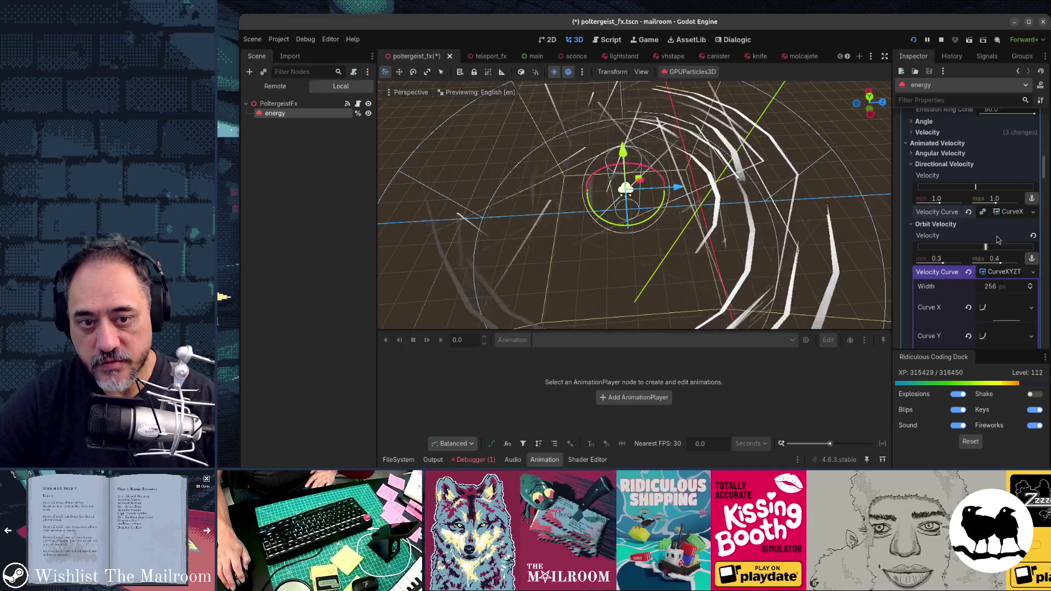
left_click(1000, 215)
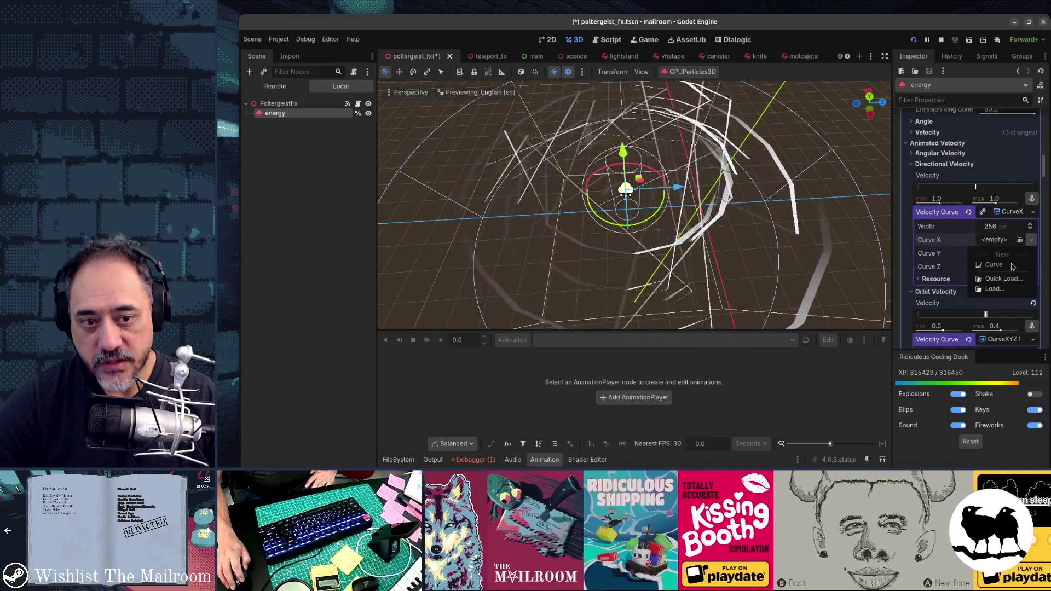
left_click(1012, 265)
left_click(1032, 269)
left_click(993, 293)
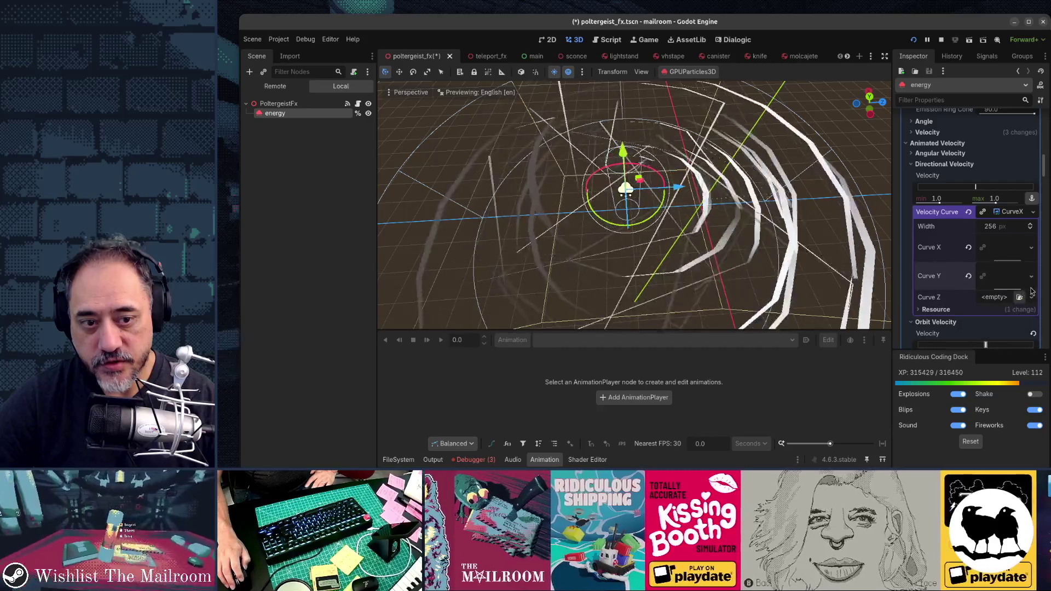
left_click(1031, 297)
left_click(994, 321)
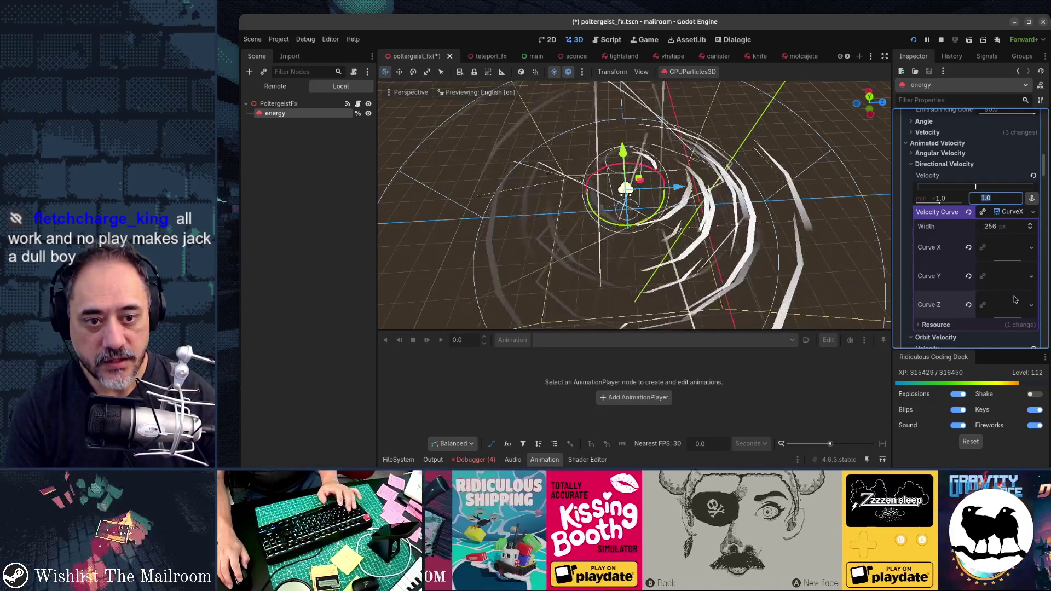
Replace Curve Y with a fresh curve rising to 1.0 mid-life.
left_click(1032, 282)
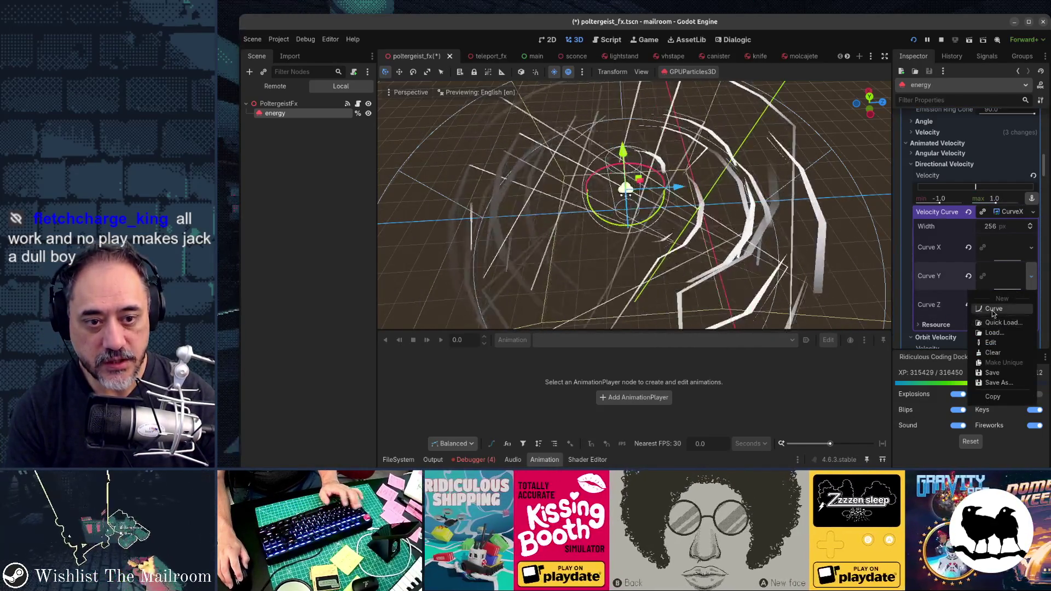
left_click(993, 310)
scroll(980, 321, "down", 2)
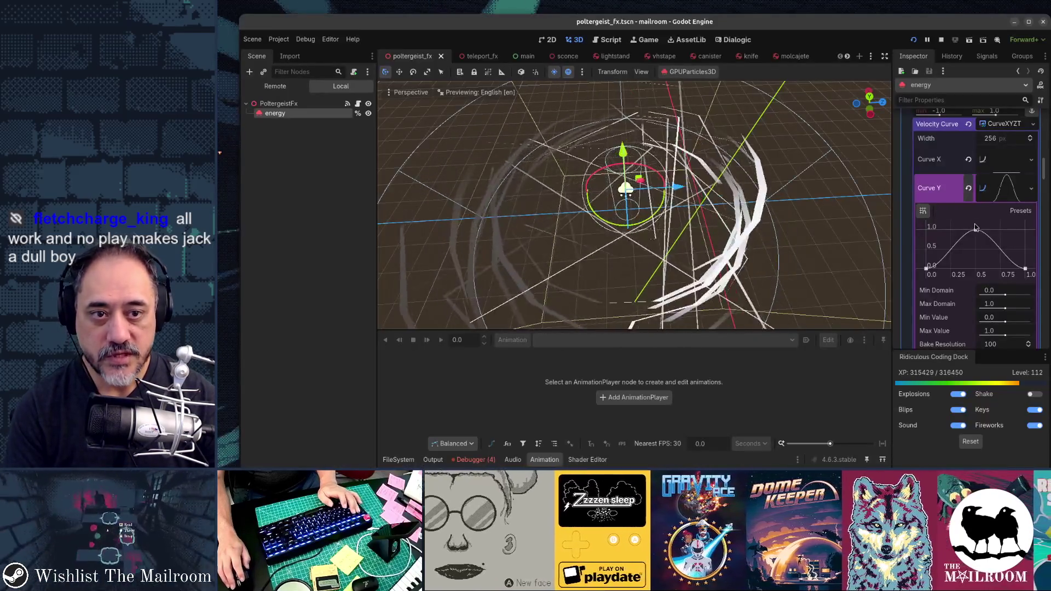
Try Directional Velocity at -10, then at -100 to 100, and save the scene.
scroll(971, 221, "up", 3)
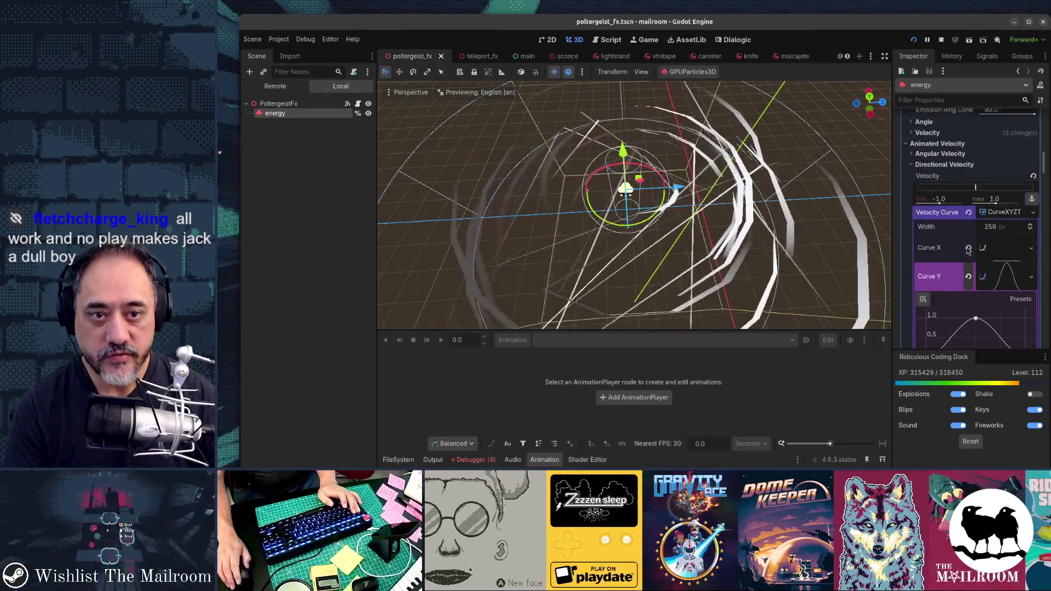
type("-10")
key("Tab")
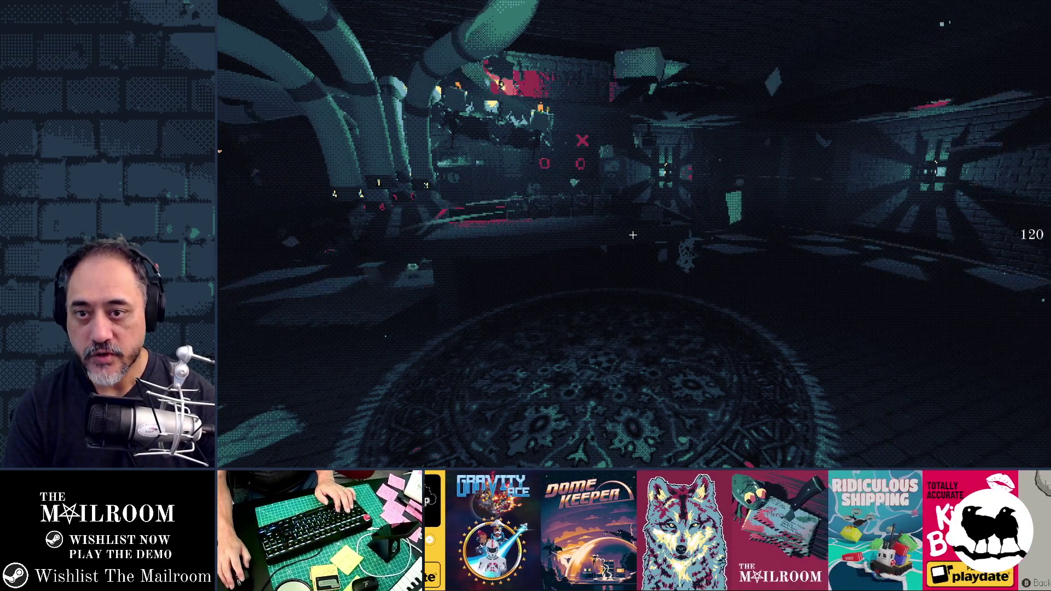
key("alt+Tab")
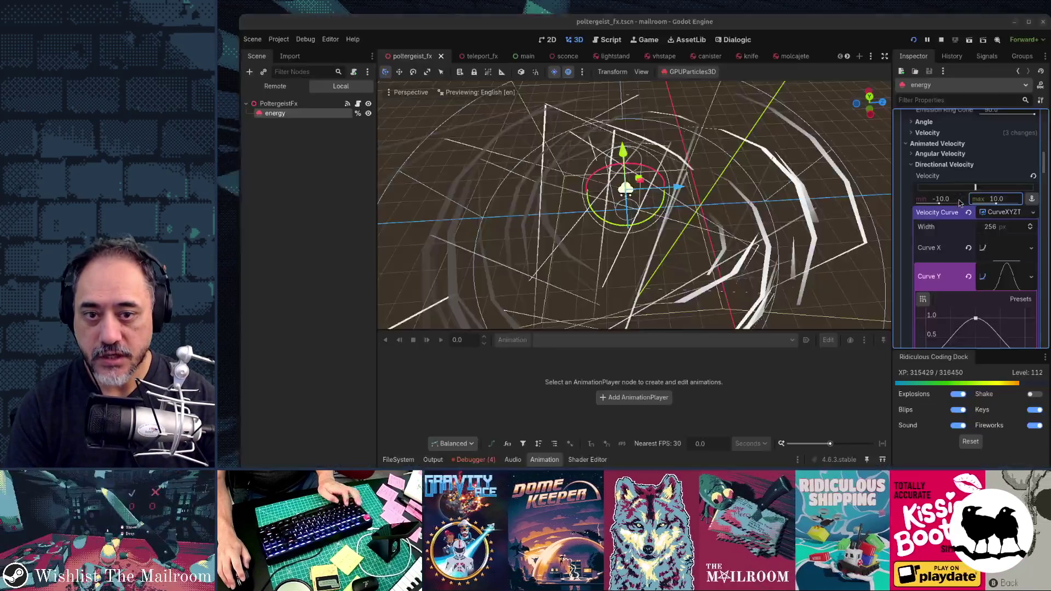
left_click(950, 200)
type("-100")
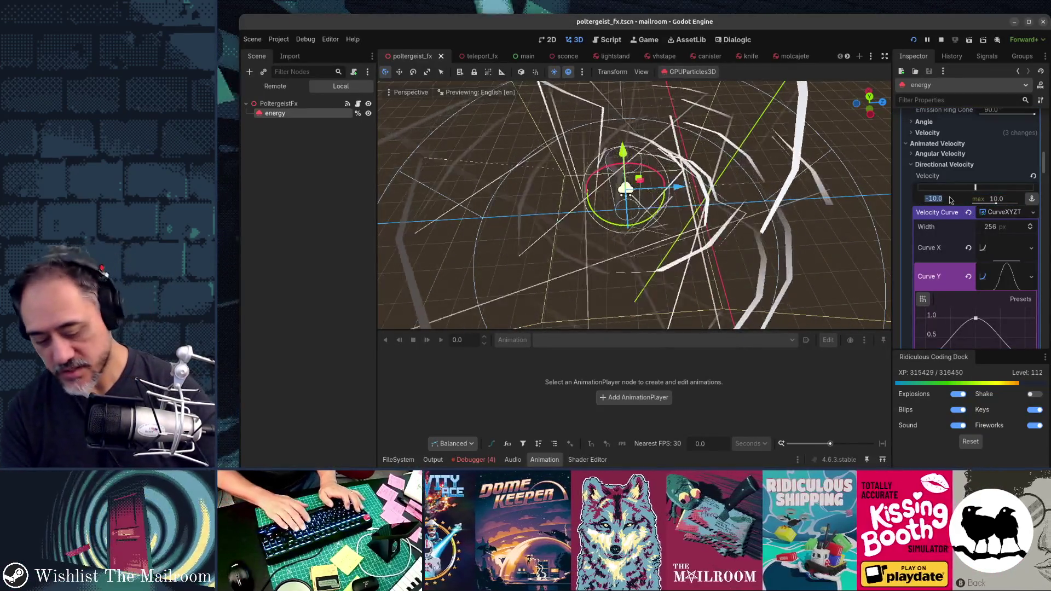
key("Tab")
type("100")
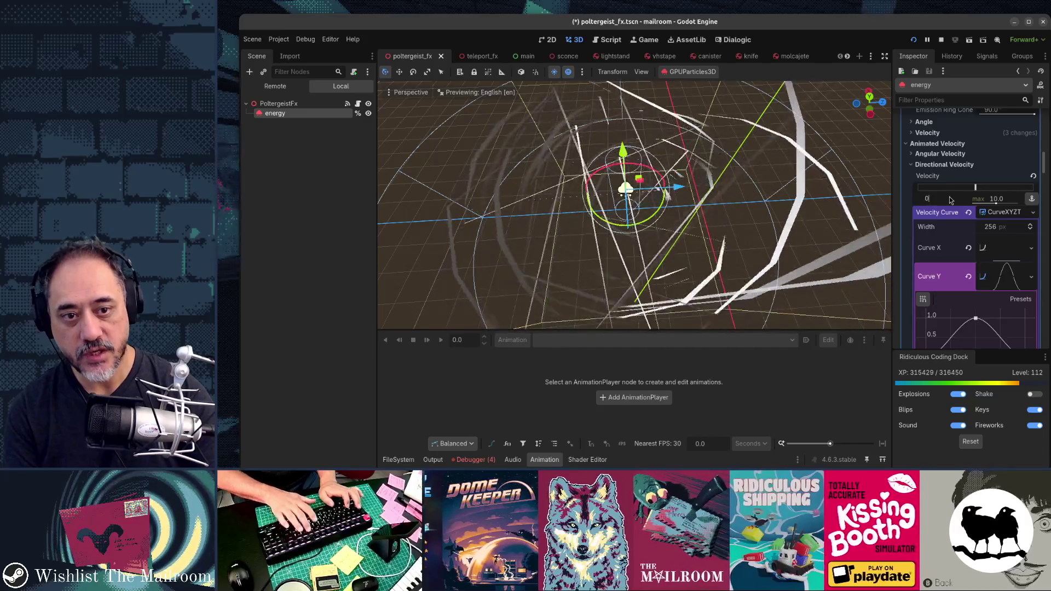
key("Return")
key("ctrl+s")
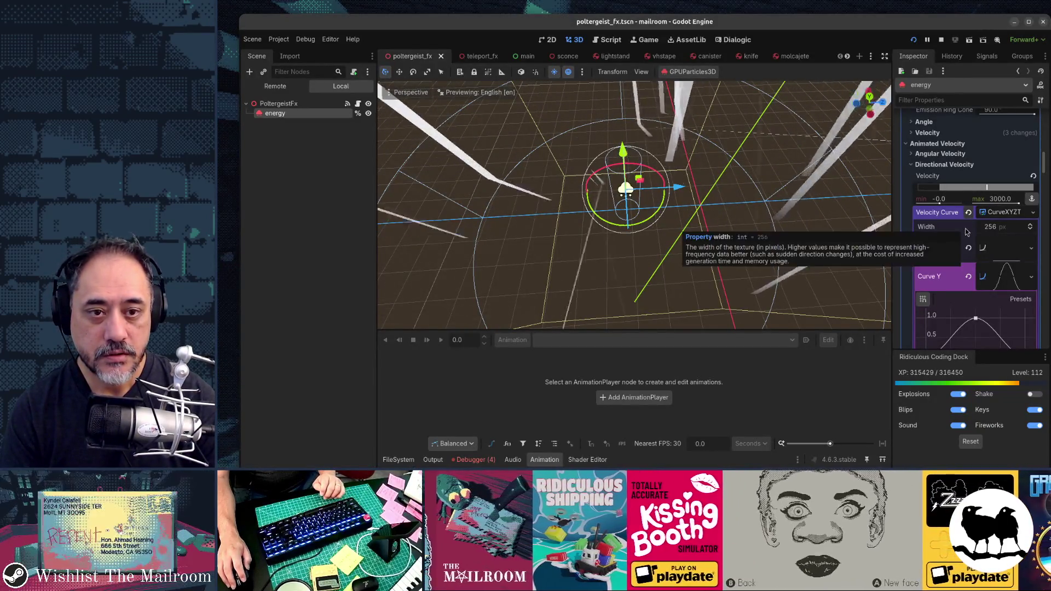
Remove the Directional Velocity curve while keeping the Orbit Velocity curve, restored with undo.
scroll(967, 263, "down", 3)
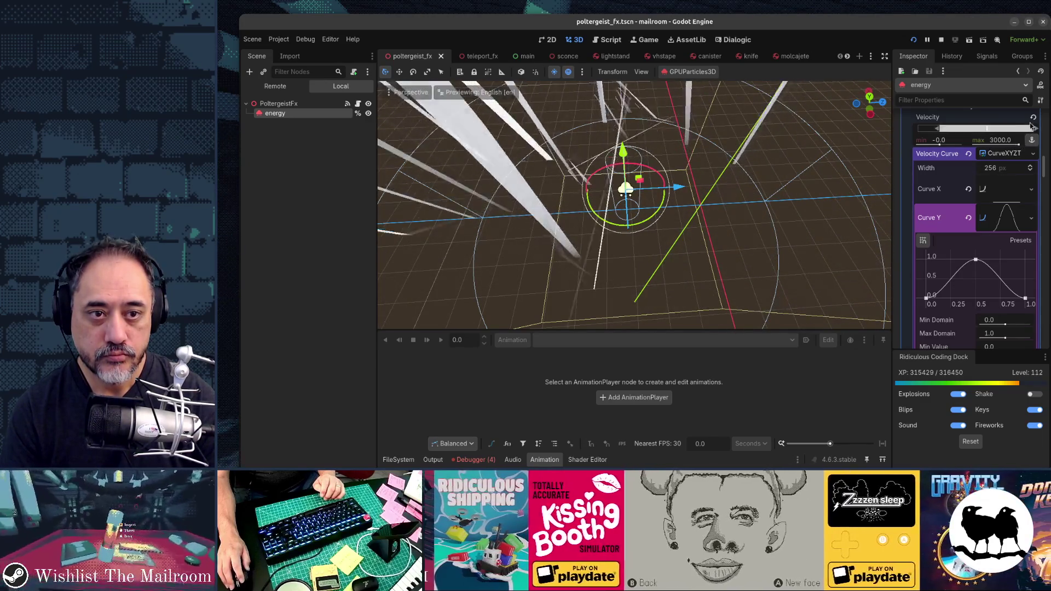
left_click(968, 153)
left_click(968, 214)
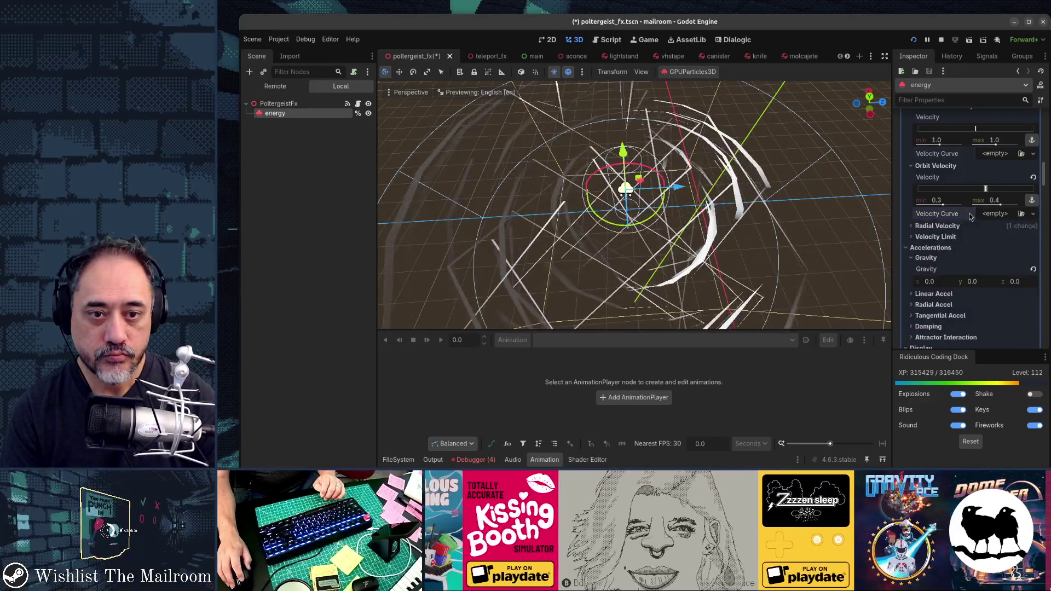
scroll(970, 217, "up", 2)
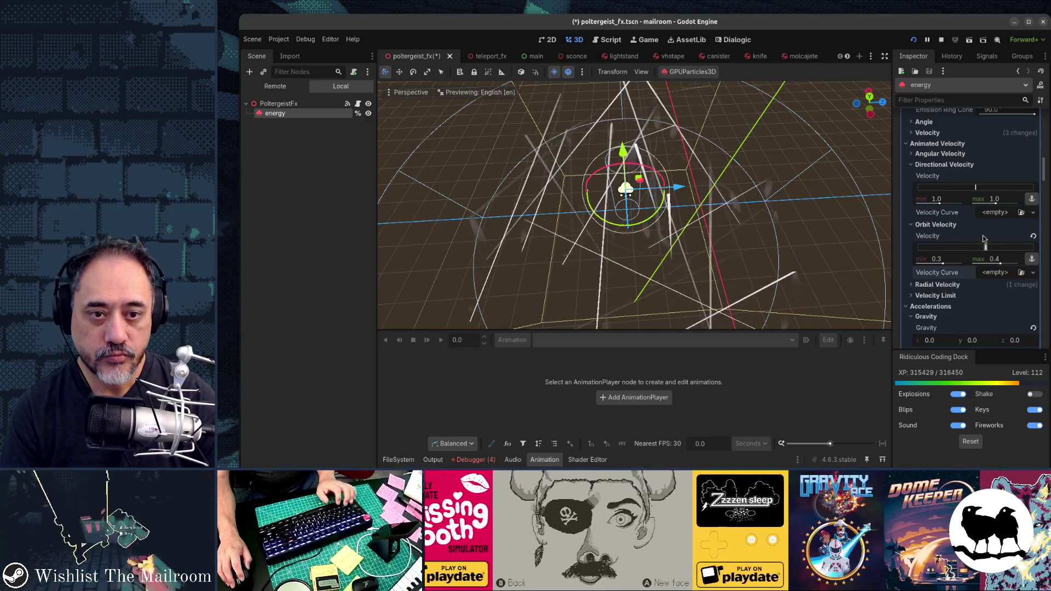
key("ctrl+z")
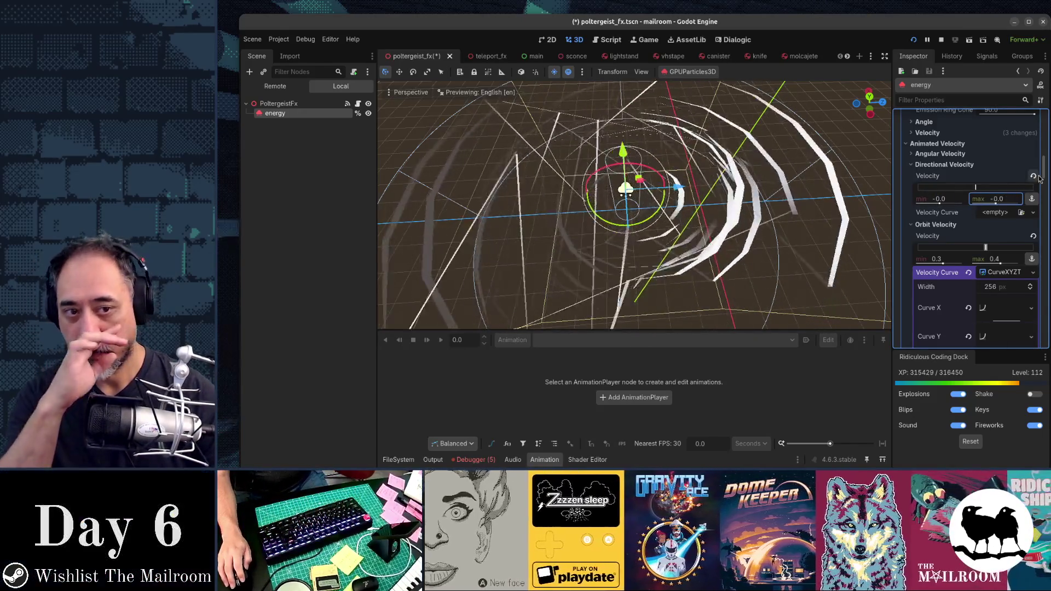
Set the Directional Velocity maximum back to 1.0 and expand the base Velocity settings.
left_click_drag(980, 188, 960, 217)
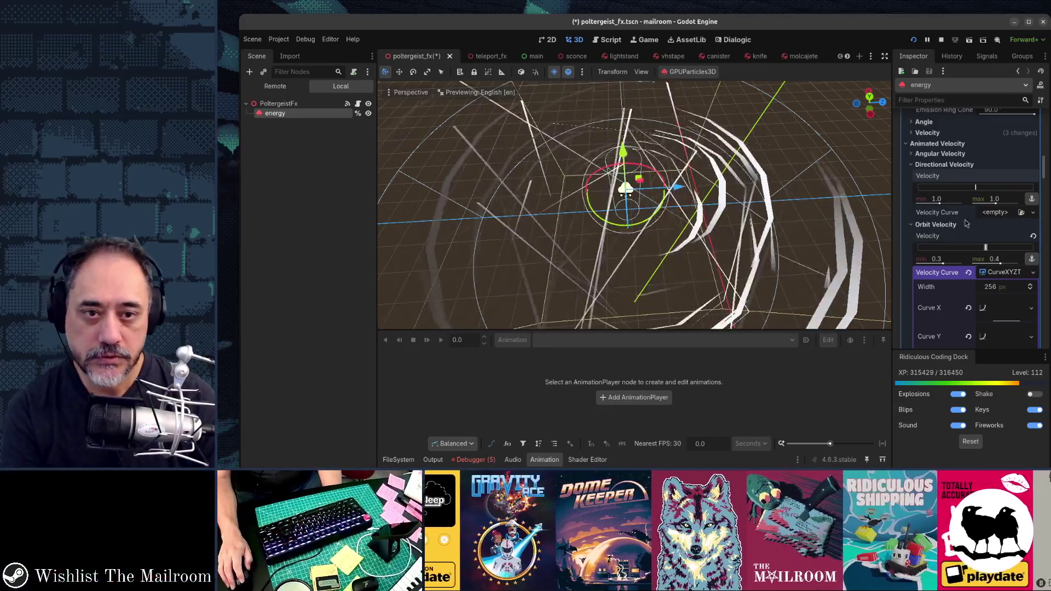
left_click(939, 133)
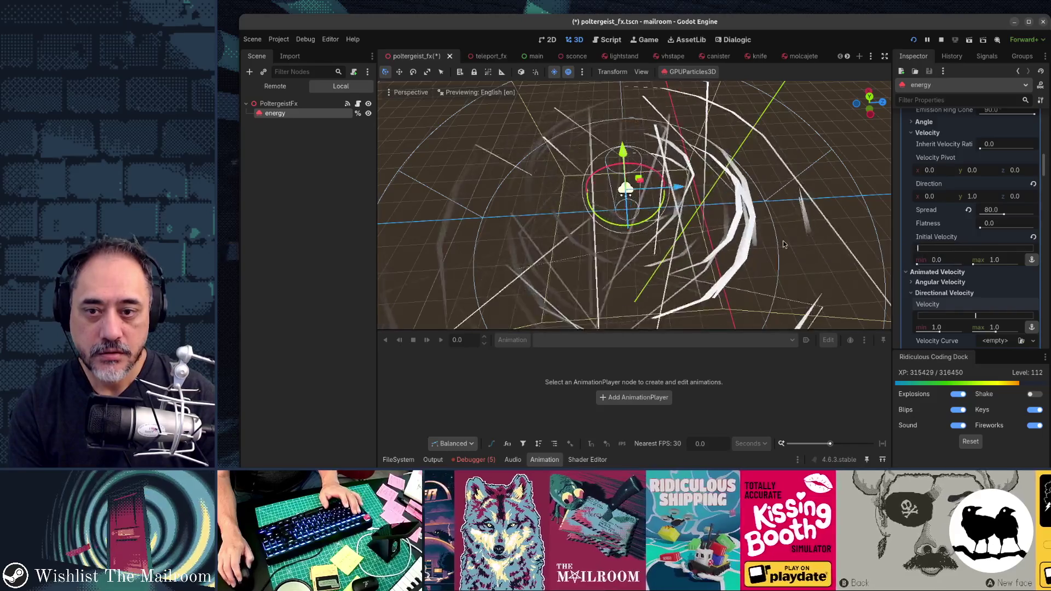
Orbit the view lower and set Initial Velocity to 1.0 through 5.0.
left_click_drag(777, 179, 750, 201)
left_click_drag(738, 248, 740, 190)
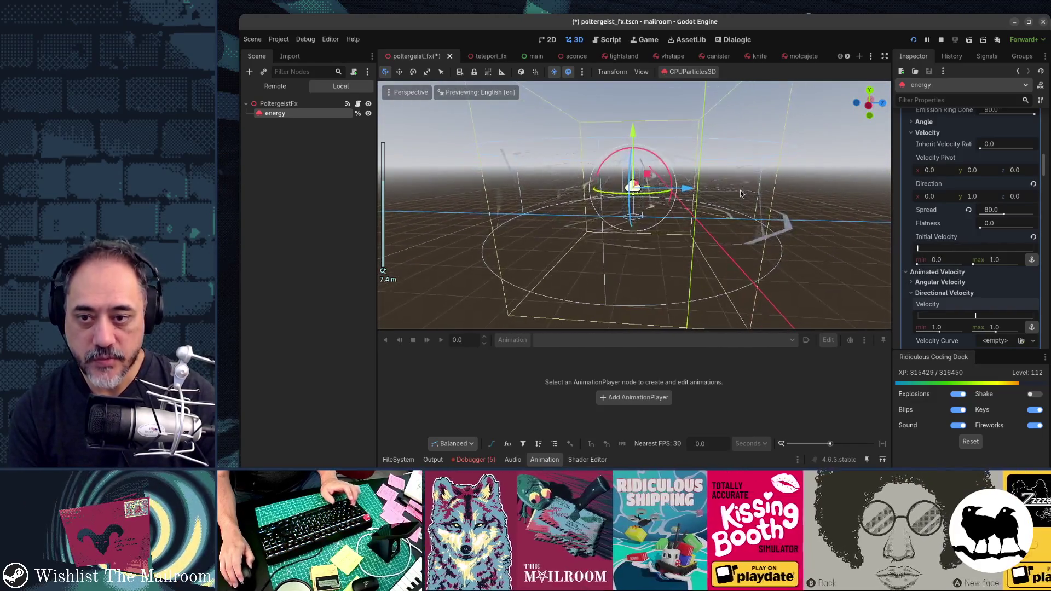
scroll(807, 206, "down", 2)
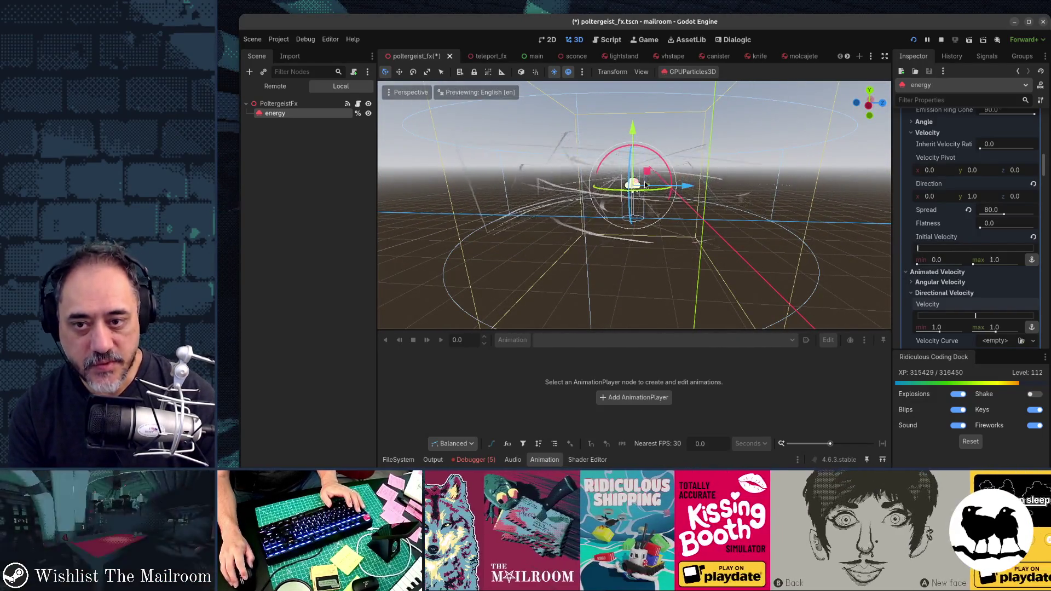
left_click(968, 261)
type("1")
key("Tab")
type("5")
key("Tab")
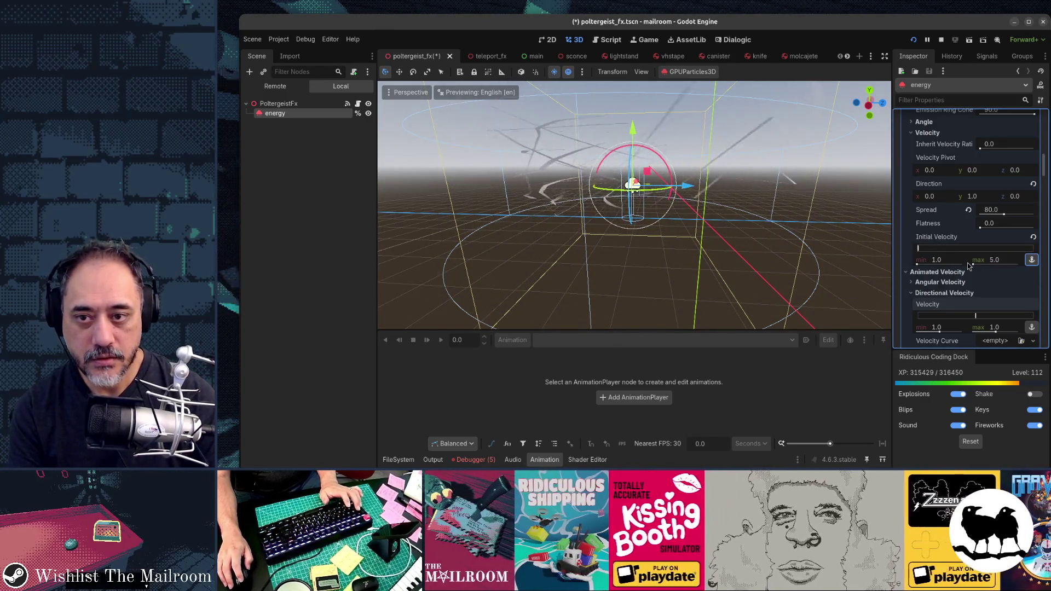
Try Initial Velocity minimums of -10 and -5, ending at -1.0 to 1.0.
left_click(952, 263)
type("-10")
key("Return")
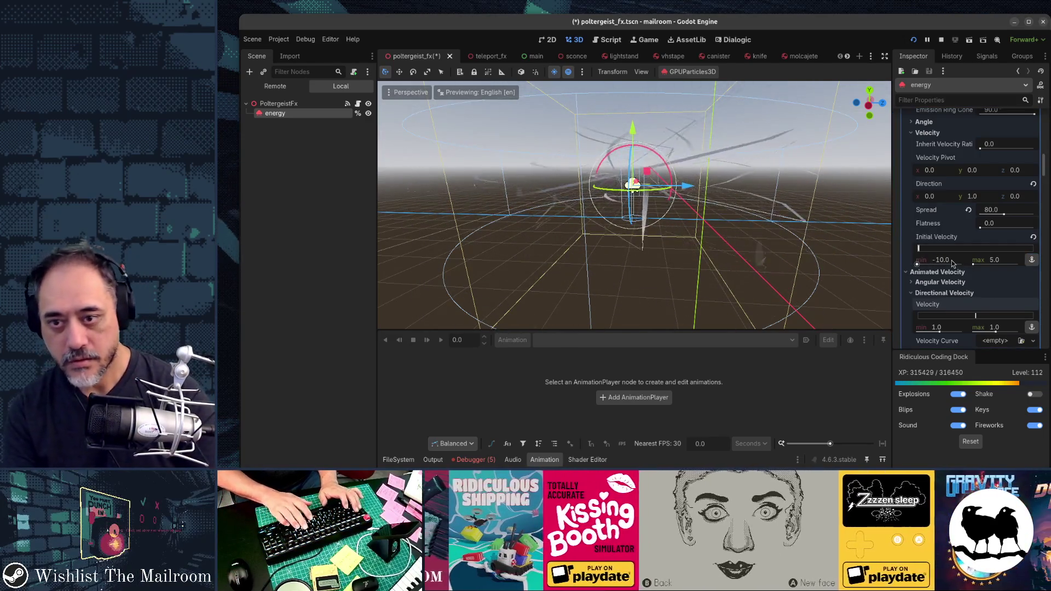
left_click(951, 263)
type("-5")
key("Return")
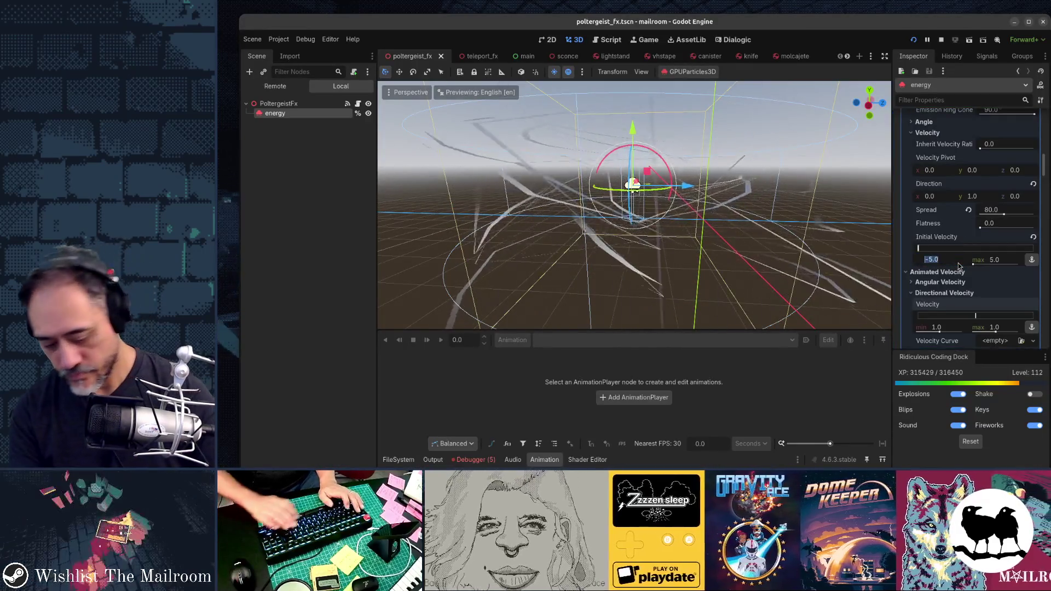
key("Tab")
type("1")
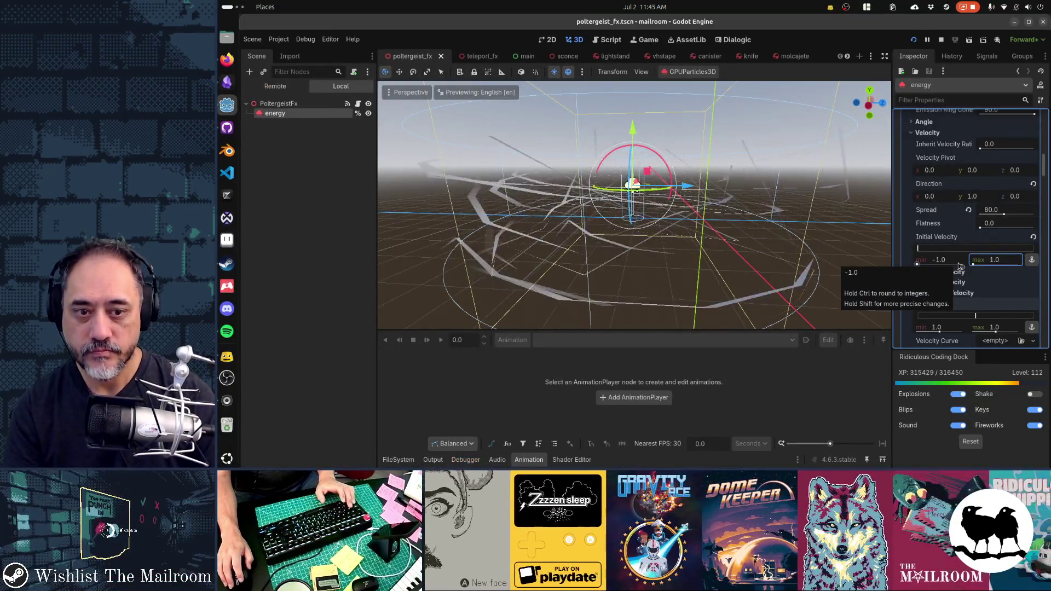
Test in game, widen Initial Velocity minimum to -2.0, retest, then set minimum -3.
key("F5")
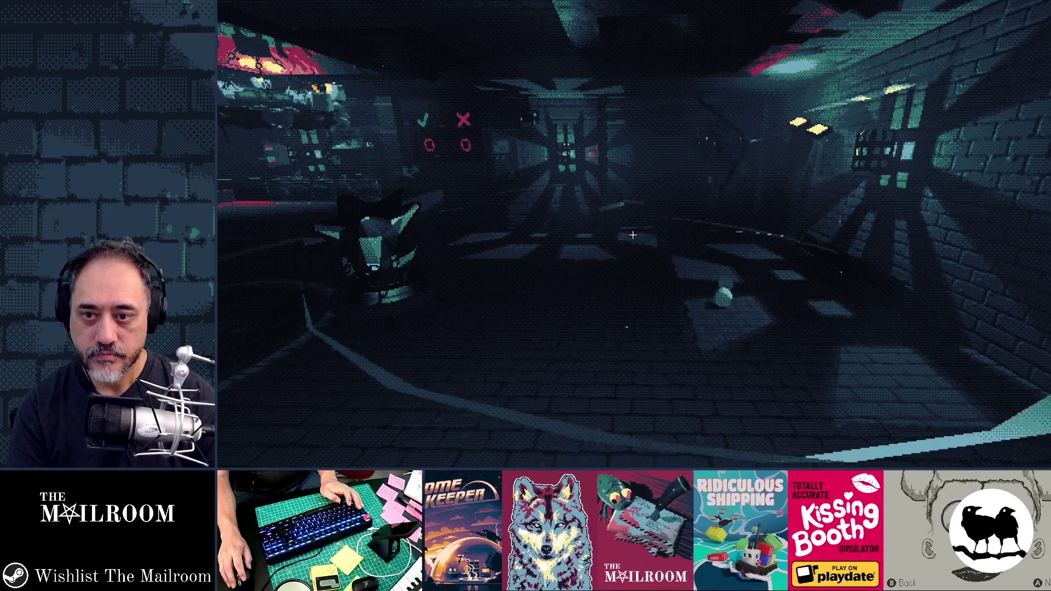
key("F8")
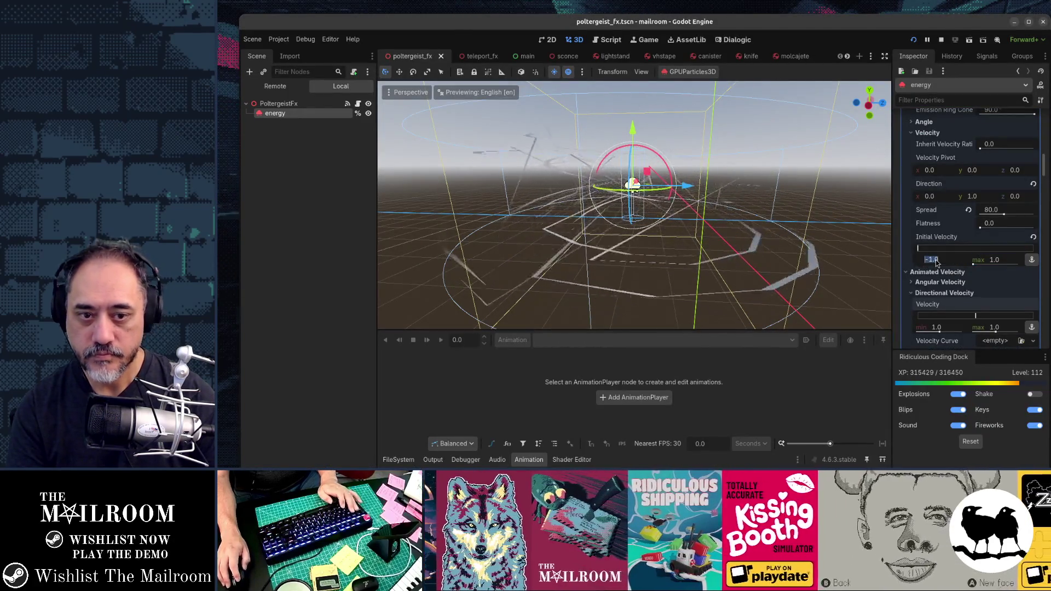
type("-2")
key("Tab")
type("2")
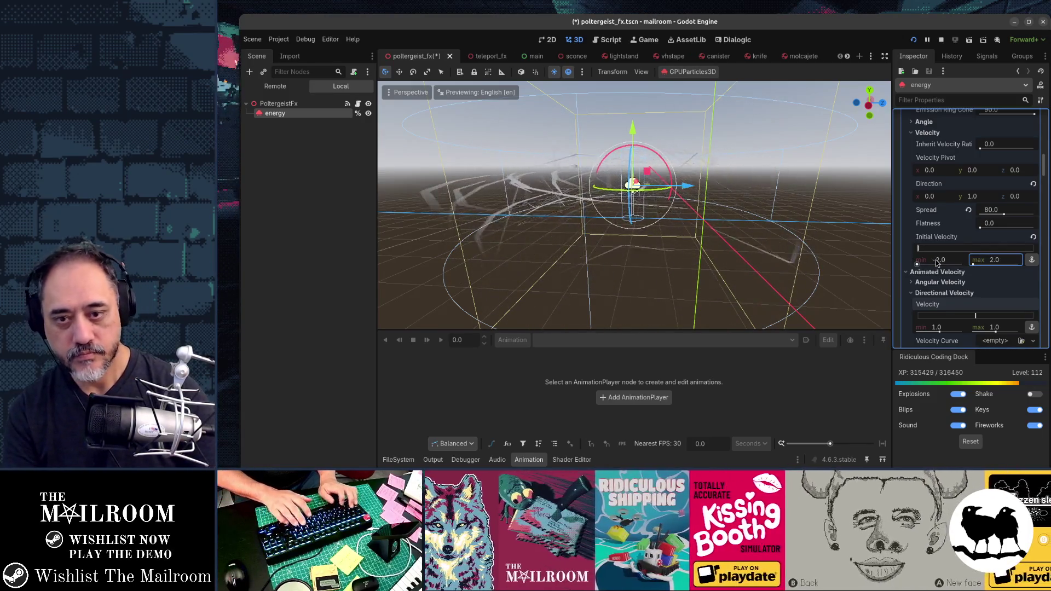
key("F5")
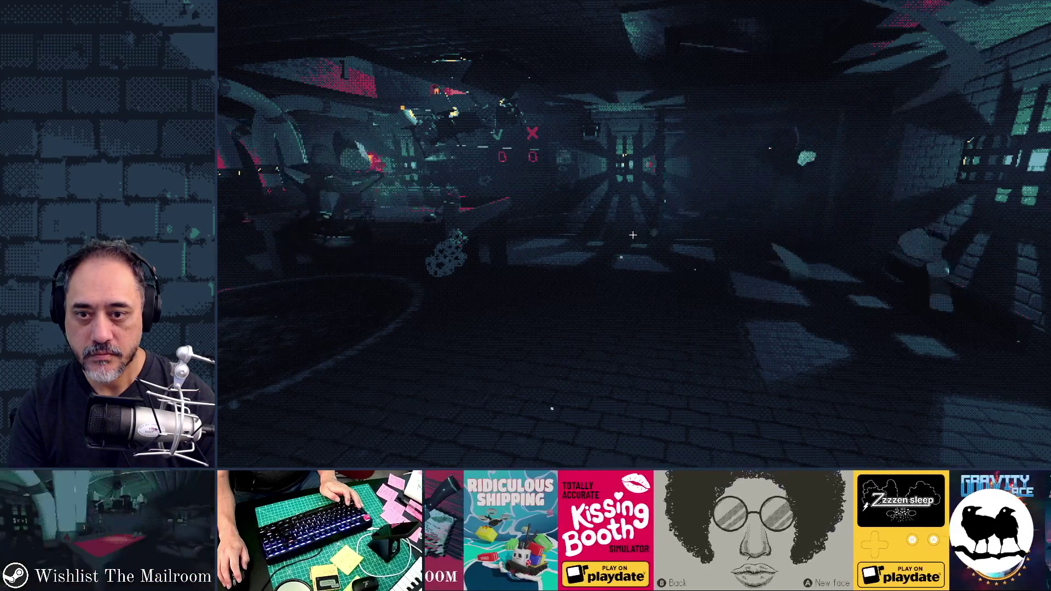
key("F8")
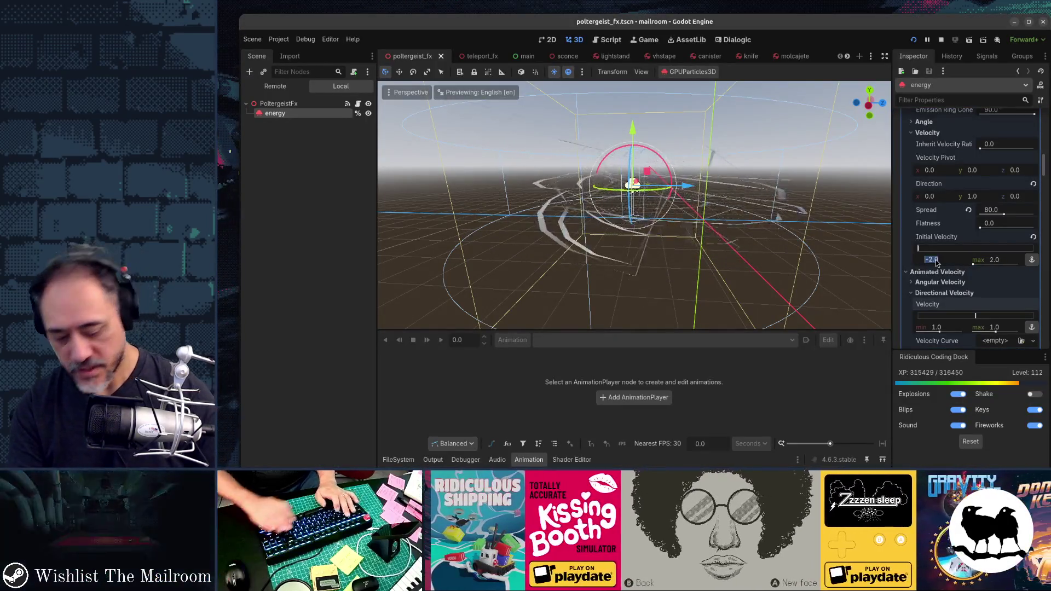
key("Tab")
Run a game test and set the Initial Velocity maximum to 3.0, giving -3.0 to 3.0.
key("F5")
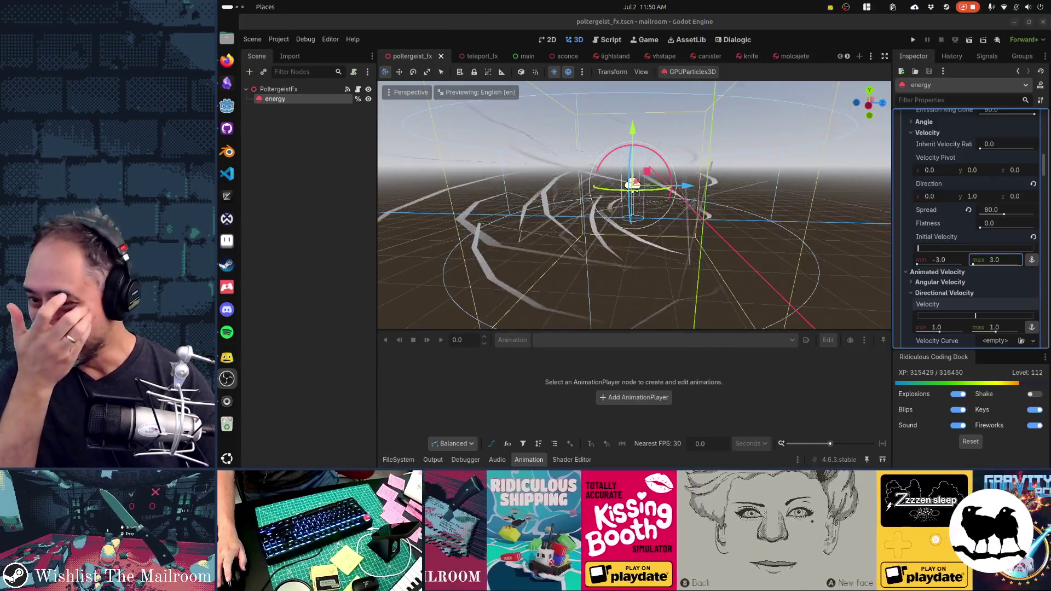
left_click(569, 370)
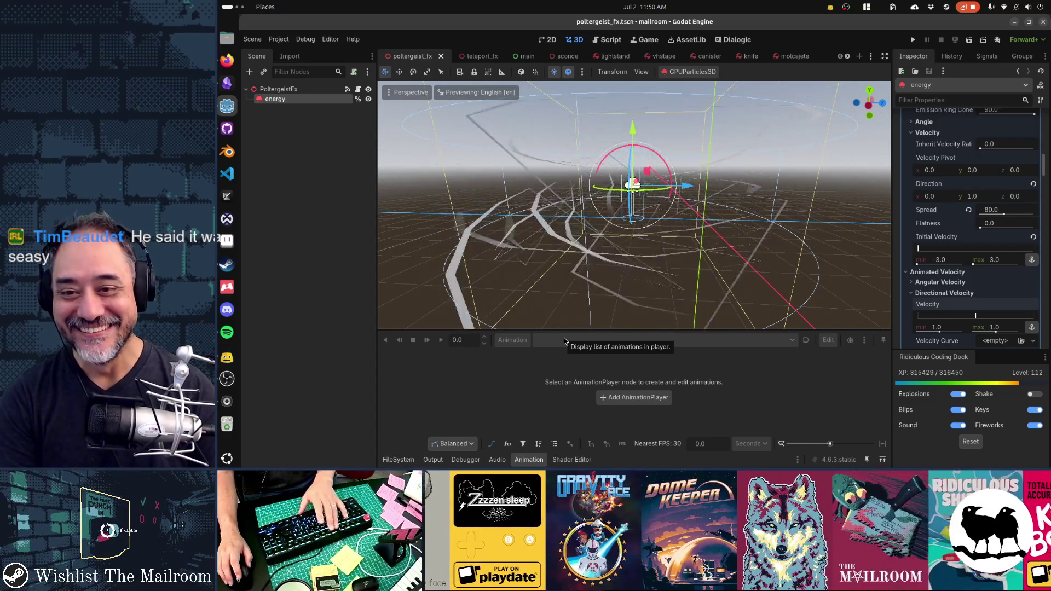
key("F5")
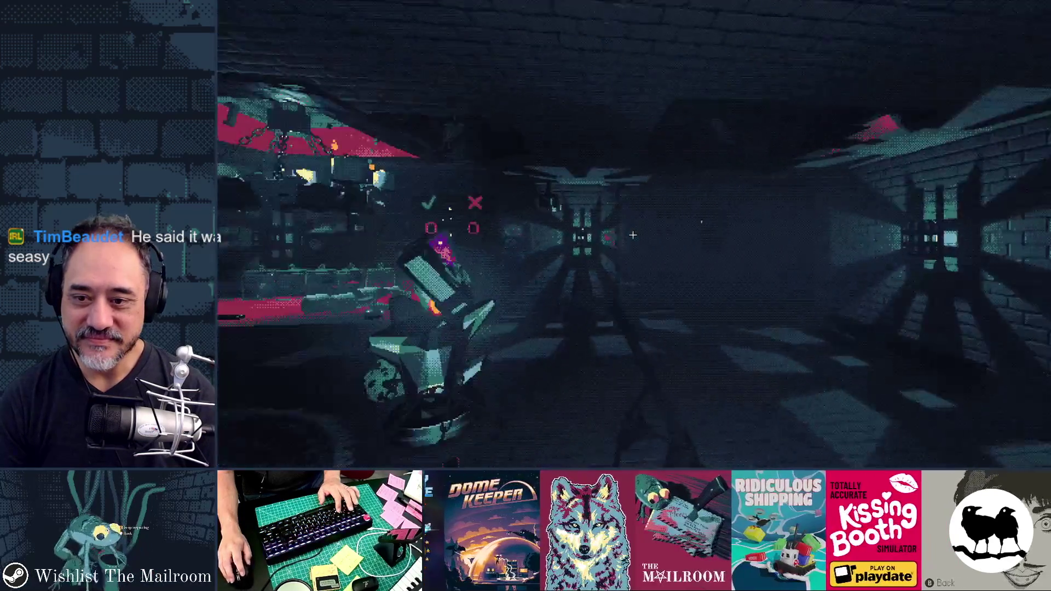
key("grave")
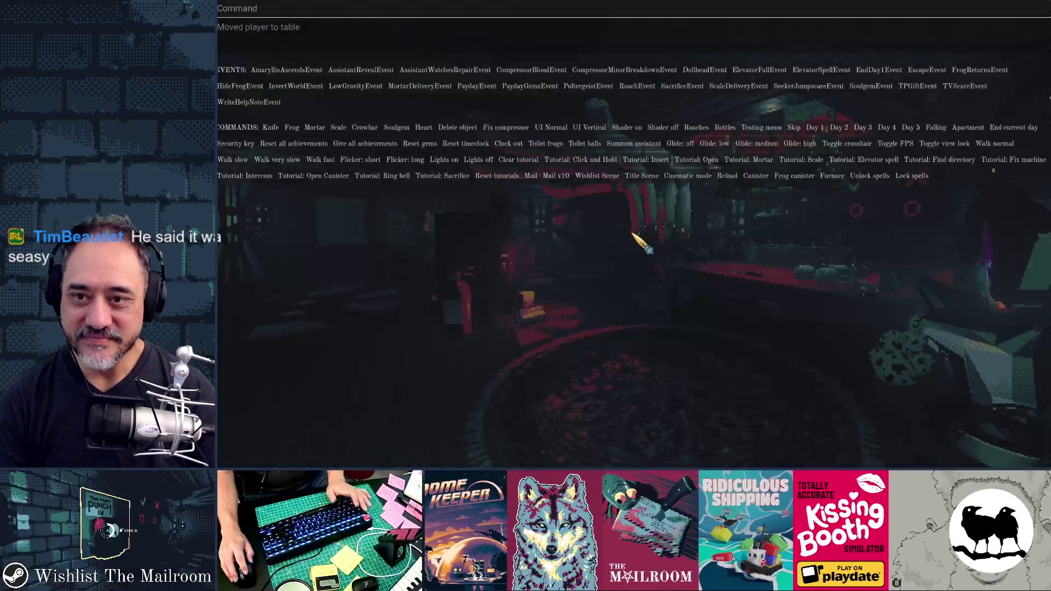
left_click(554, 89)
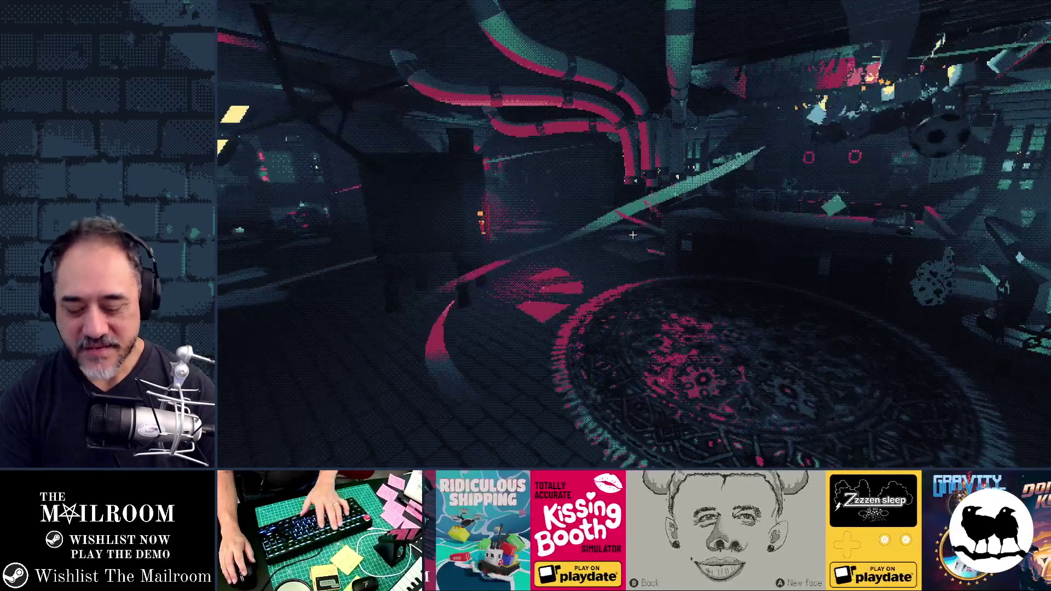
key("F8")
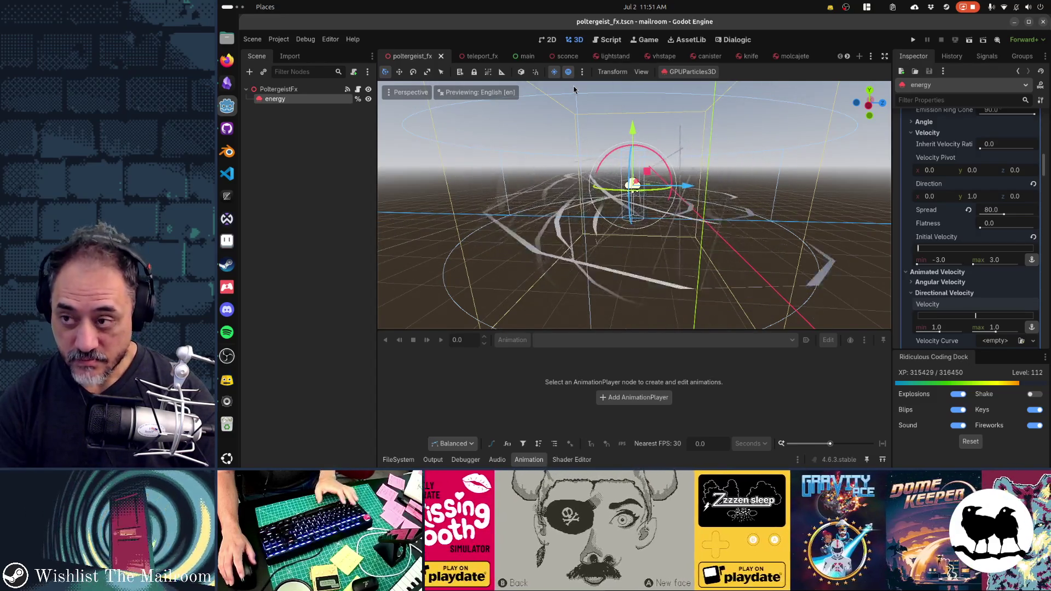
Duplicate the energy emitter and rename the copy 'dust'.
key("ctrl+d")
double_click(290, 108)
type("dust")
key("Return")
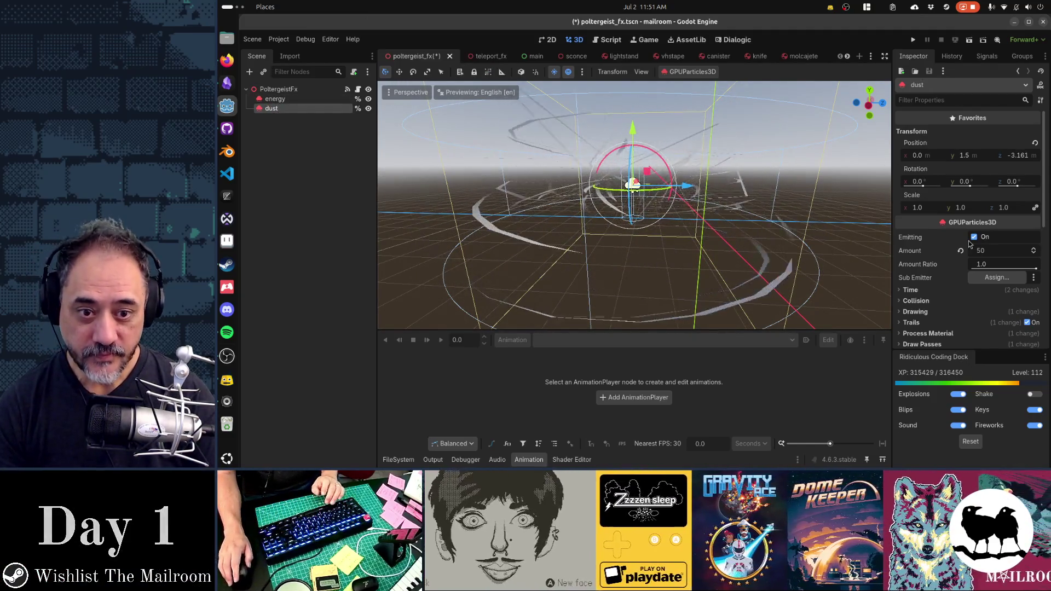
Make the dust emitter's process material unique (recursive).
scroll(969, 244, "down", 5)
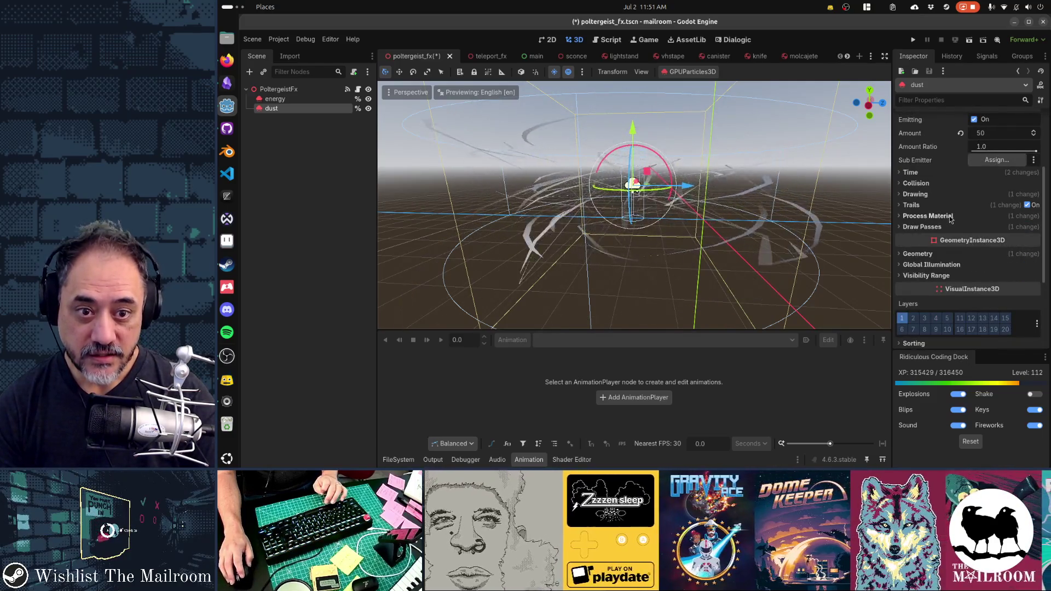
left_click(950, 218)
left_click(1033, 227)
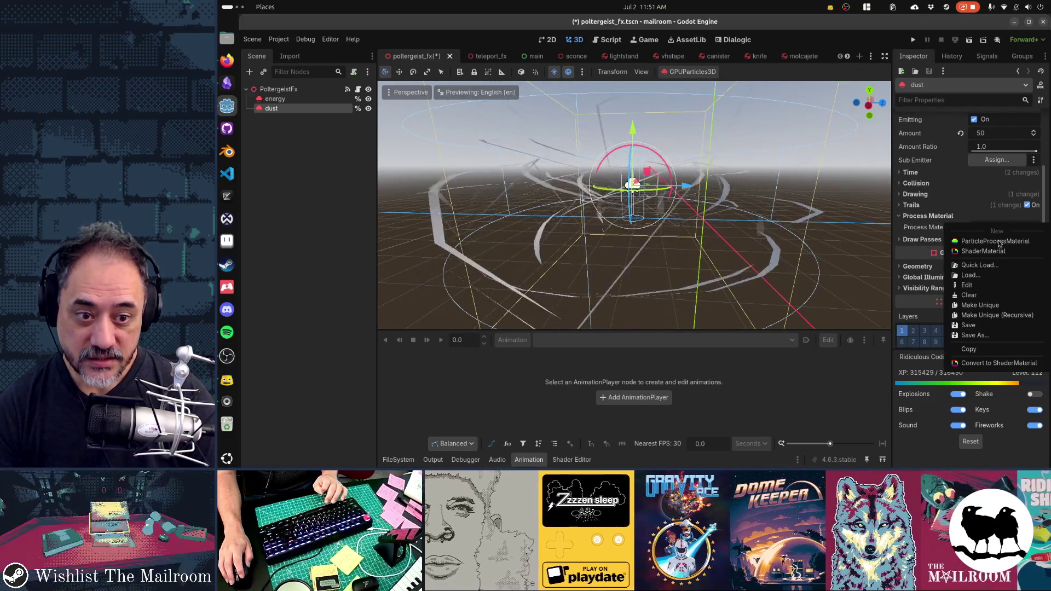
left_click(995, 316)
left_click(679, 324)
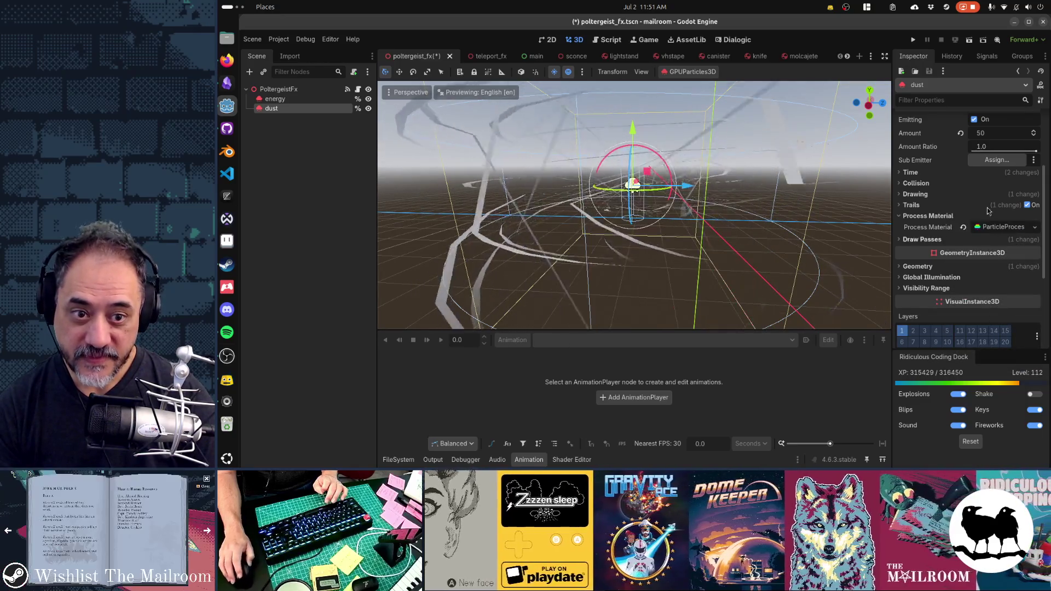
Expand Draw Passes and turn off trails for the dust emitter.
scroll(988, 211, "down", 2)
left_click(930, 181)
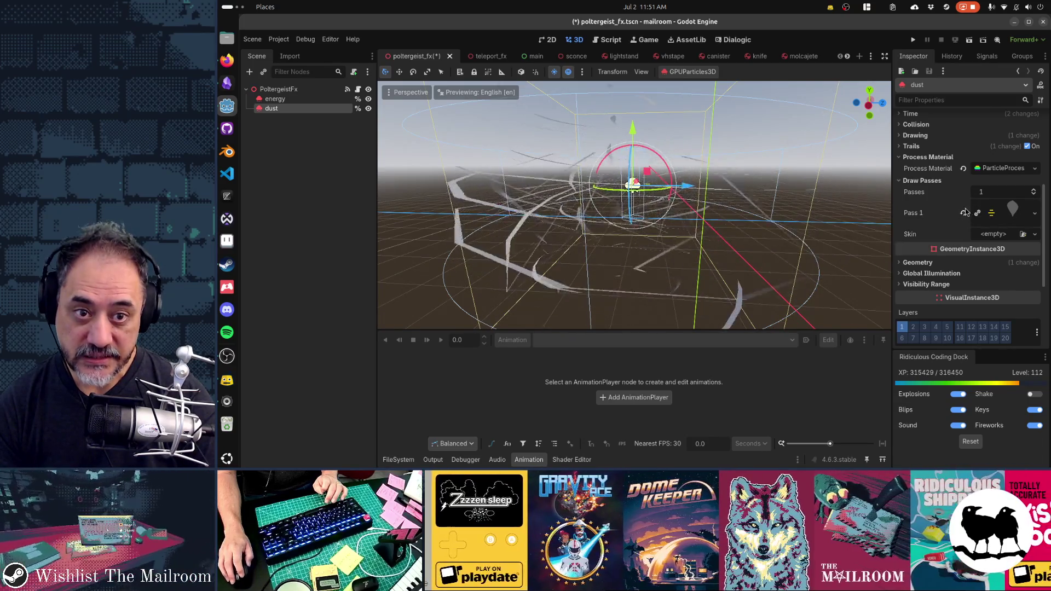
scroll(945, 198, "up", 2)
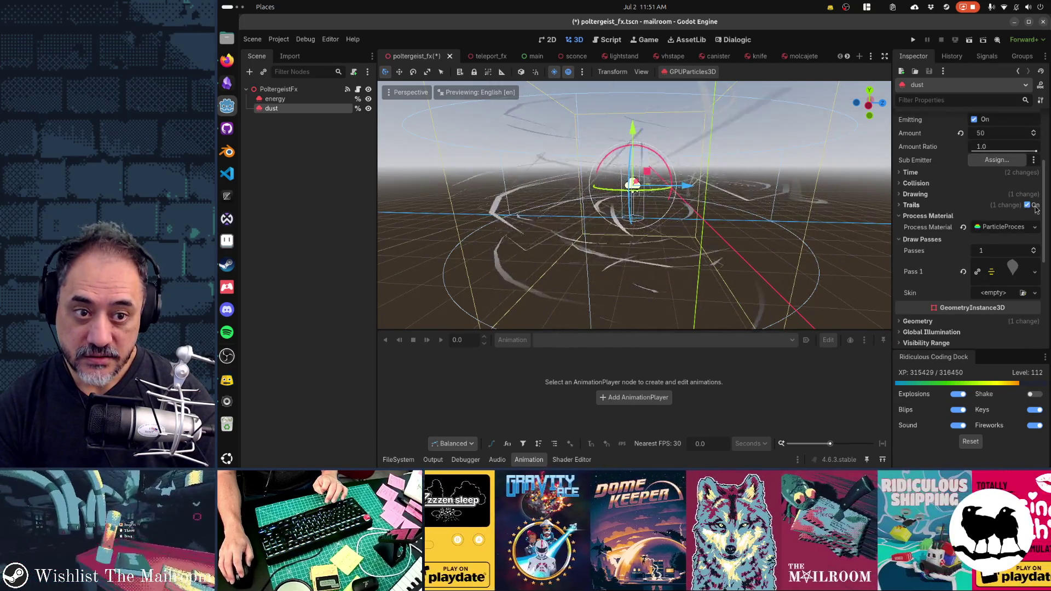
left_click(1029, 208)
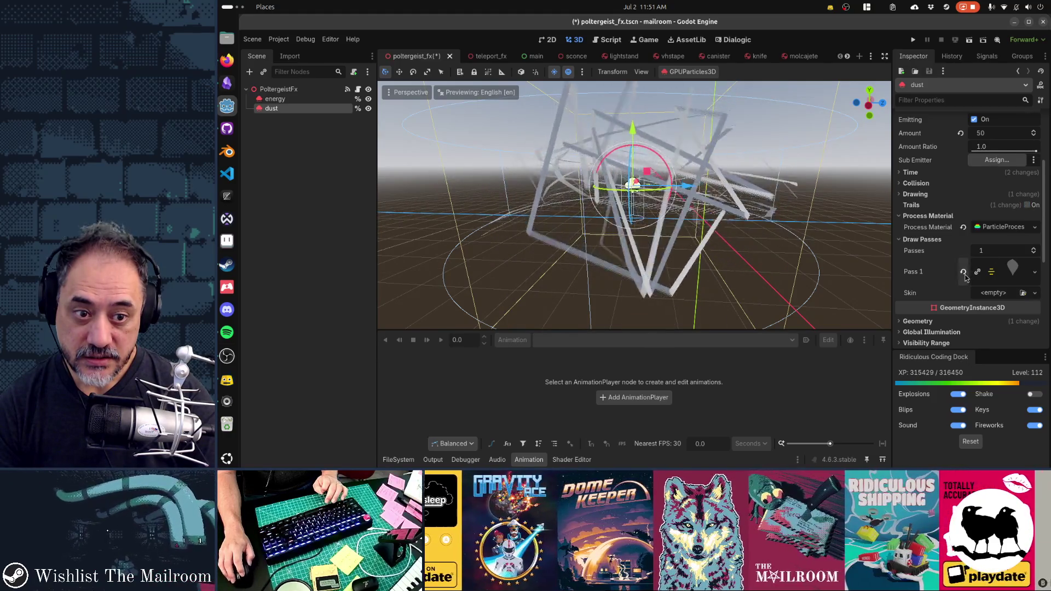
Replace the Pass 1 mesh with a new QuadMesh sized 0.02 x 0.02.
left_click(963, 272)
left_click(1035, 264)
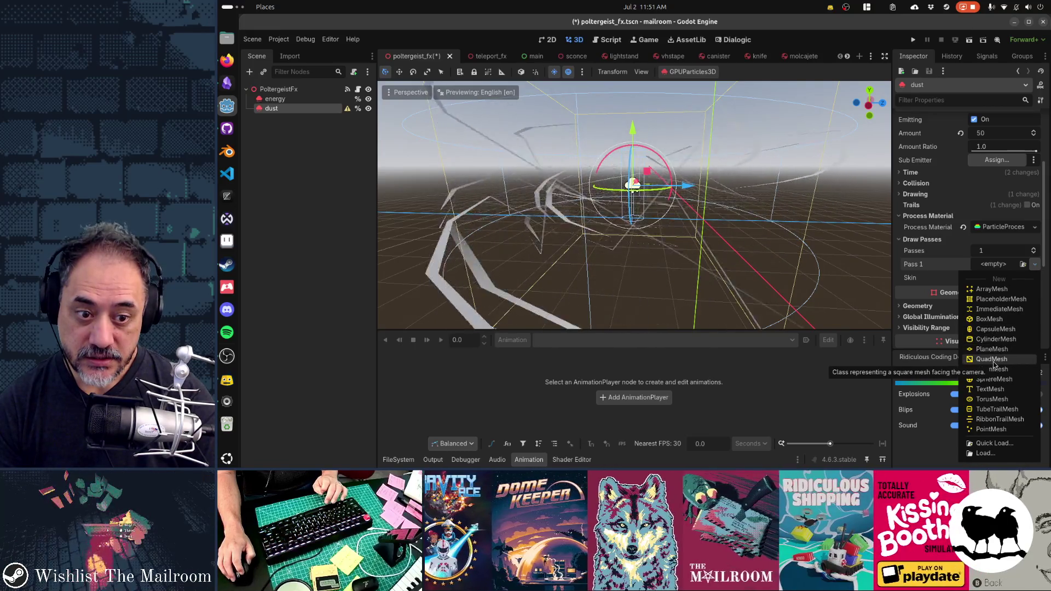
left_click(991, 360)
left_click(1004, 273)
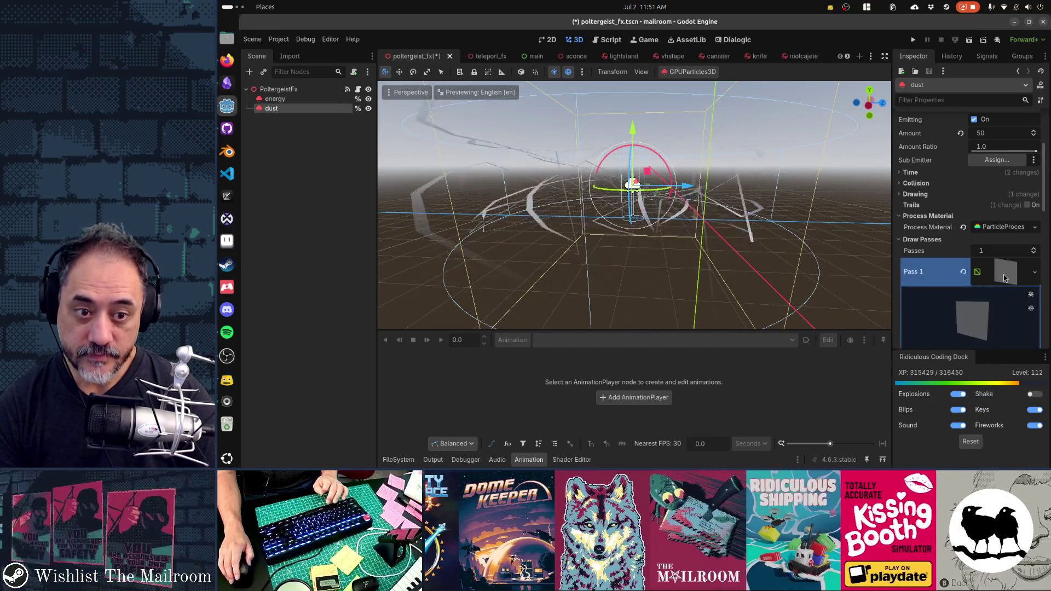
left_click(994, 304)
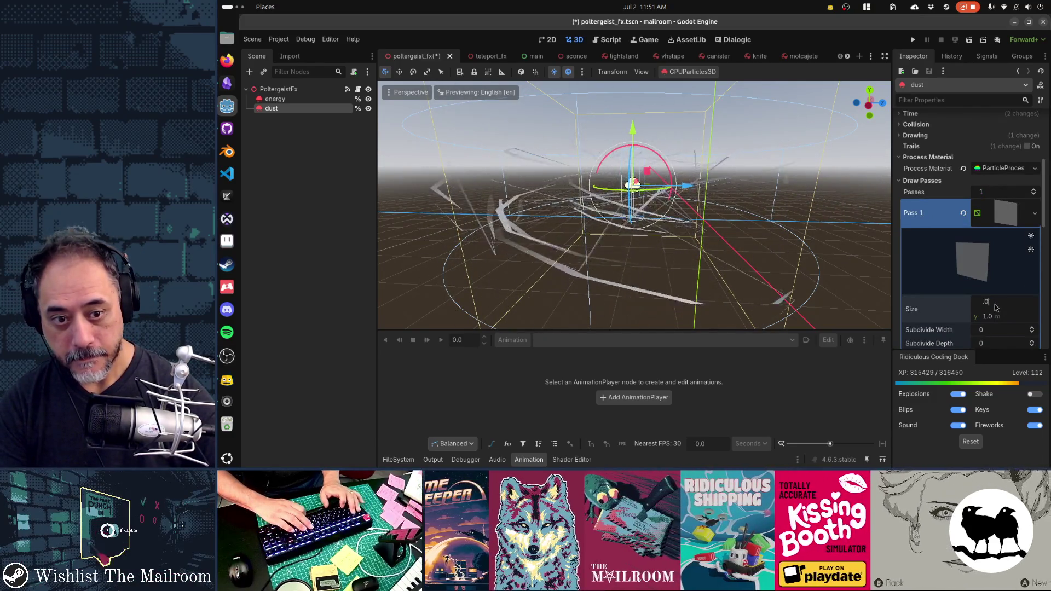
type("2")
key("Tab")
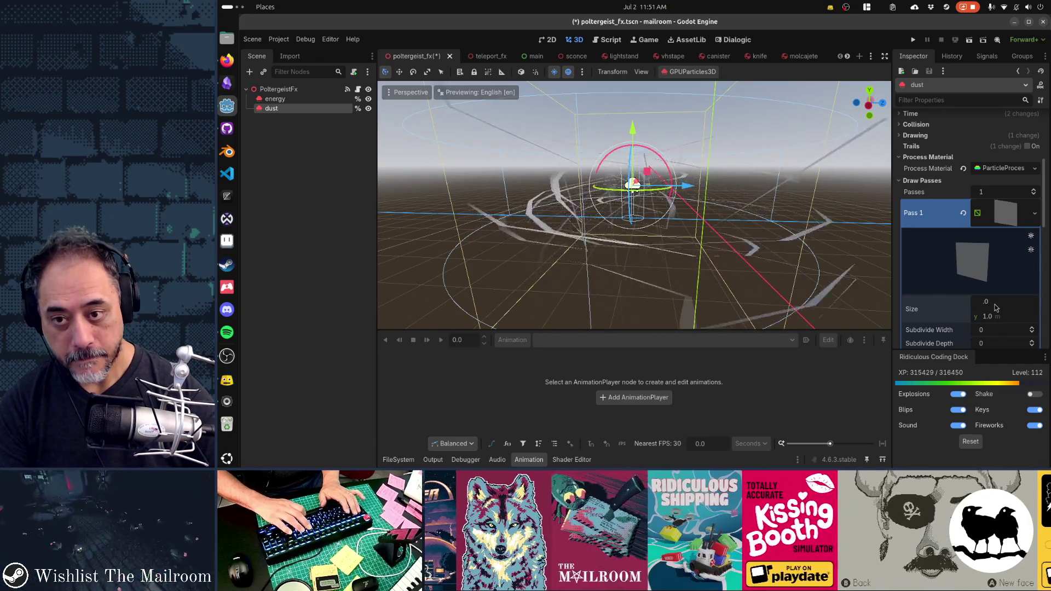
type("0.02")
key("Return")
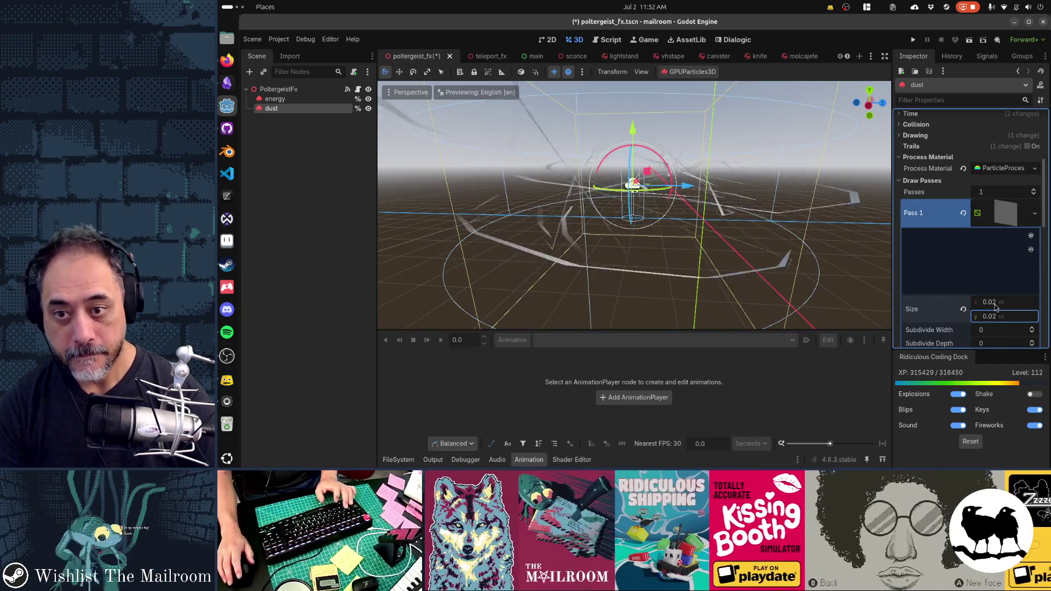
Hide the energy emitter so the dust particles show alone.
scroll(995, 308, "down", 5)
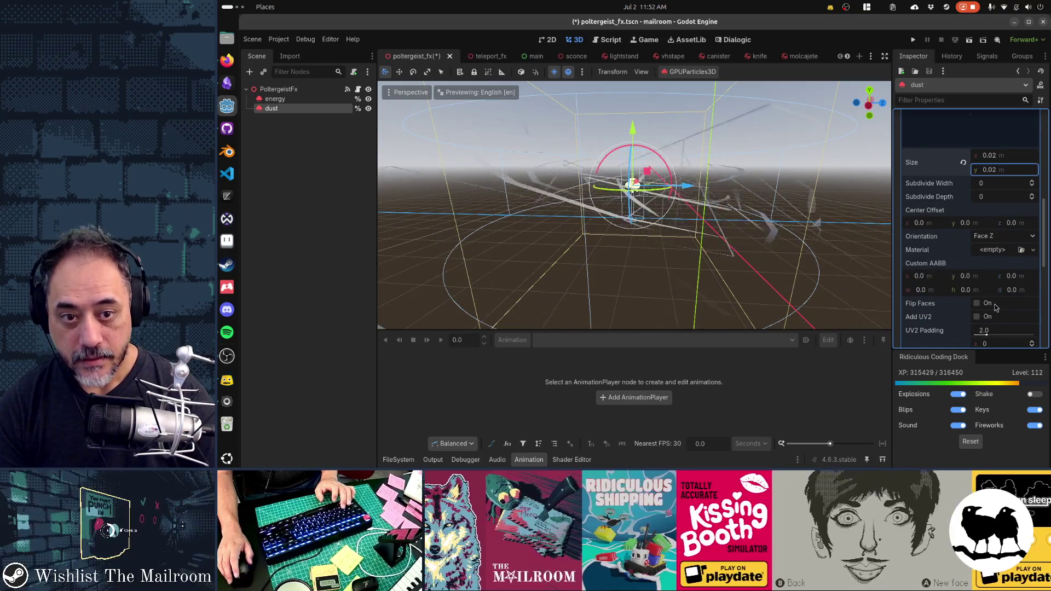
scroll(995, 307, "down", 15)
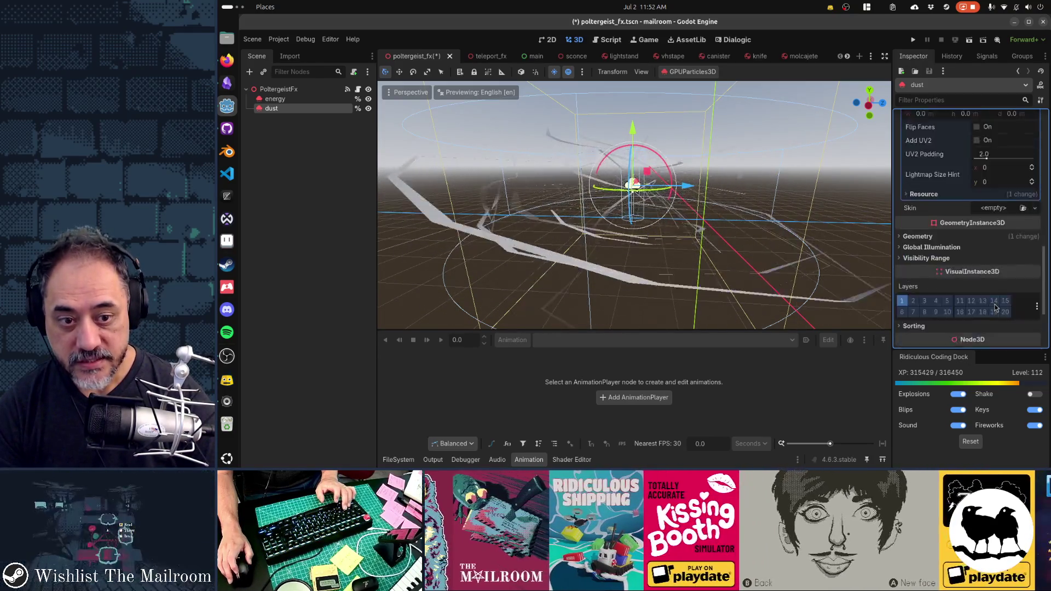
scroll(995, 304, "up", 15)
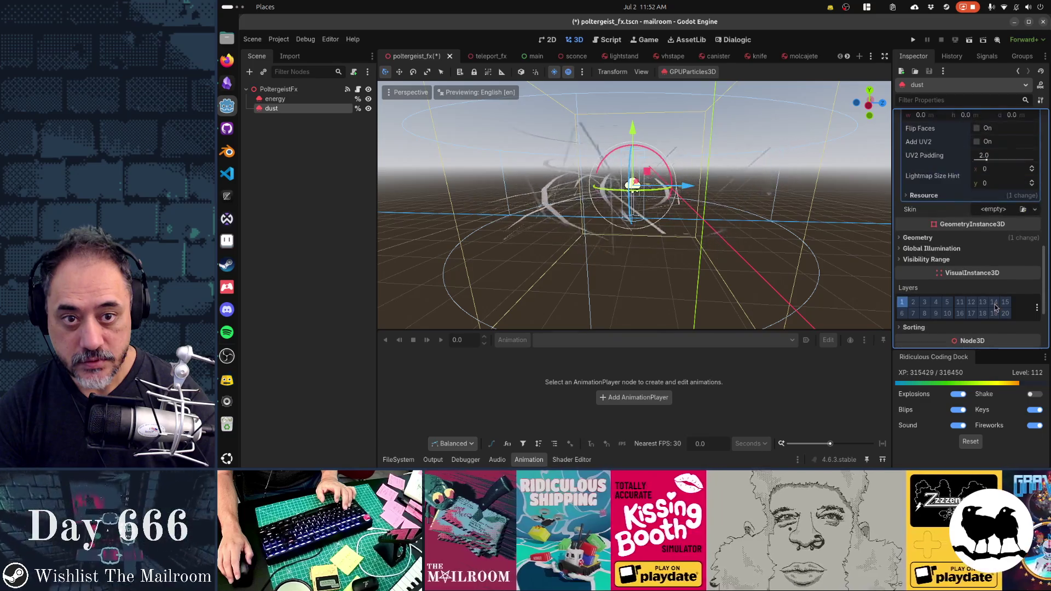
scroll(990, 290, "up", 10)
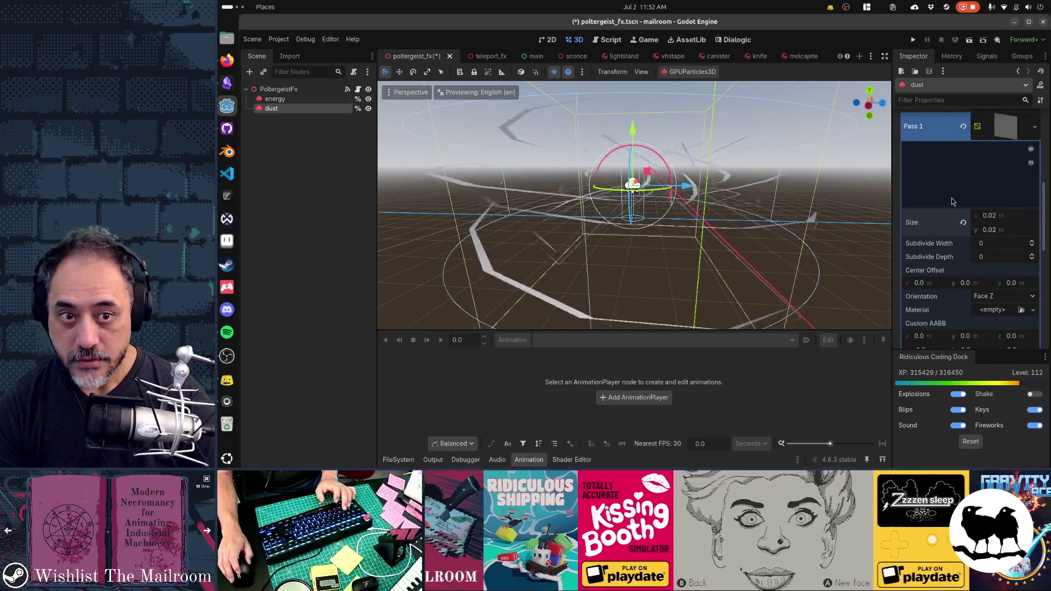
scroll(637, 188, "up", 3)
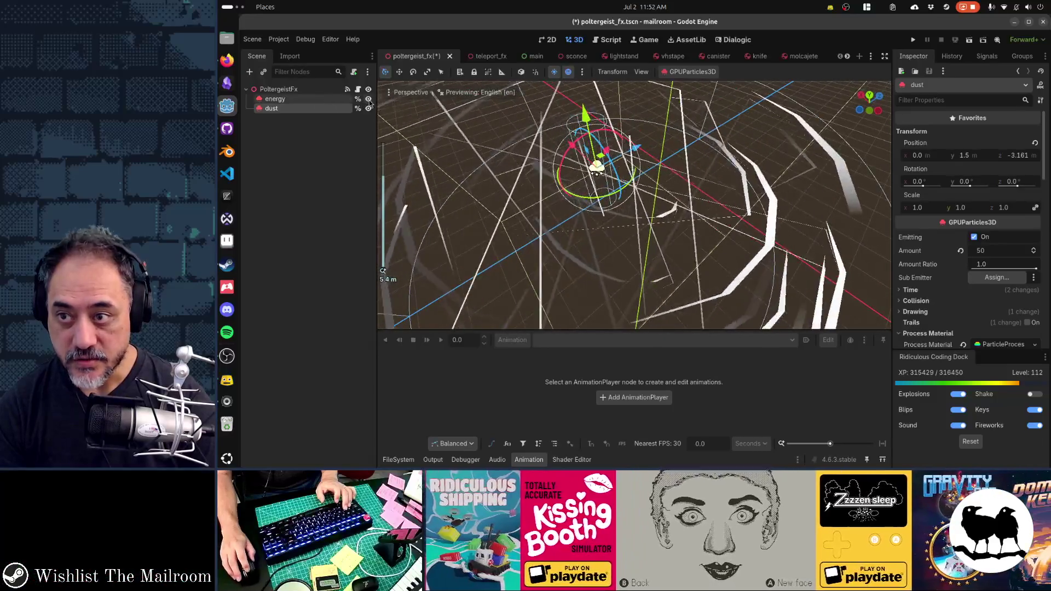
left_click(368, 100)
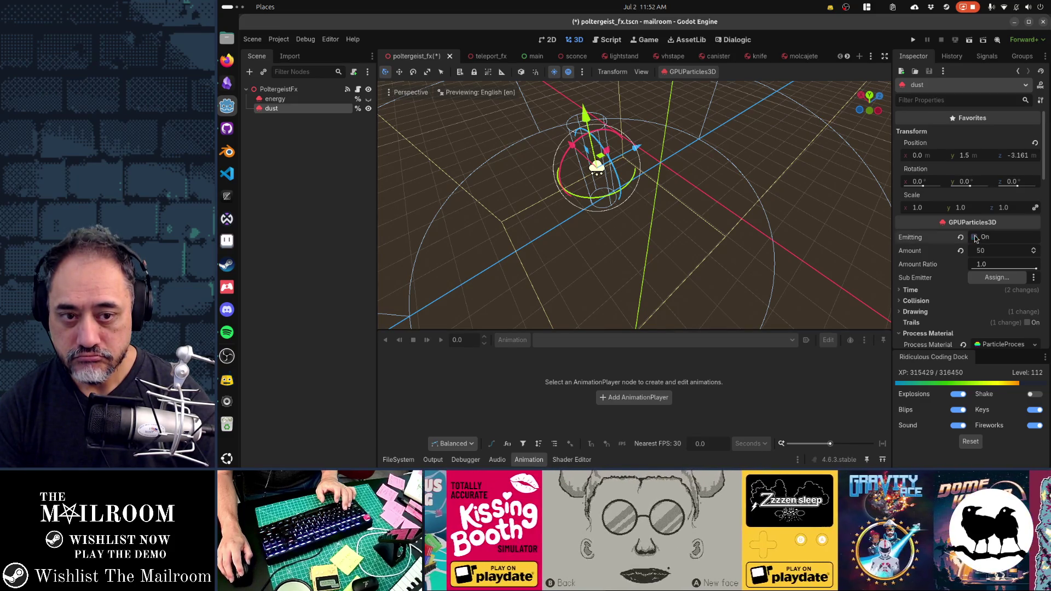
Enlarge the dust QuadMesh to 0.2 x 0.2.
scroll(974, 239, "down", 3)
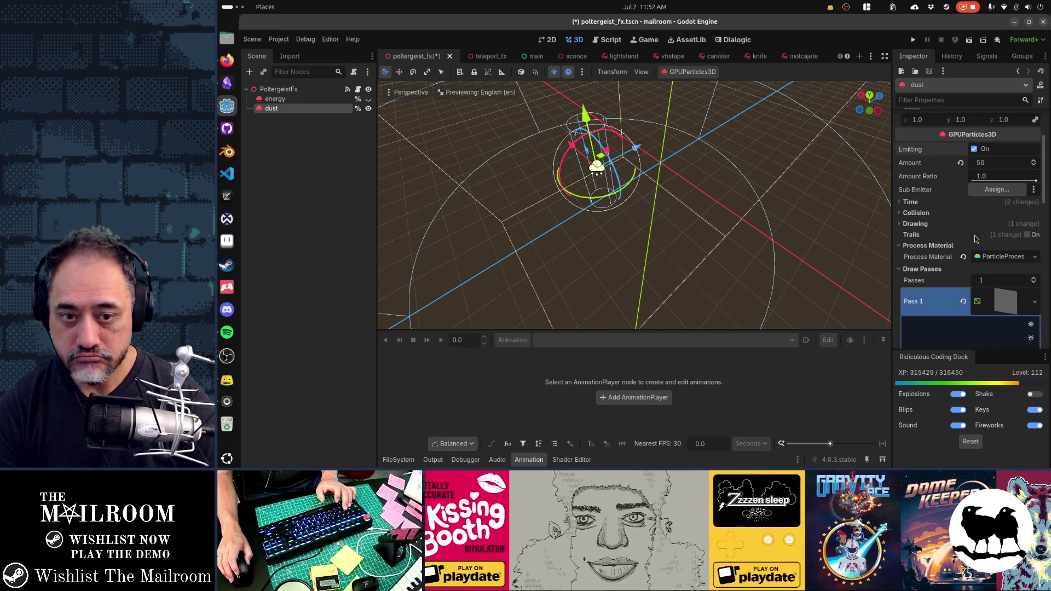
scroll(974, 239, "down", 4)
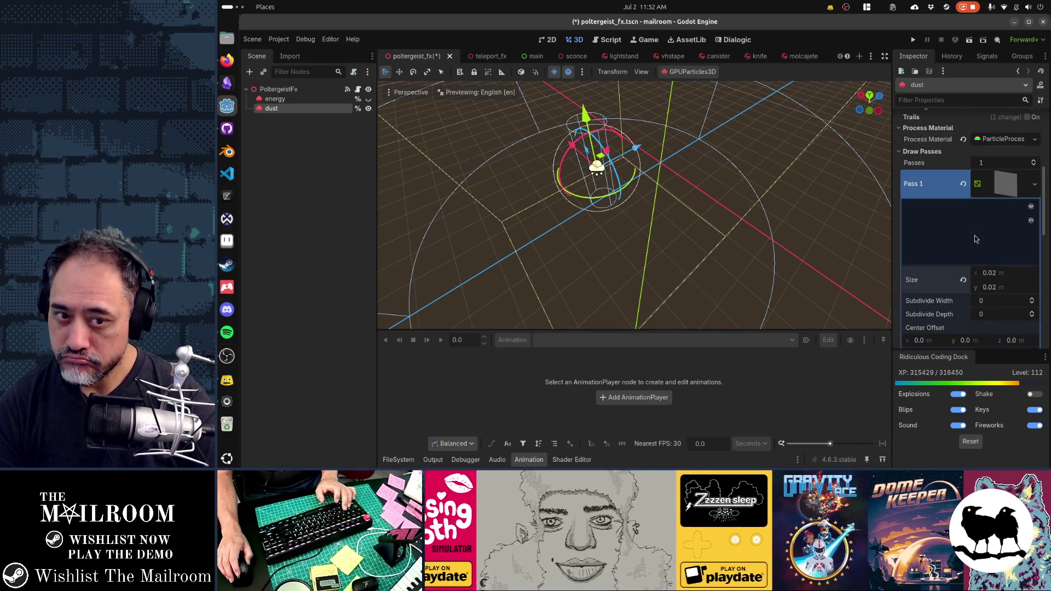
left_click(1004, 272)
type(".2")
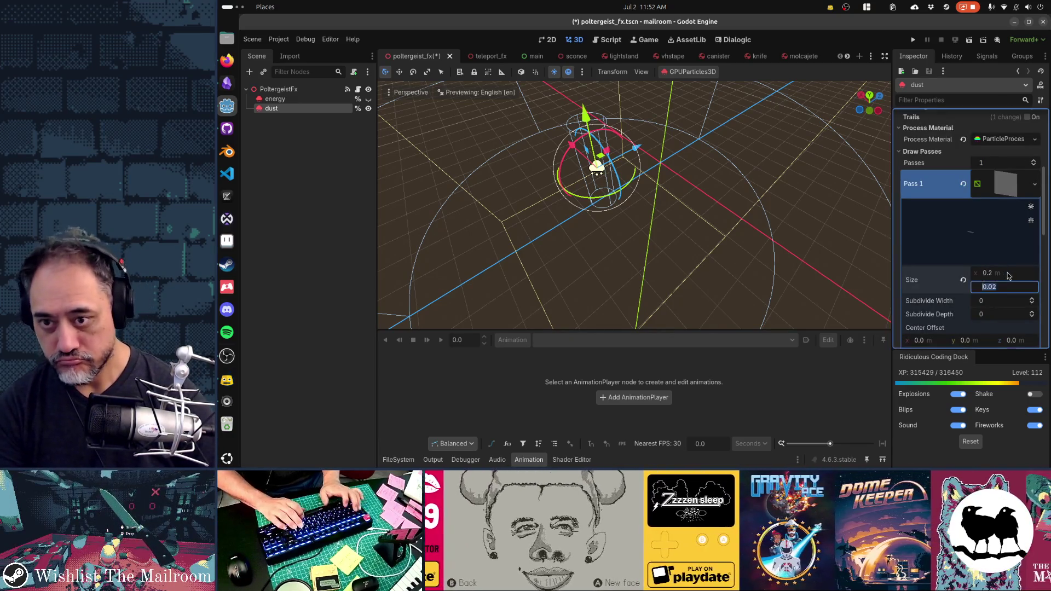
key("Tab")
type(".2")
key("Return")
Orbit to a low horizontal view and expand the dust's process material settings.
mouse_move(684, 257)
left_mouse_down()
mouse_move(625, 158)
mouse_move(596, 187)
left_mouse_up()
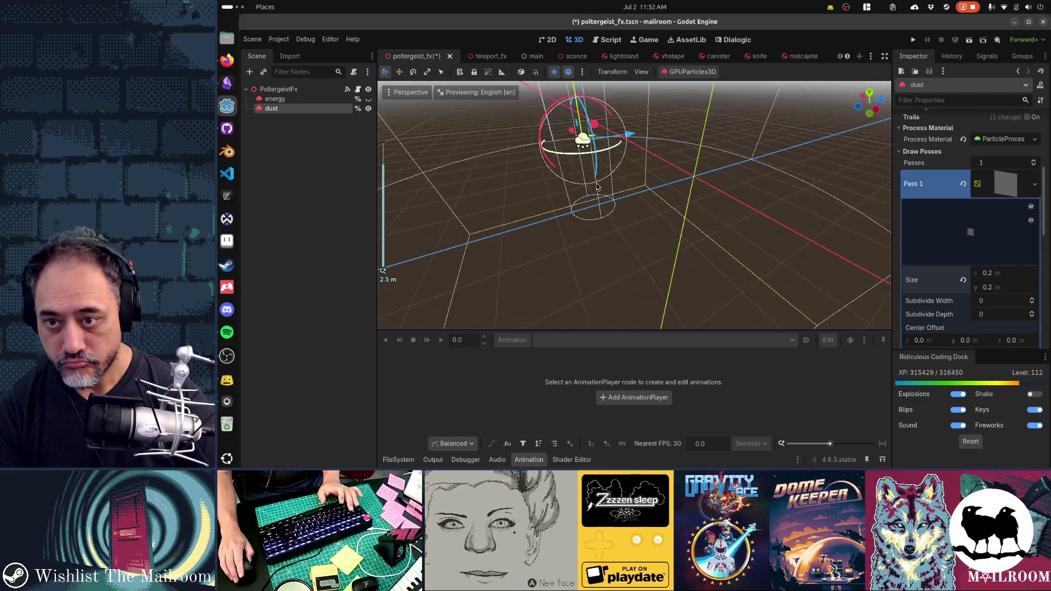
scroll(974, 247, "up", 5)
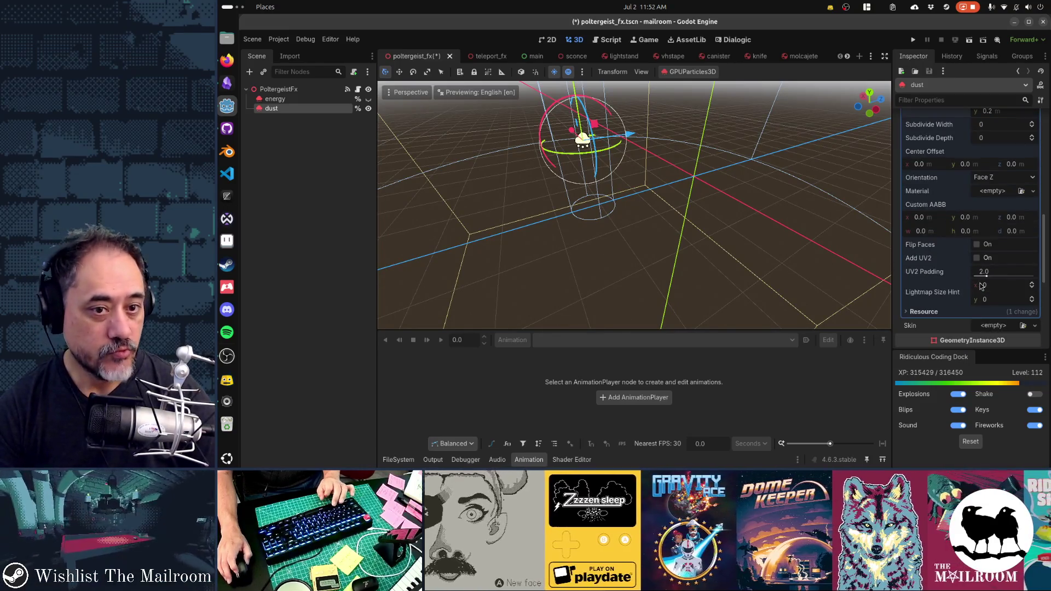
scroll(979, 274, "down", 4)
scroll(980, 274, "up", 3)
left_click(977, 301)
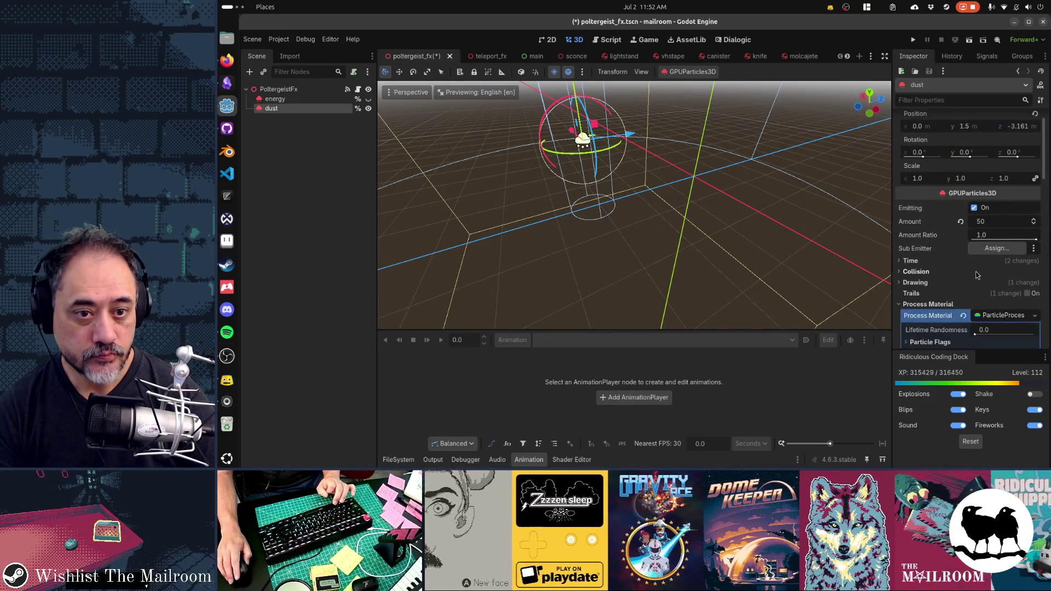
scroll(977, 275, "down", 3)
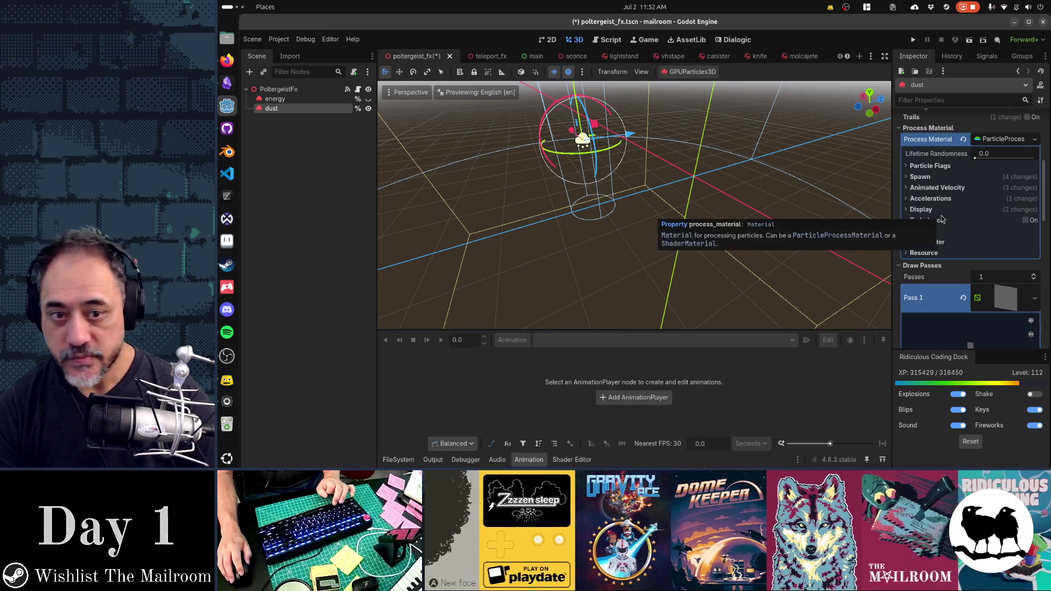
Inspect the dust's Display > Color Curves Alpha Curve in its editor, then save.
left_click(928, 211)
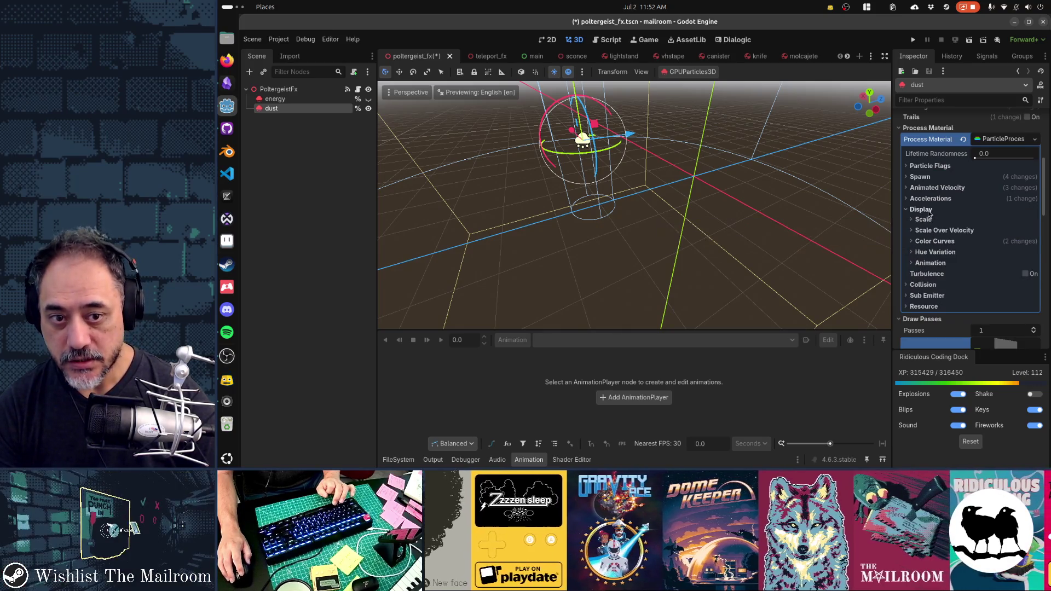
left_click(936, 240)
scroll(985, 274, "down", 1)
left_click(995, 267)
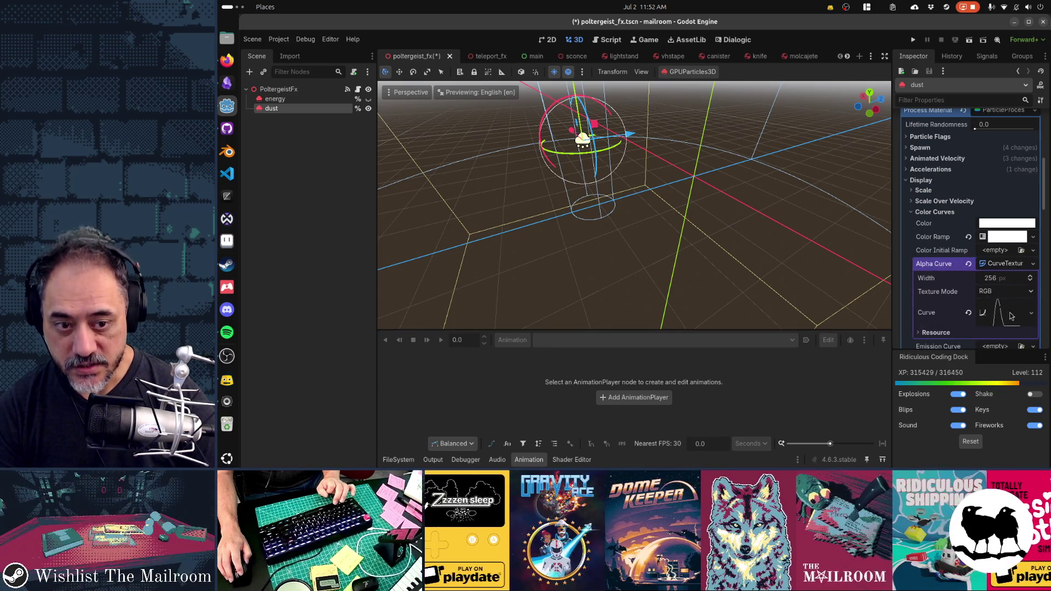
left_click(1006, 321)
scroll(985, 284, "down", 5)
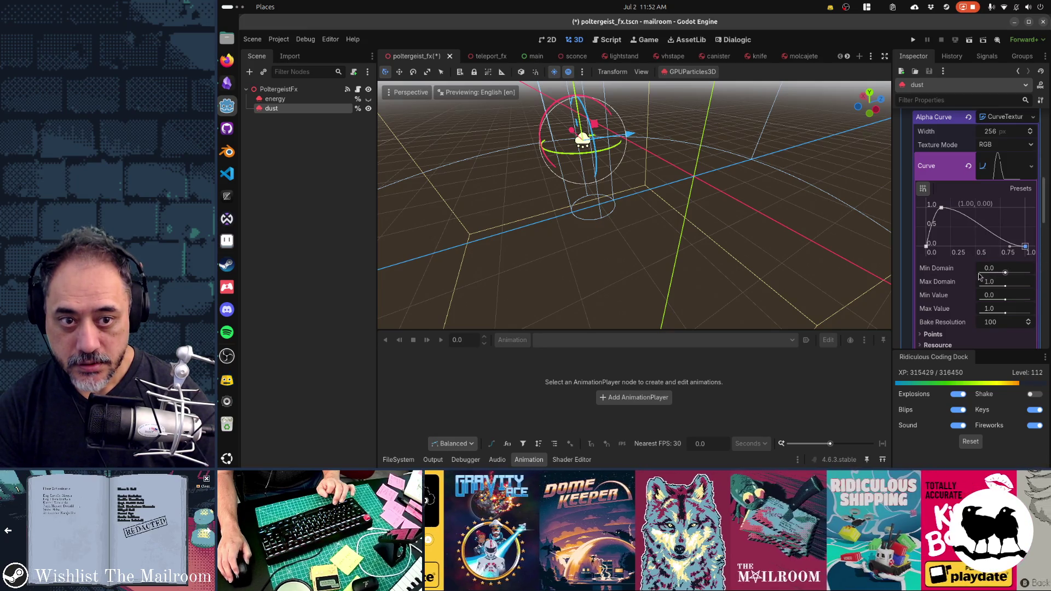
scroll(976, 277, "up", 5)
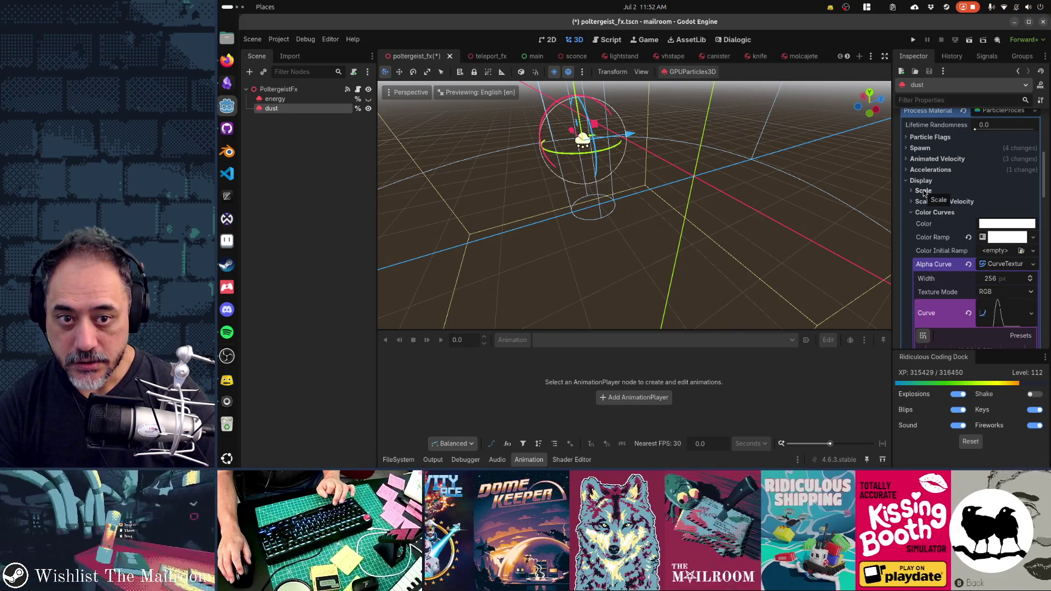
scroll(935, 229, "down", 10)
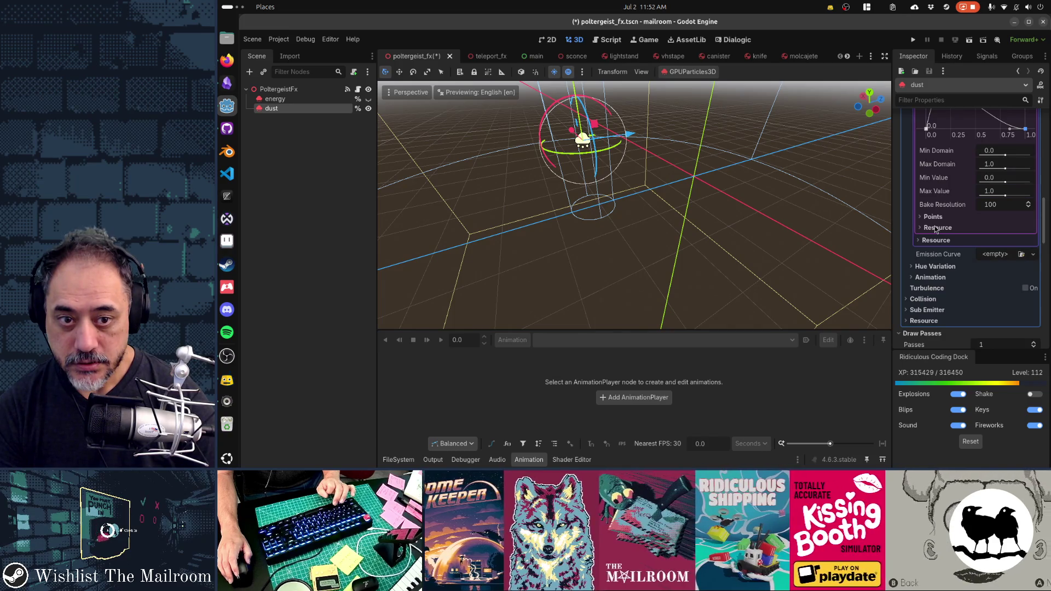
scroll(935, 228, "up", 4)
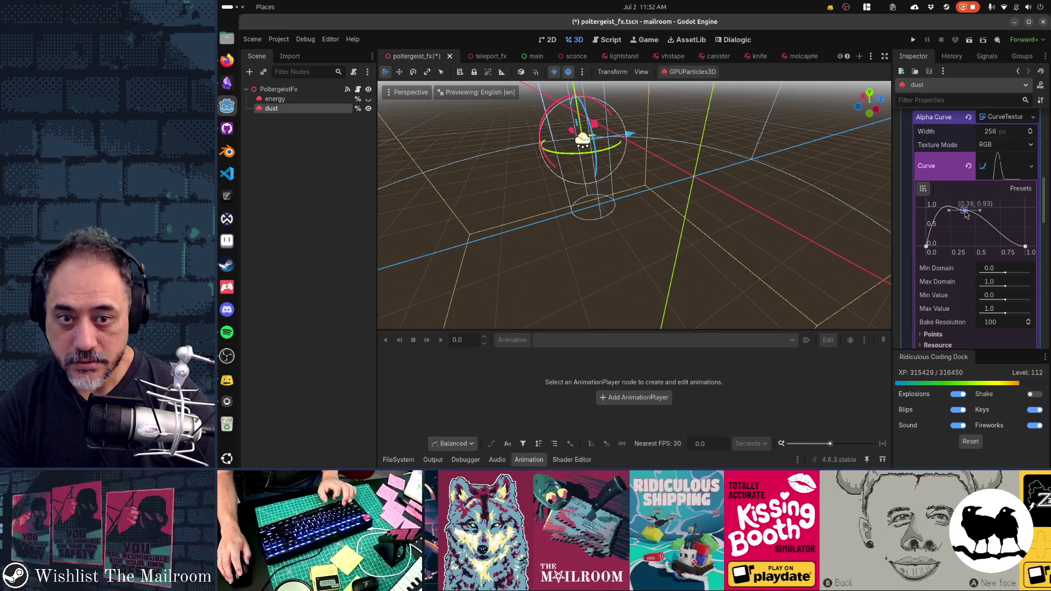
key("ctrl+s")
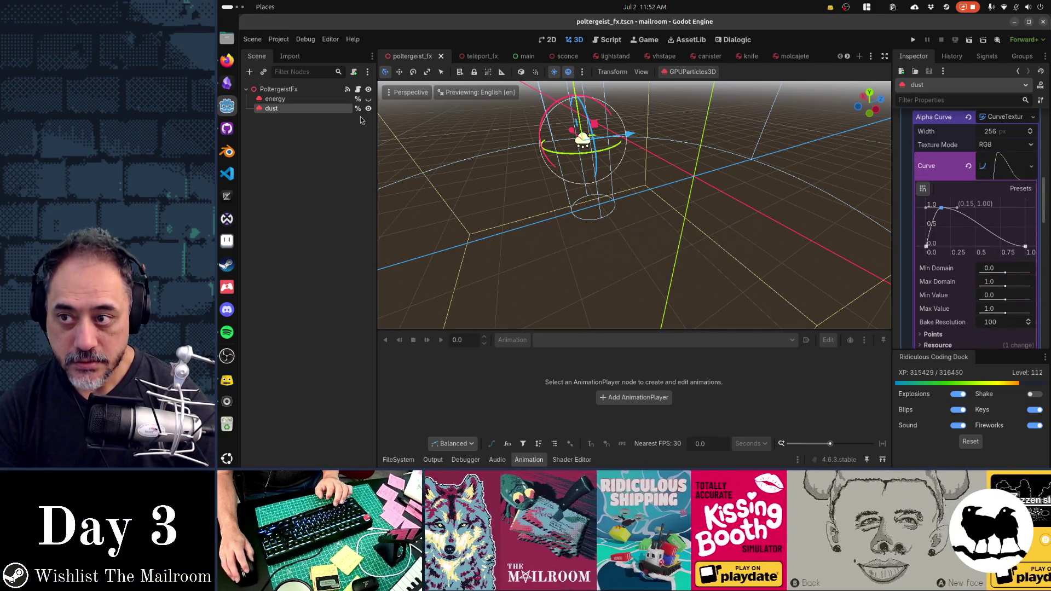
Centre the dust emitter in the viewport and save poltergeist_fx.
scroll(991, 252, "up", 15)
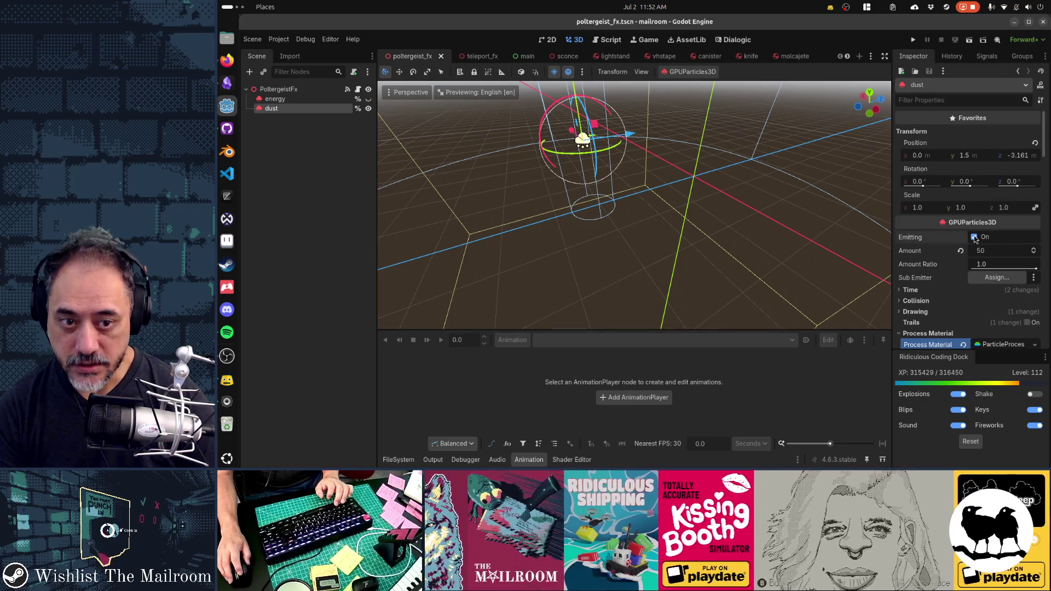
left_click_drag(675, 161, 768, 207)
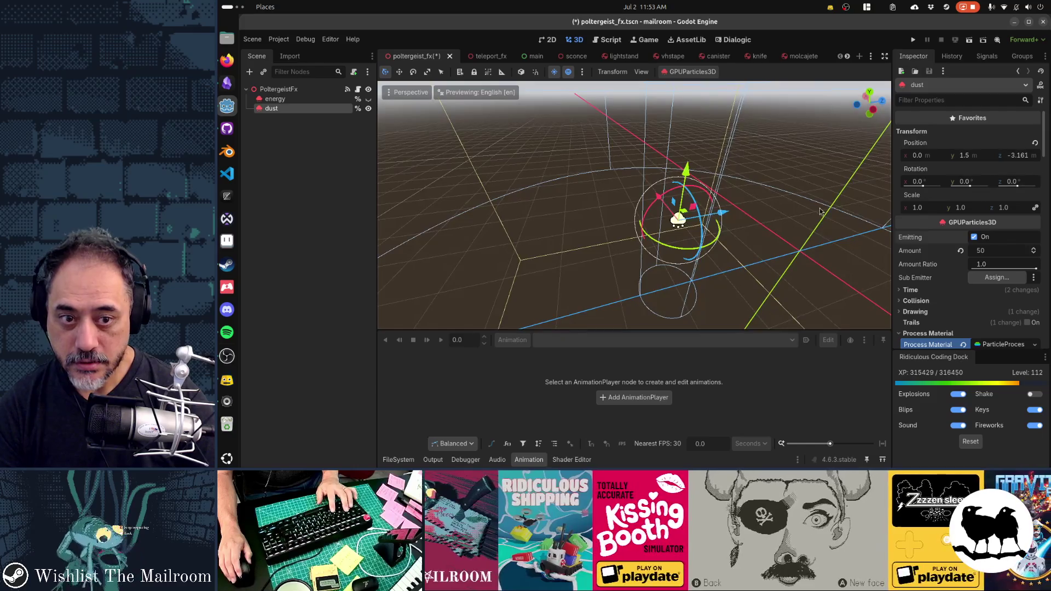
key("ctrl+s")
Expand the dust emitter's Geometry settings and bring up its Material Override options.
scroll(999, 238, "down", 3)
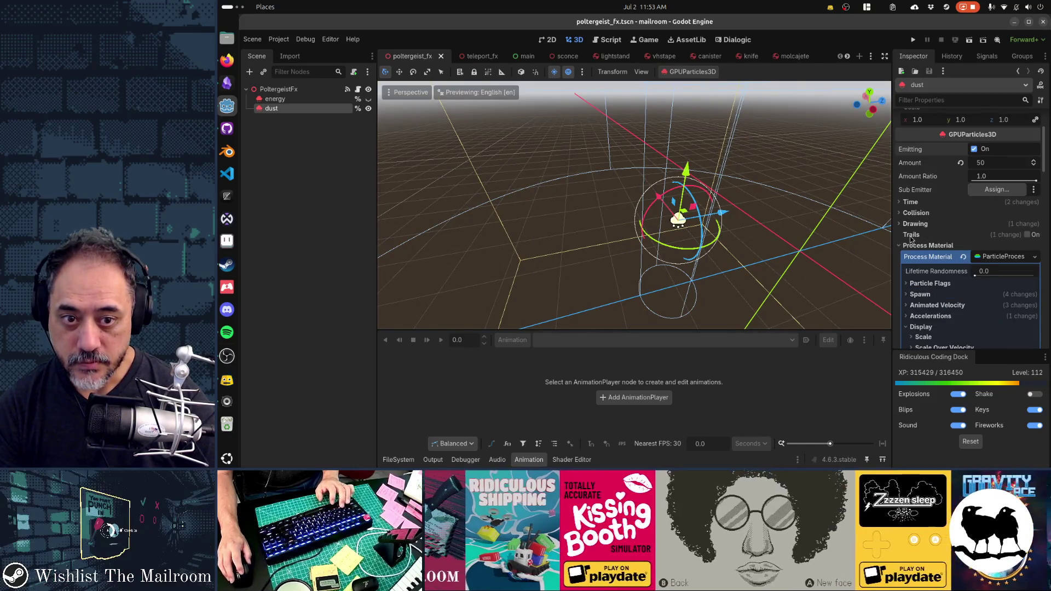
scroll(921, 247, "down", 3)
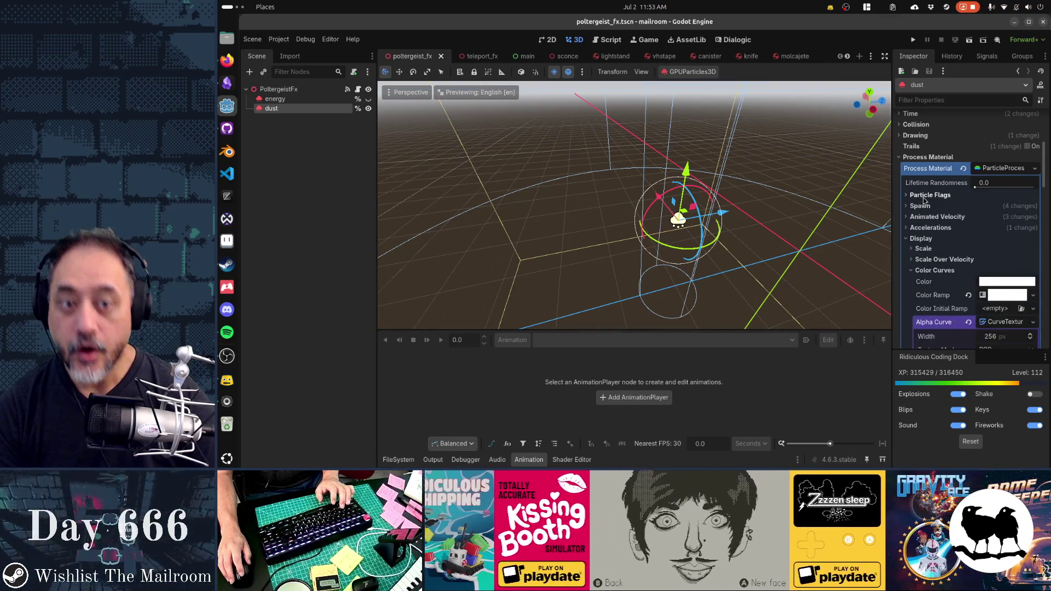
scroll(923, 211, "down", 5)
scroll(923, 201, "down", 5)
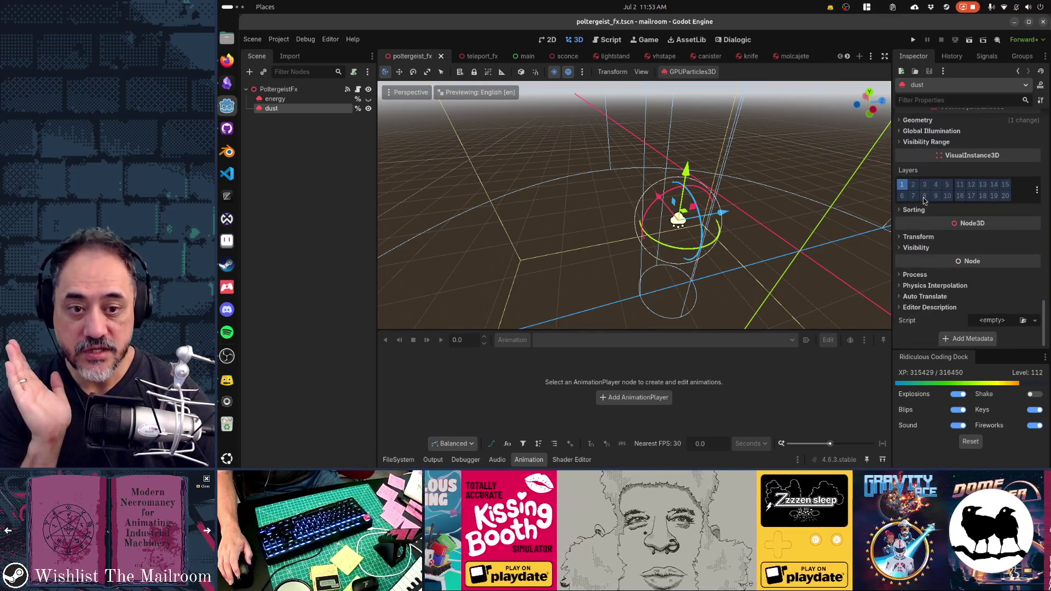
scroll(923, 201, "up", 8)
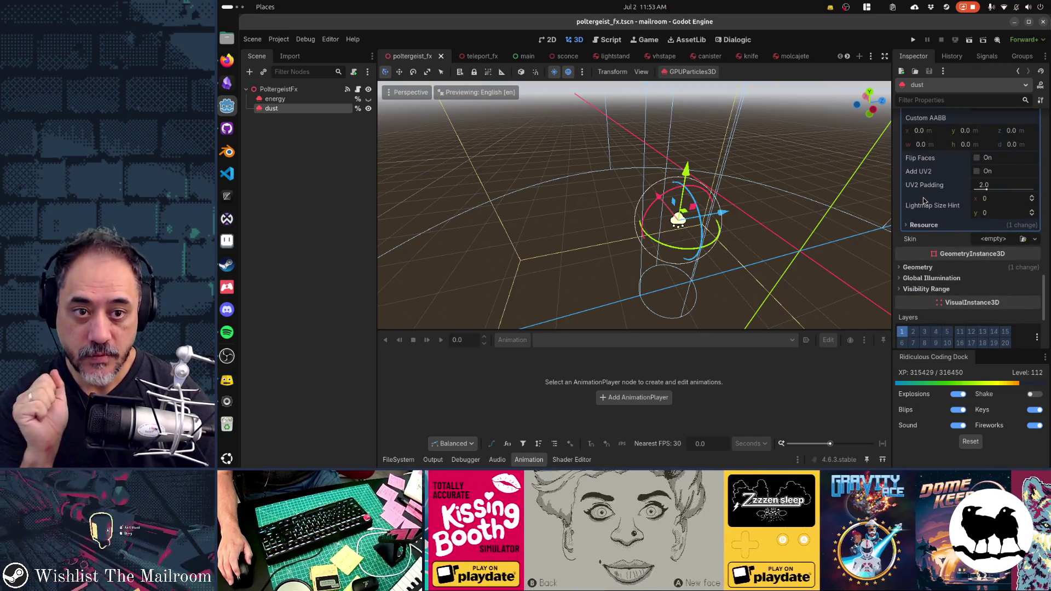
scroll(923, 201, "down", 5)
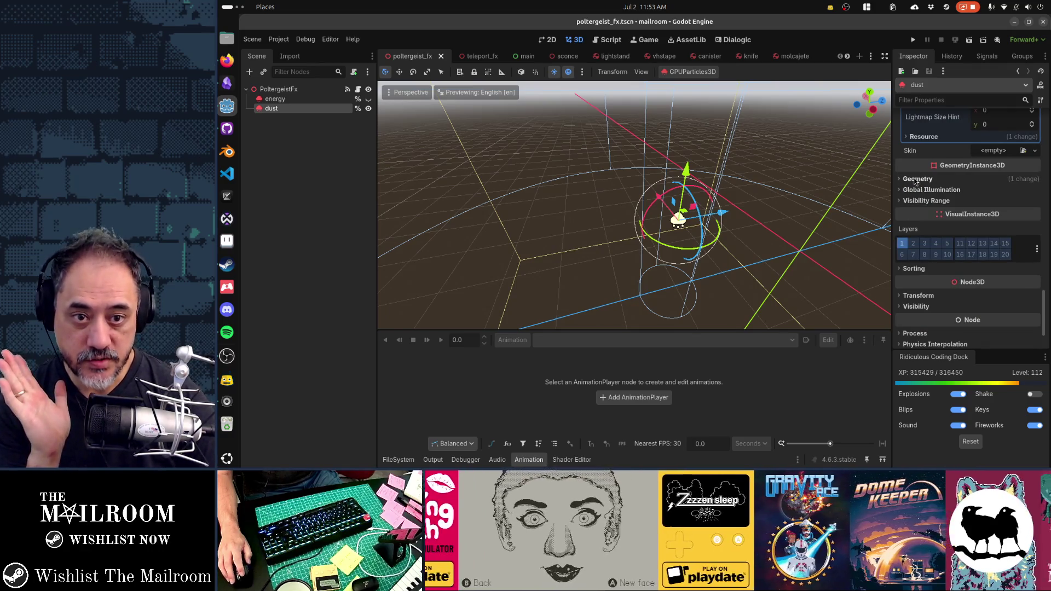
left_click(917, 179)
left_click(1029, 200)
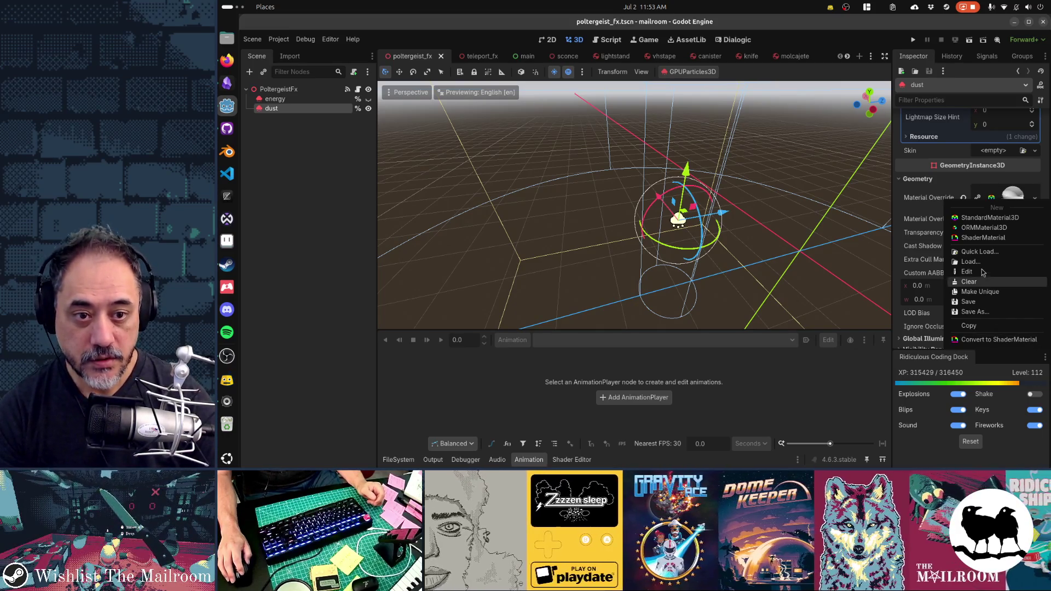
Make the dust material override unique, disable Use Particle Trails, and unhide the energy emitter.
left_click(985, 294)
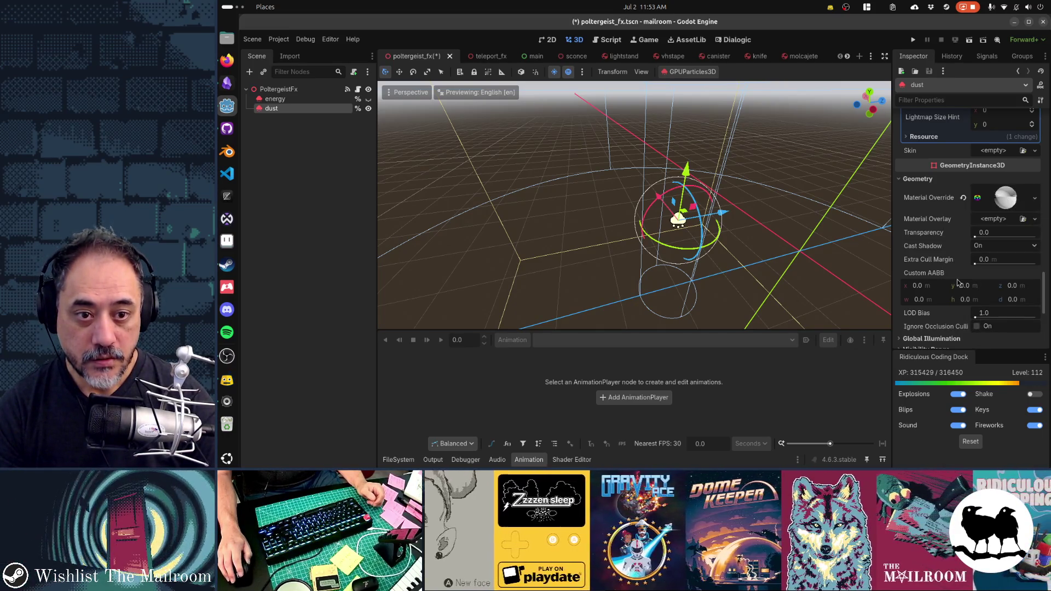
left_click(1003, 211)
scroll(967, 249, "down", 10)
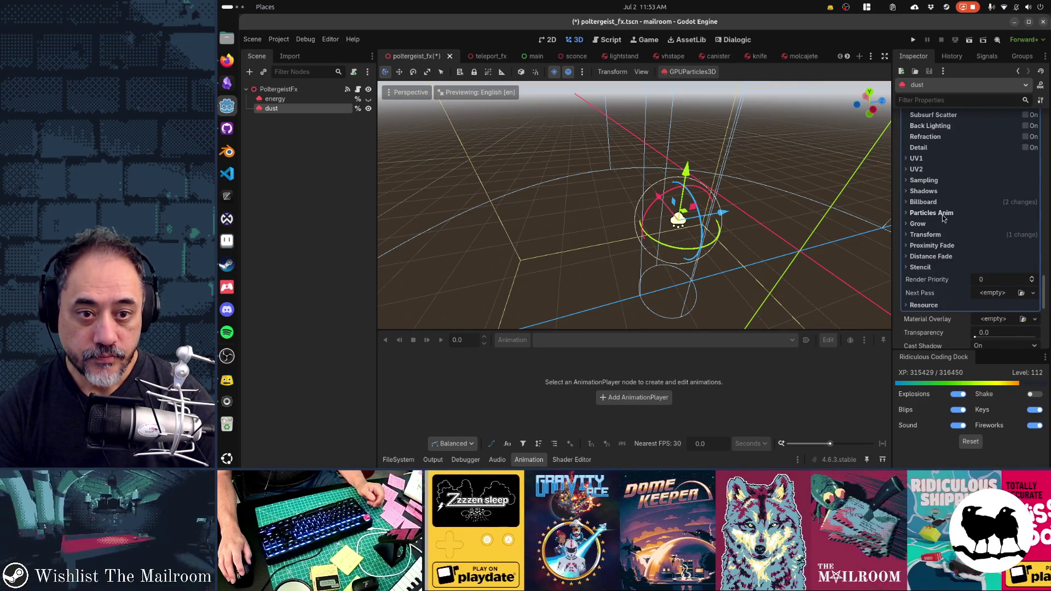
left_click(928, 236)
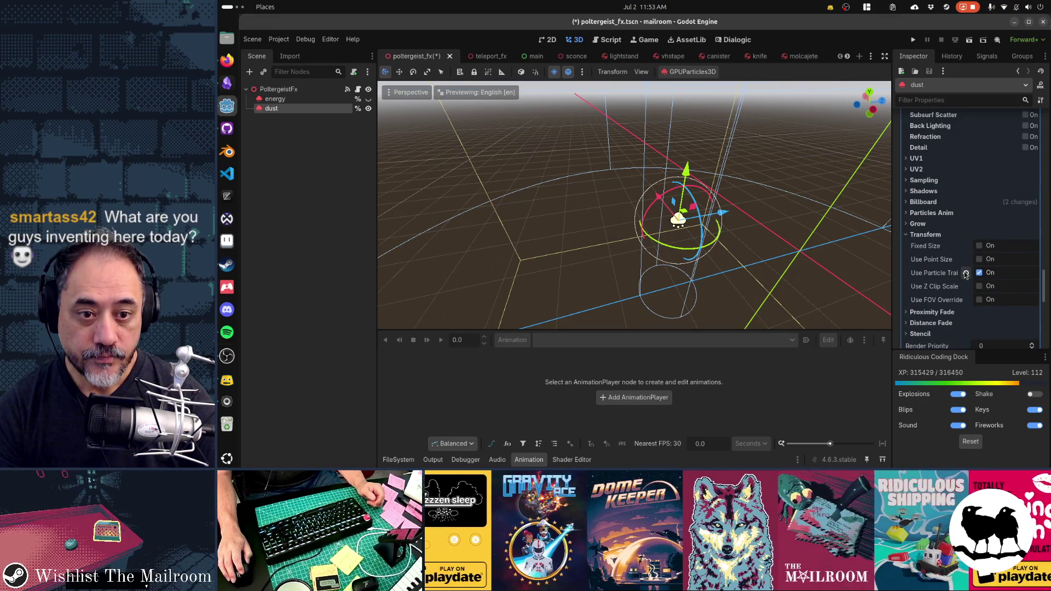
left_click(979, 273)
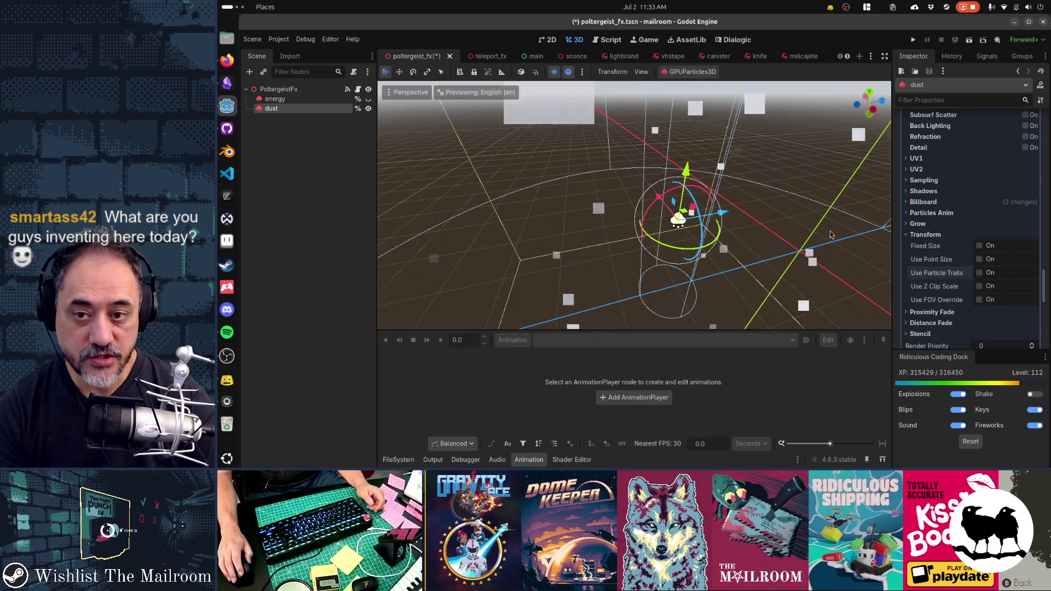
left_click(368, 98)
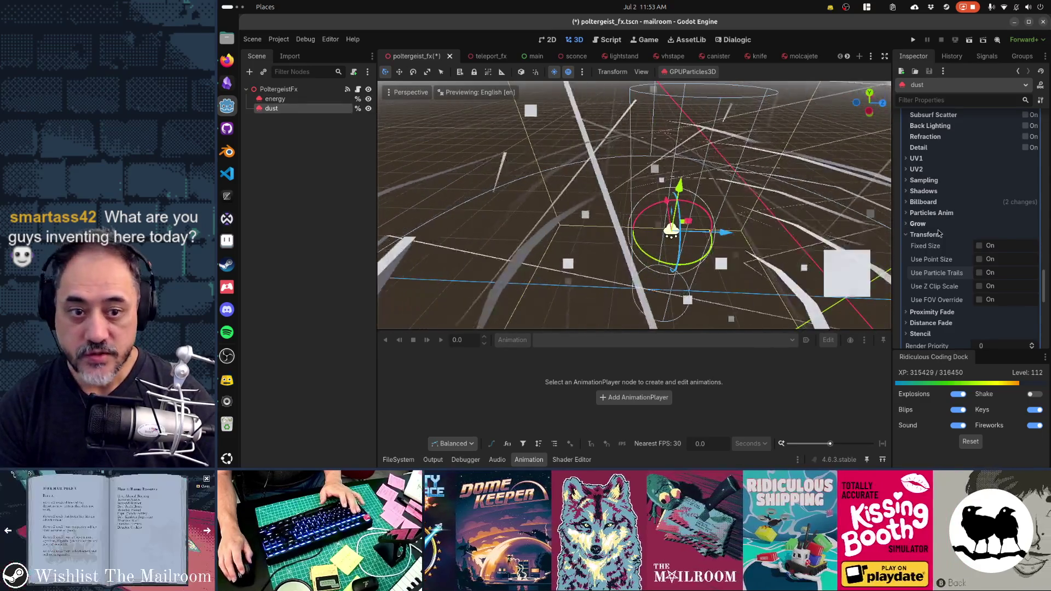
Set the dust quad mesh size to 0.02 × 0.02 m.
scroll(940, 233, "down", 10)
scroll(939, 233, "up", 8)
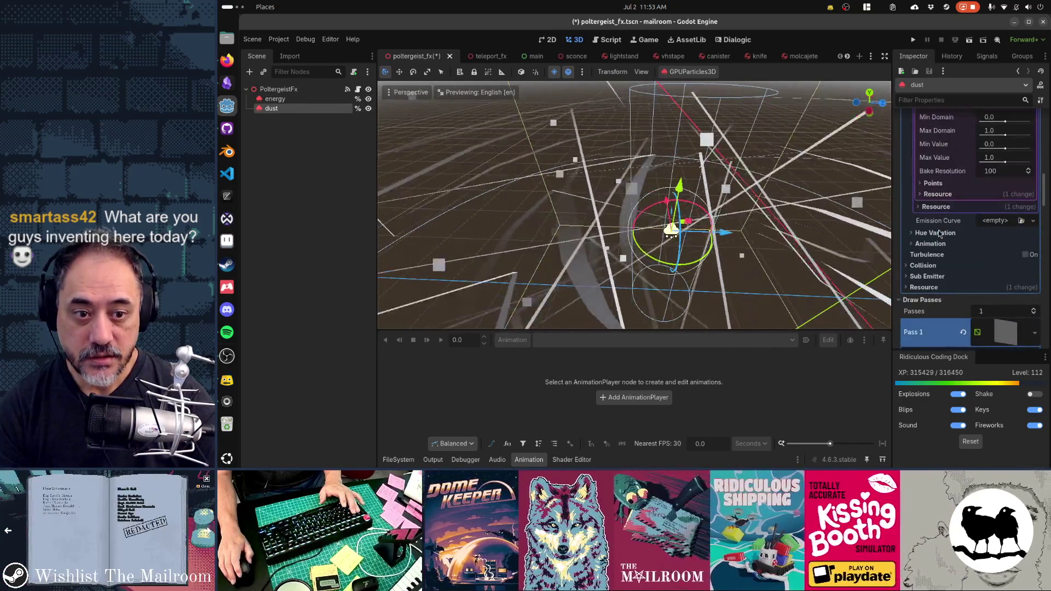
scroll(1006, 275, "down", 3)
left_click(1006, 275)
type(".02")
key("Tab")
type(".02")
key("Return")
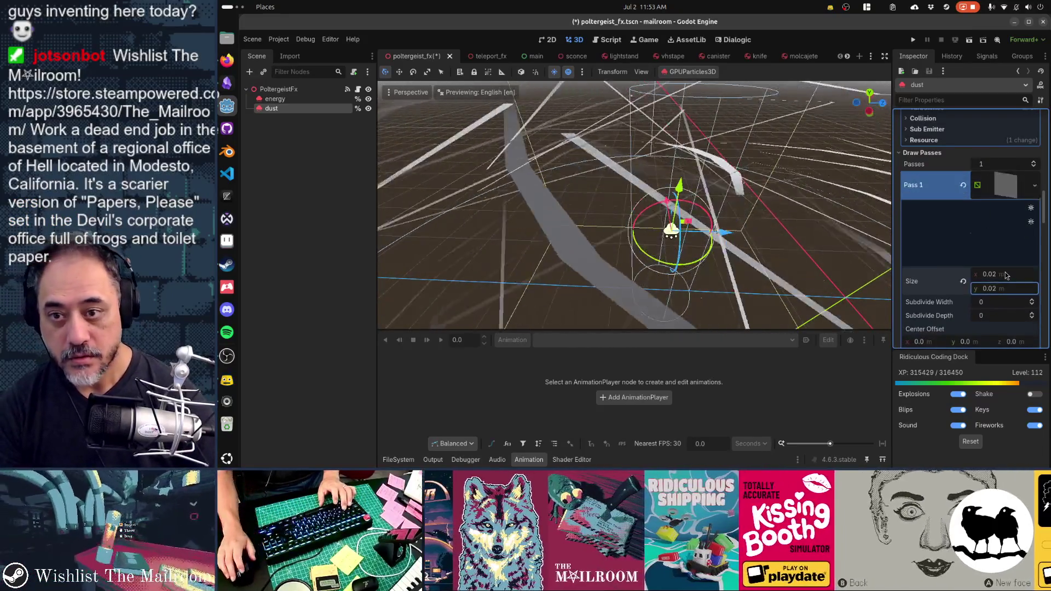
Raise the dust emitter's particle amount to 200.
left_click_drag(739, 248, 729, 202)
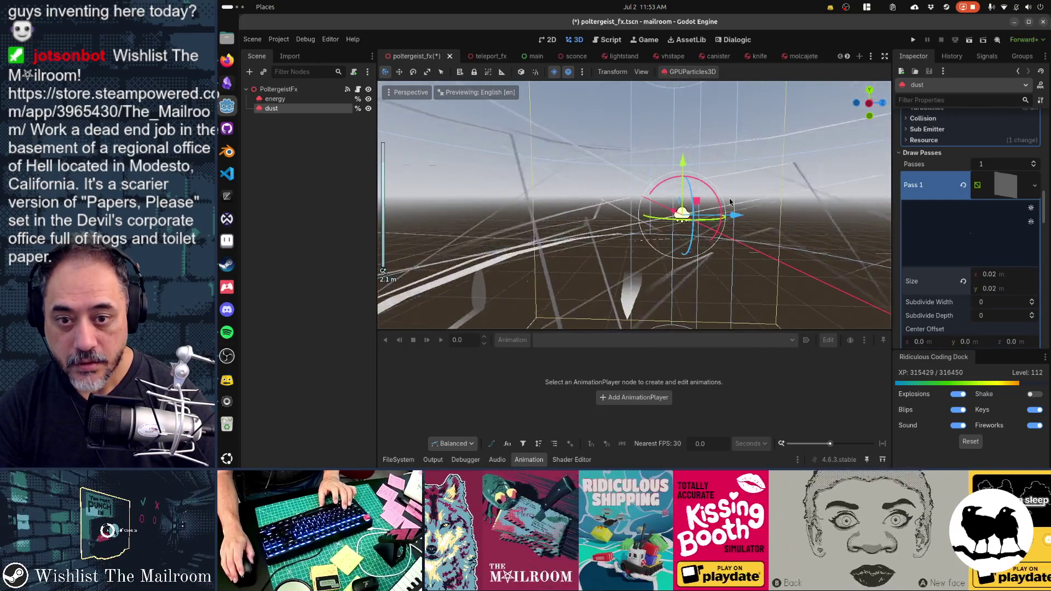
scroll(947, 269, "up", 5)
left_click(947, 268)
scroll(985, 252, "up", 6)
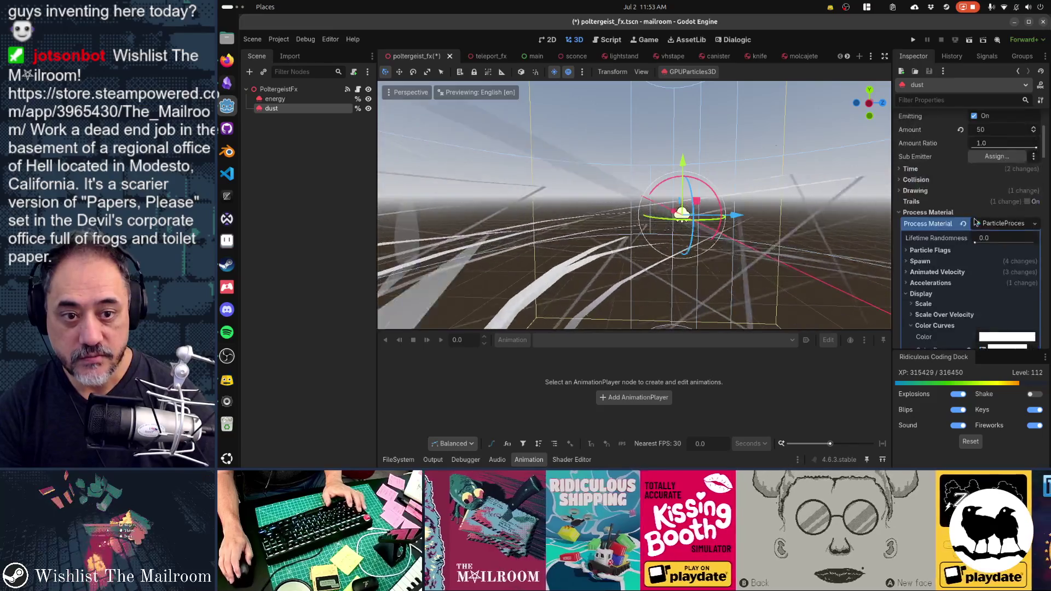
left_click(995, 249)
type("200")
key("Return")
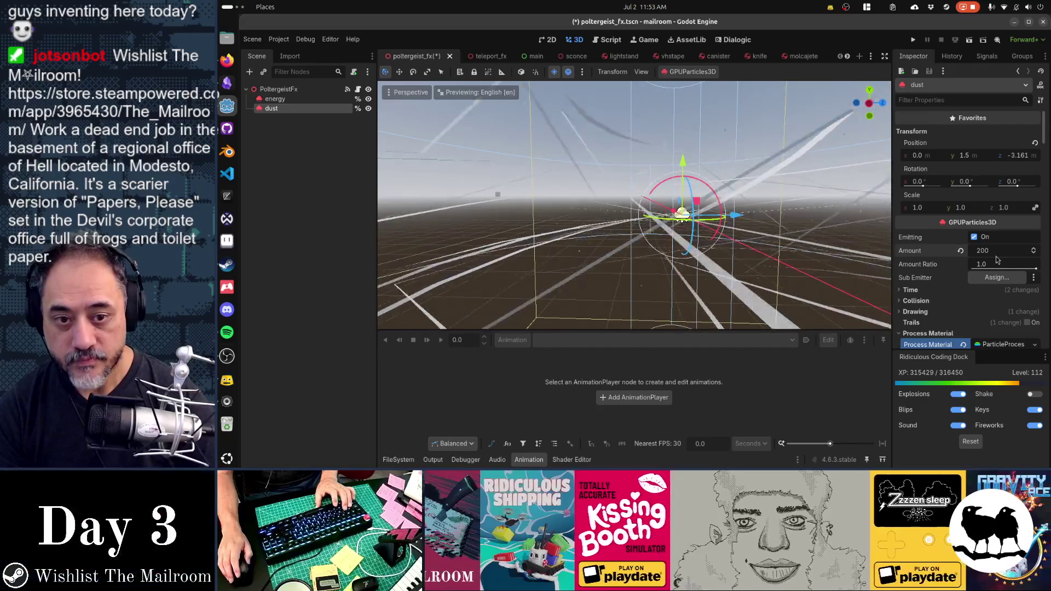
Move the alpha curve's peak later, to about 0.39.
scroll(977, 279, "down", 5)
scroll(977, 280, "down", 5)
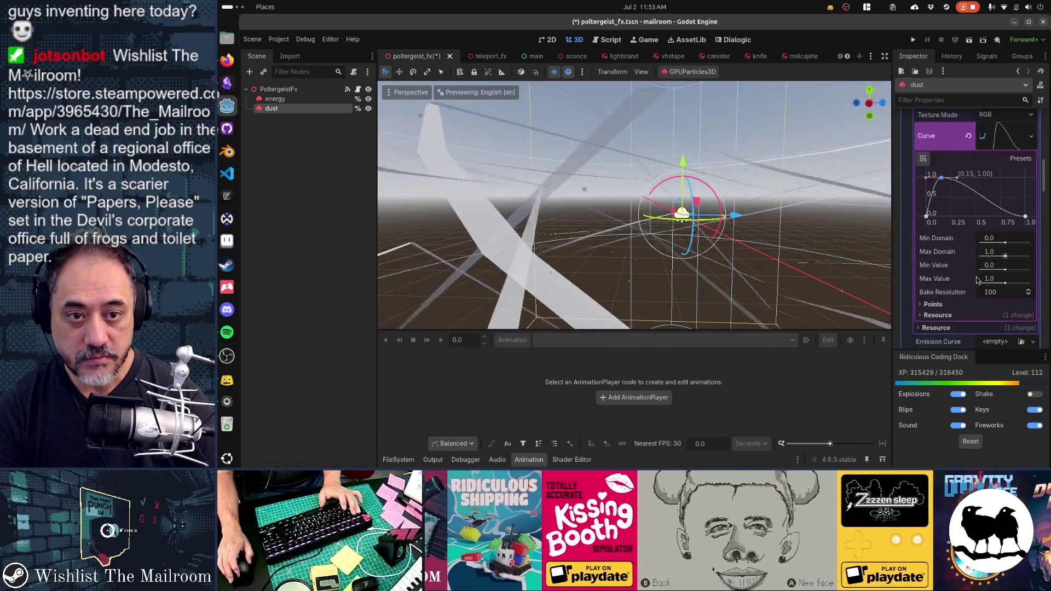
mouse_move(941, 178)
left_mouse_down()
mouse_move(970, 177)
mouse_move(934, 204)
left_mouse_up()
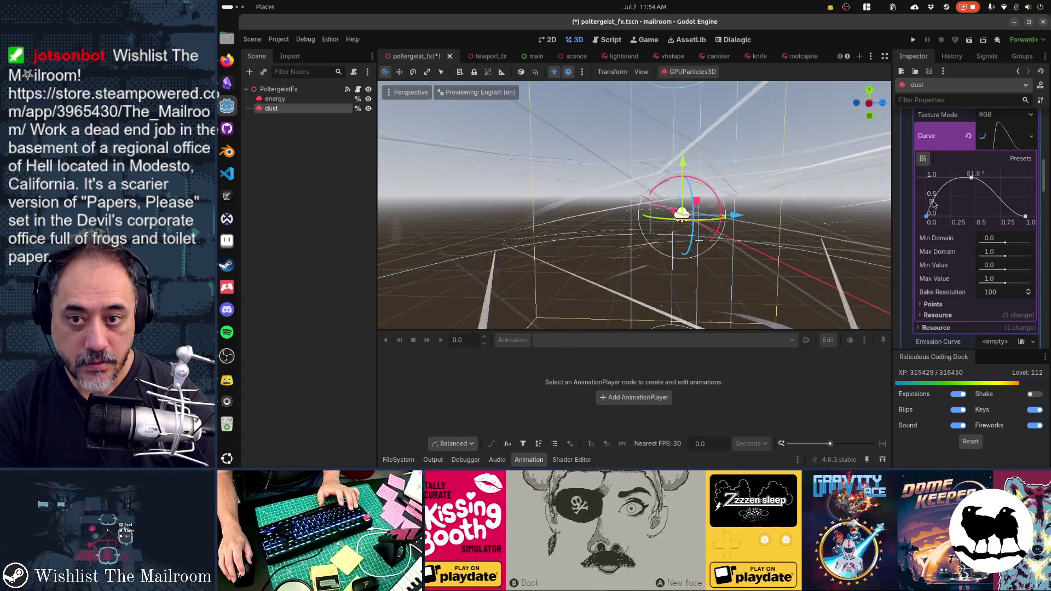
Resize the dust quad to 0.05 m, save the scene, and run the game to test.
scroll(965, 239, "down", 10)
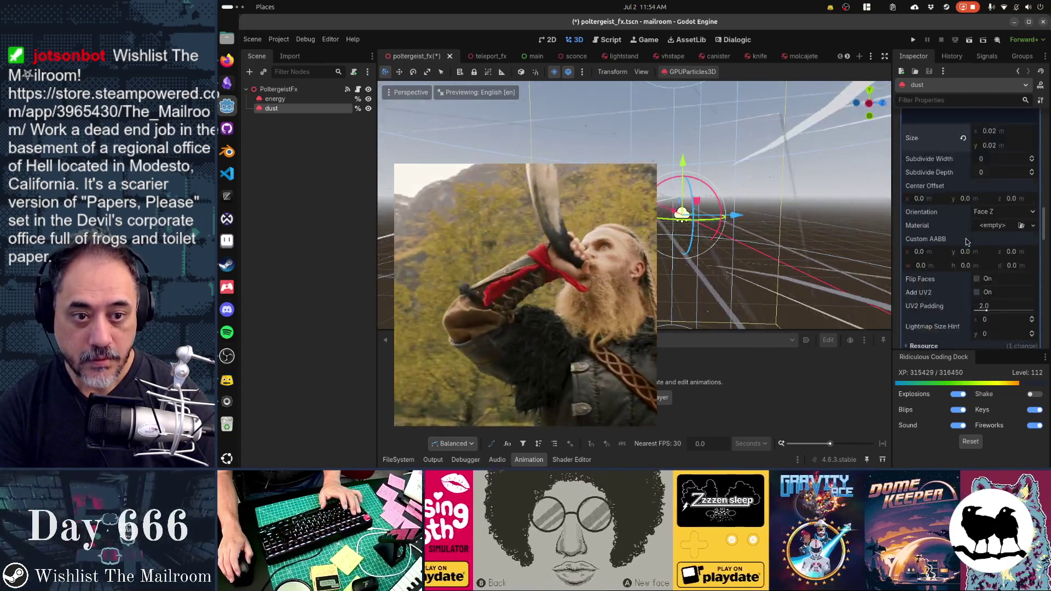
scroll(978, 223, "up", 3)
left_click(1009, 222)
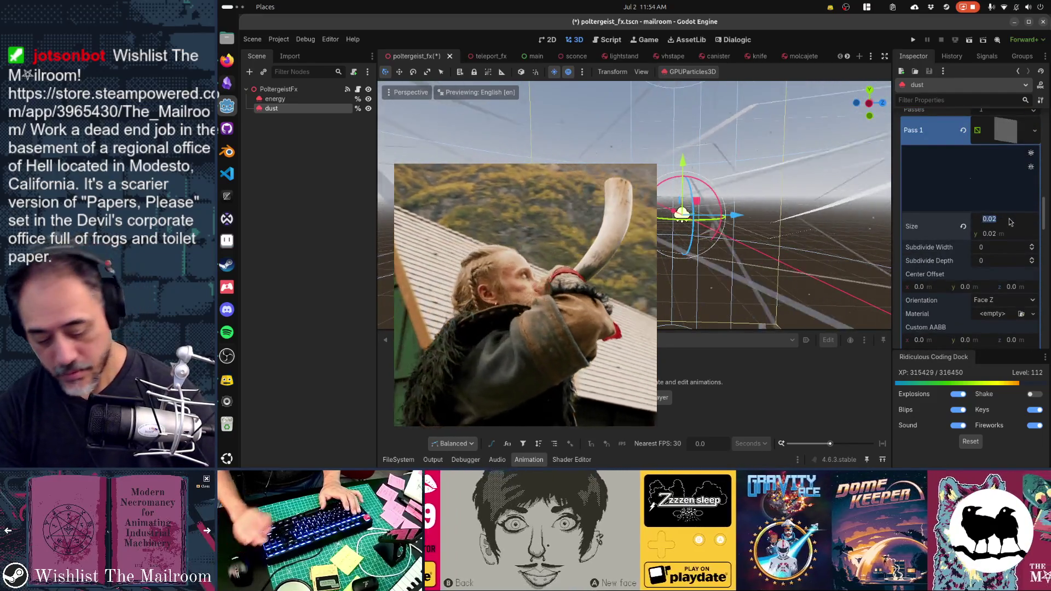
type("0.05")
key("Tab")
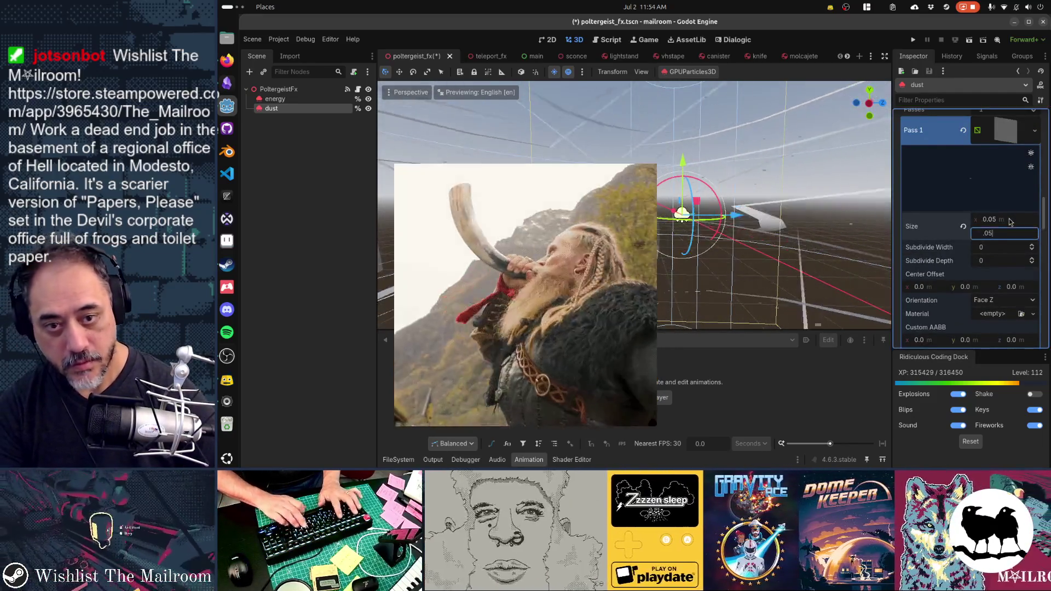
key("ctrl+s")
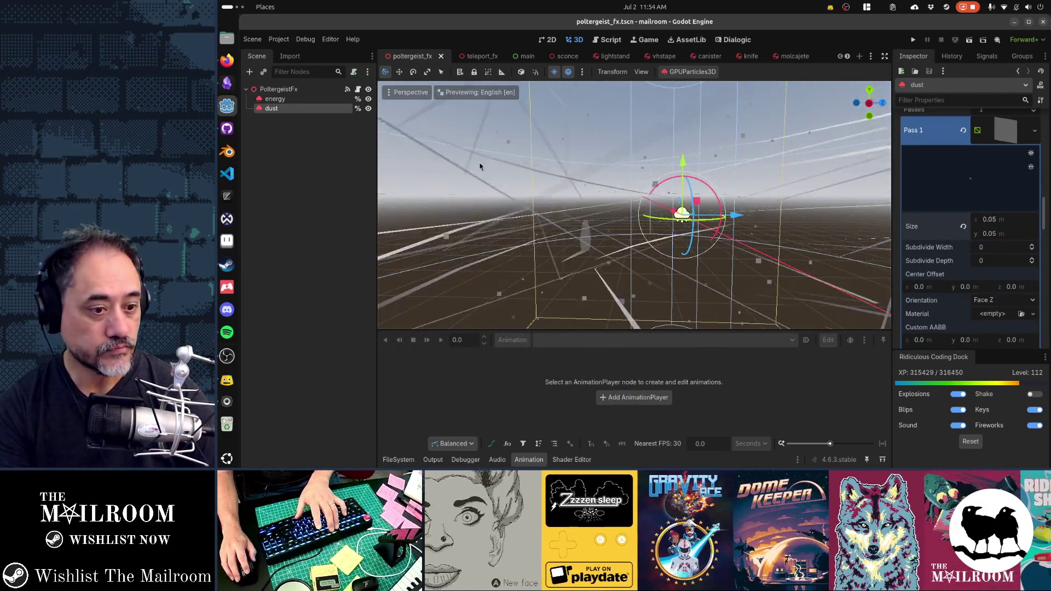
key("F5")
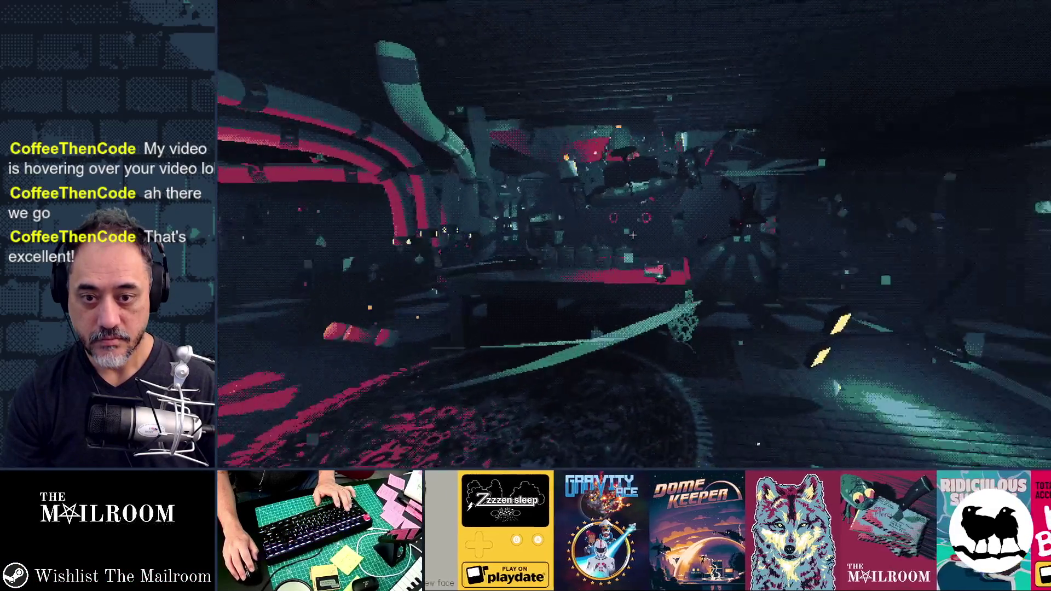
key("F8")
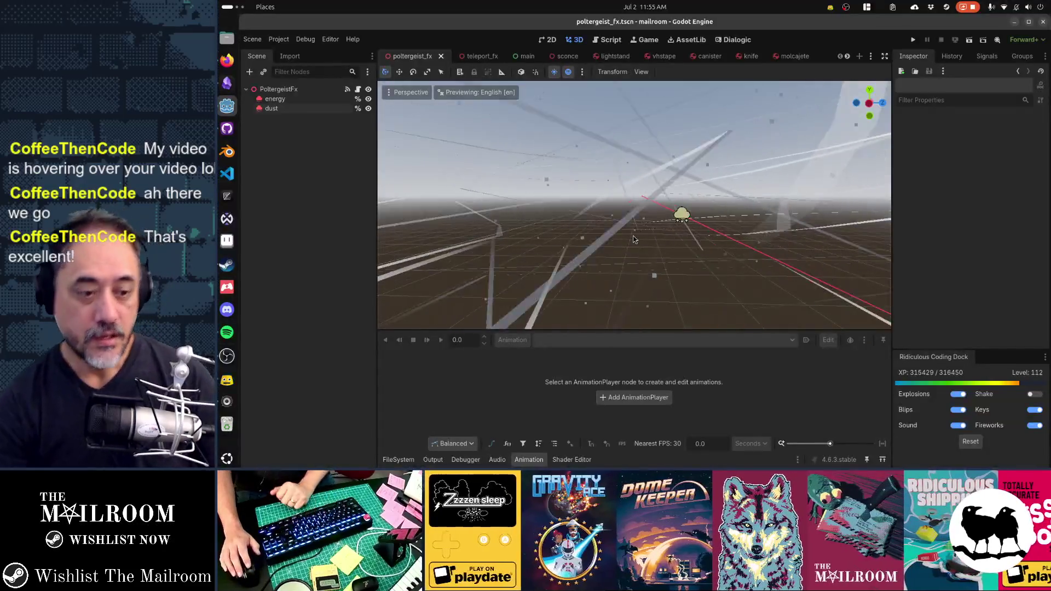
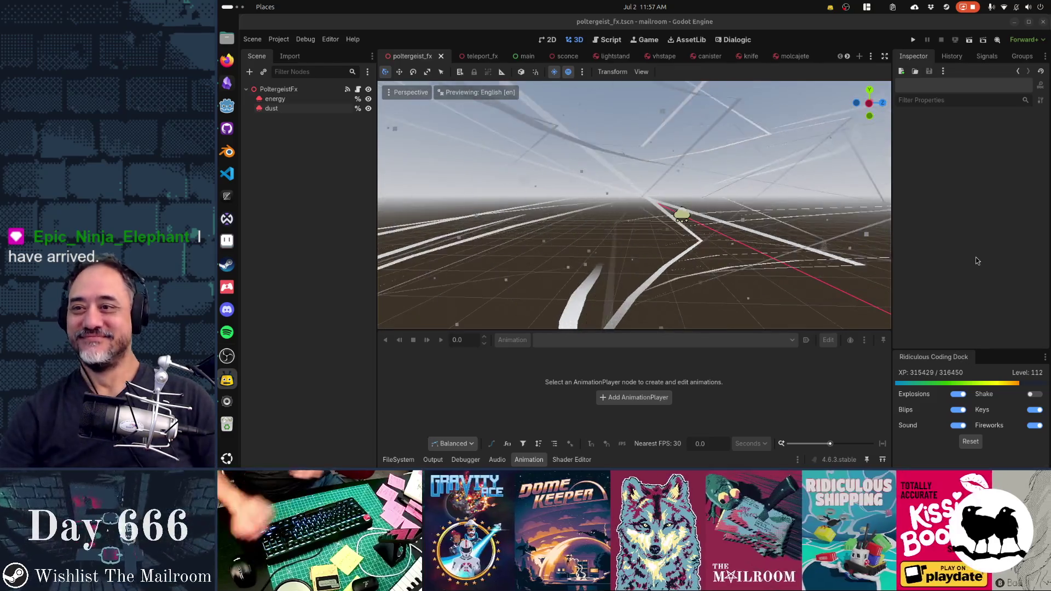
Close the poltergeist_fx scene tab in Godot, leaving teleport_fx as the edited scene.
left_click(441, 56)
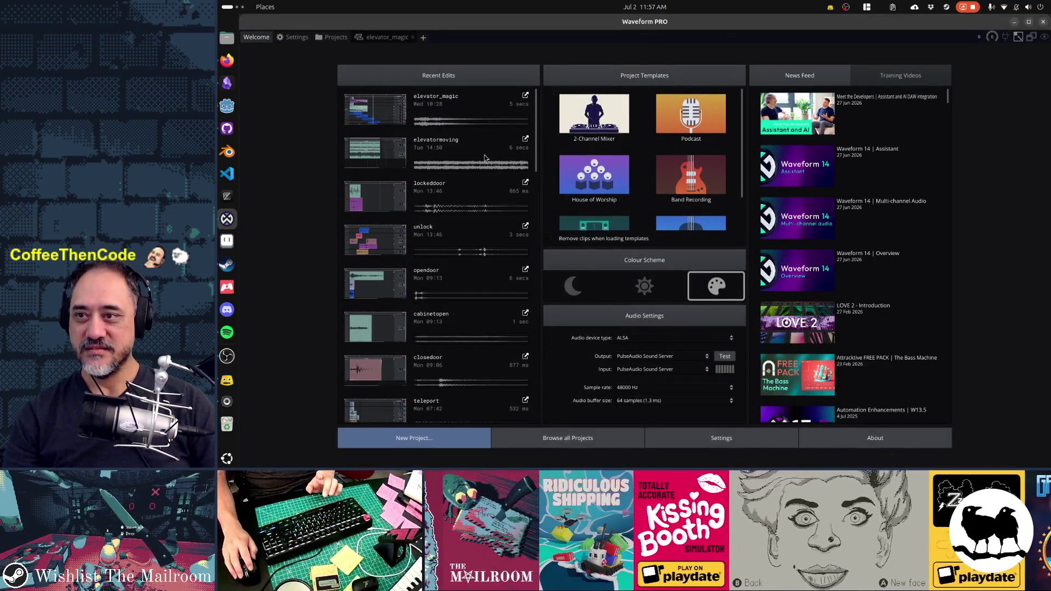
Create a new edit named poltergeist_wind in mailroomsounds and list 'wind' samples with folders hidden.
left_click(411, 38)
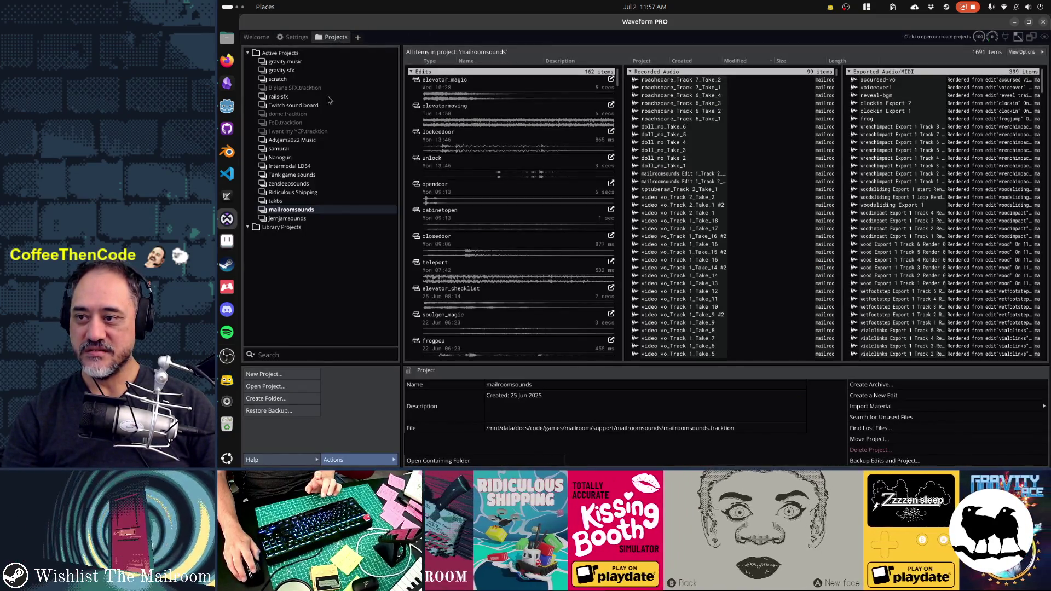
left_click(893, 397)
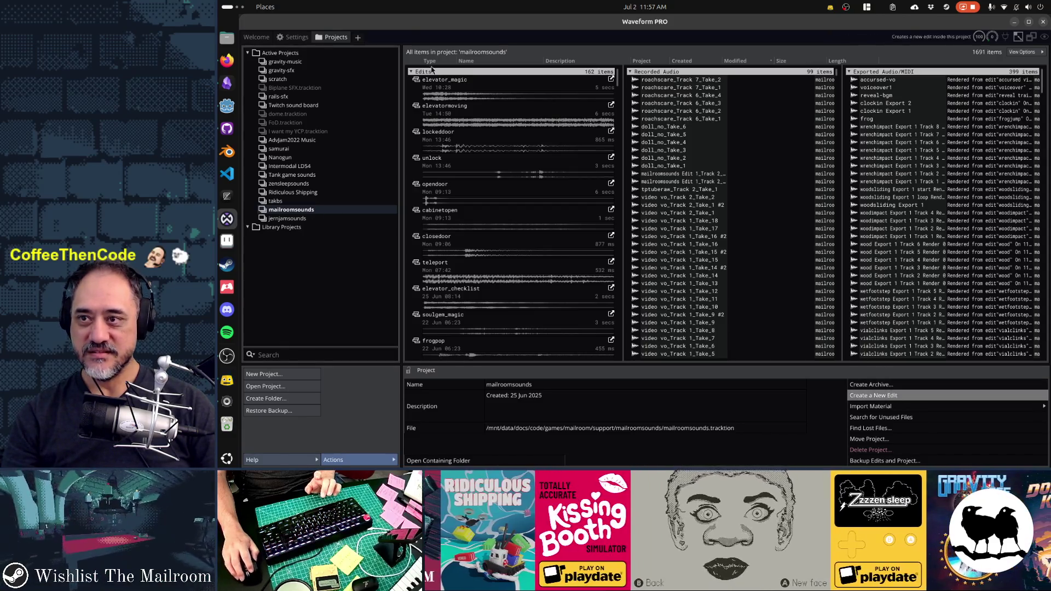
type("poltergeist_wind")
left_click(371, 80)
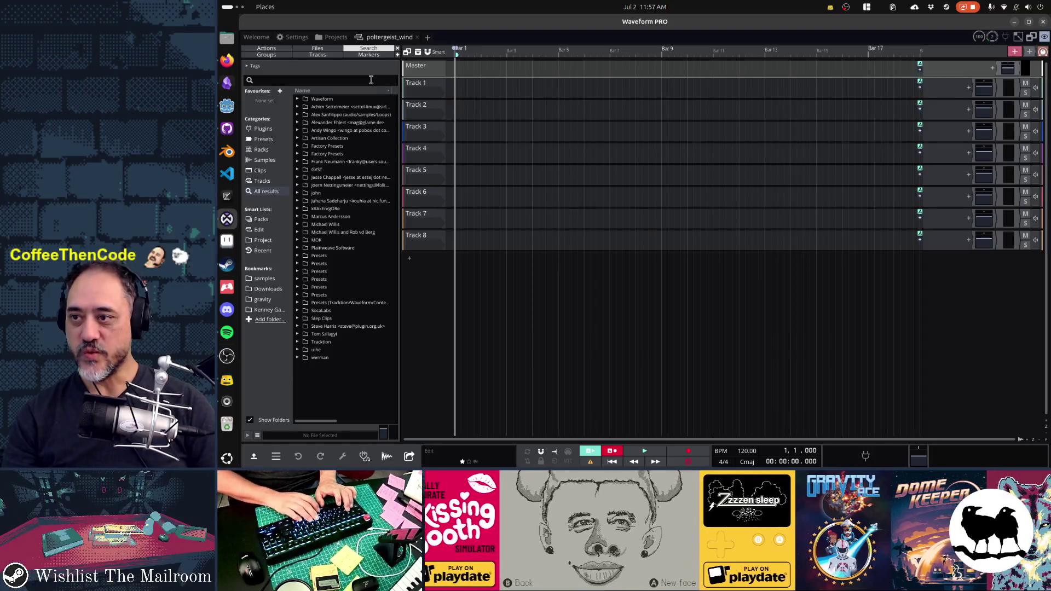
type("wind")
left_click(282, 421)
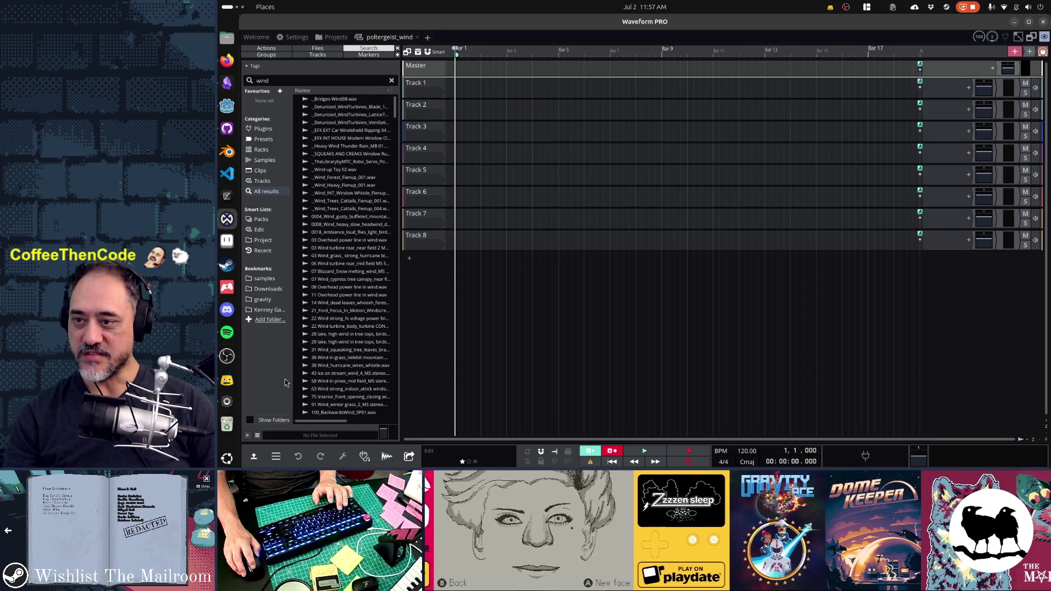
scroll(326, 319, "down", 3)
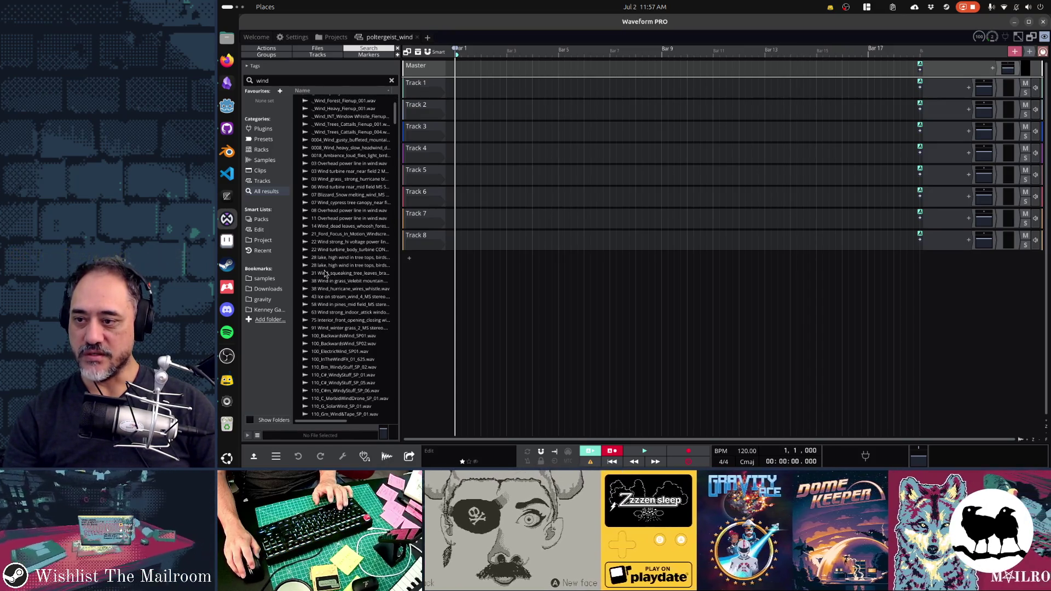
left_click(326, 274)
left_click(332, 281)
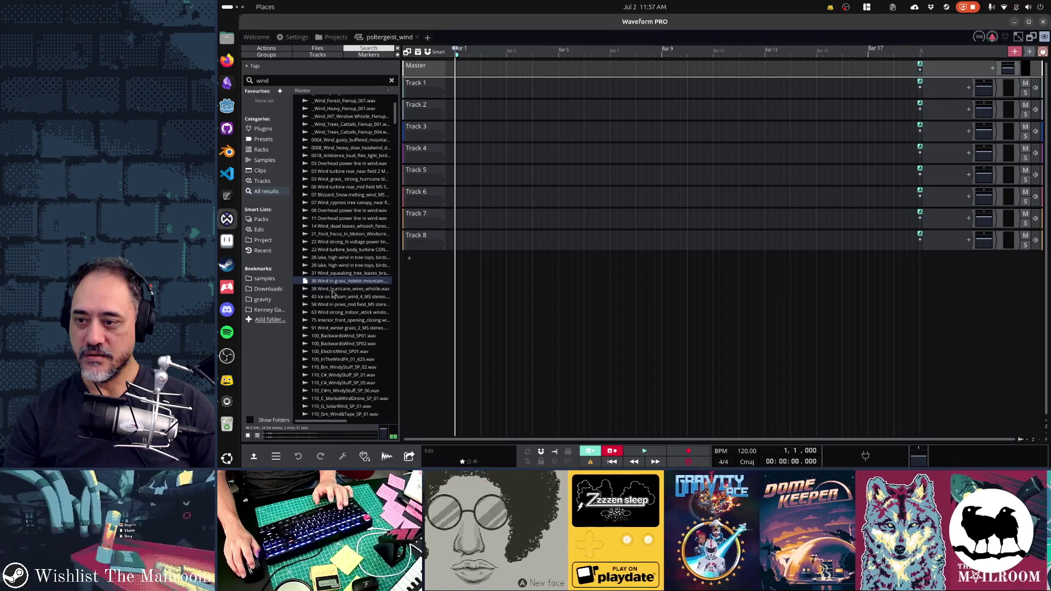
left_click(340, 251)
left_click(339, 227)
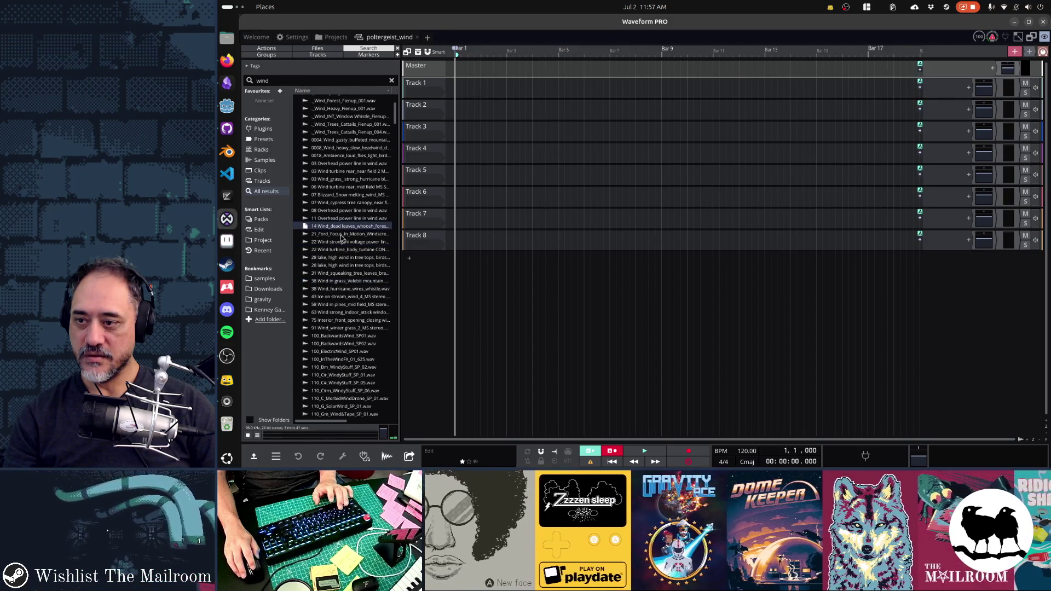
left_click(344, 210)
left_click(345, 197)
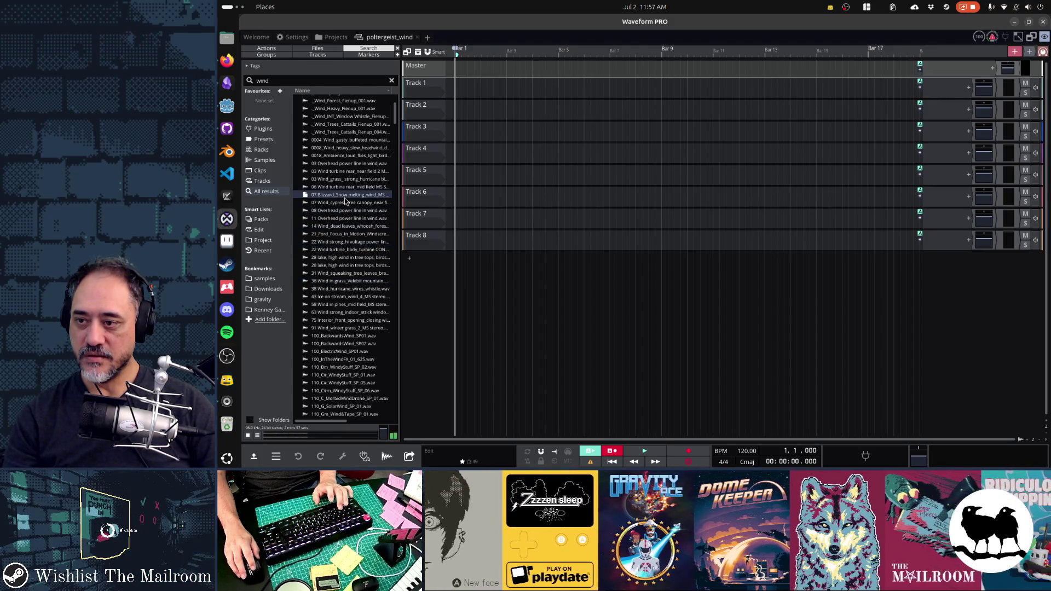
left_click(345, 188)
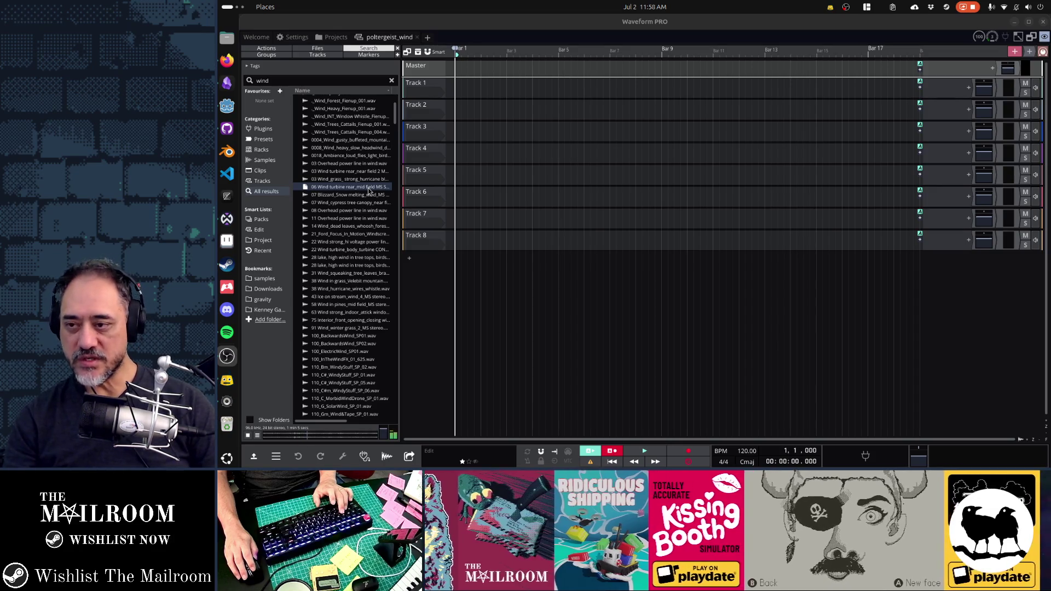
left_click(359, 180)
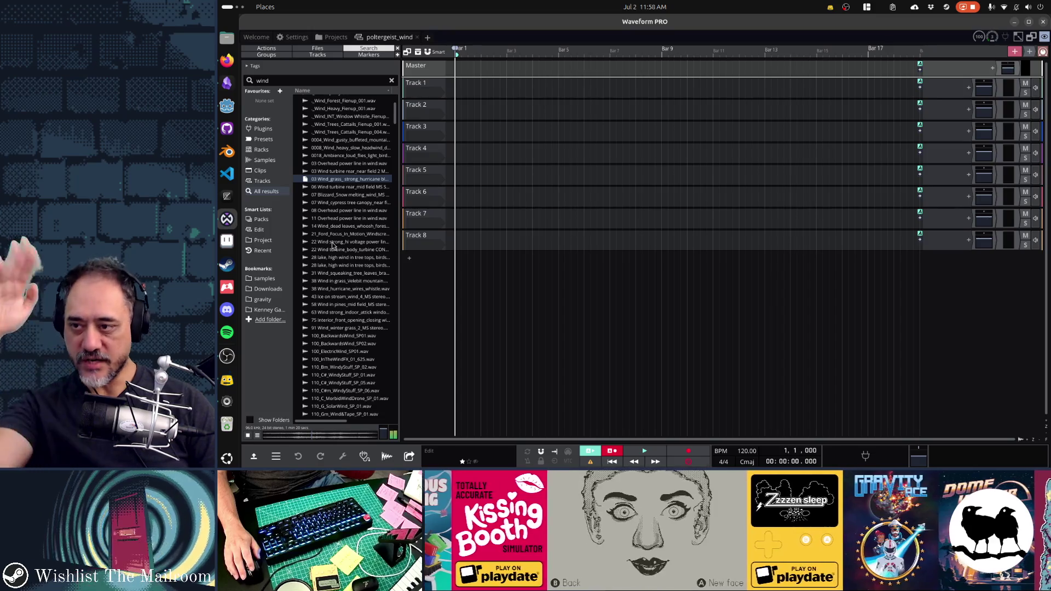
left_click(339, 140)
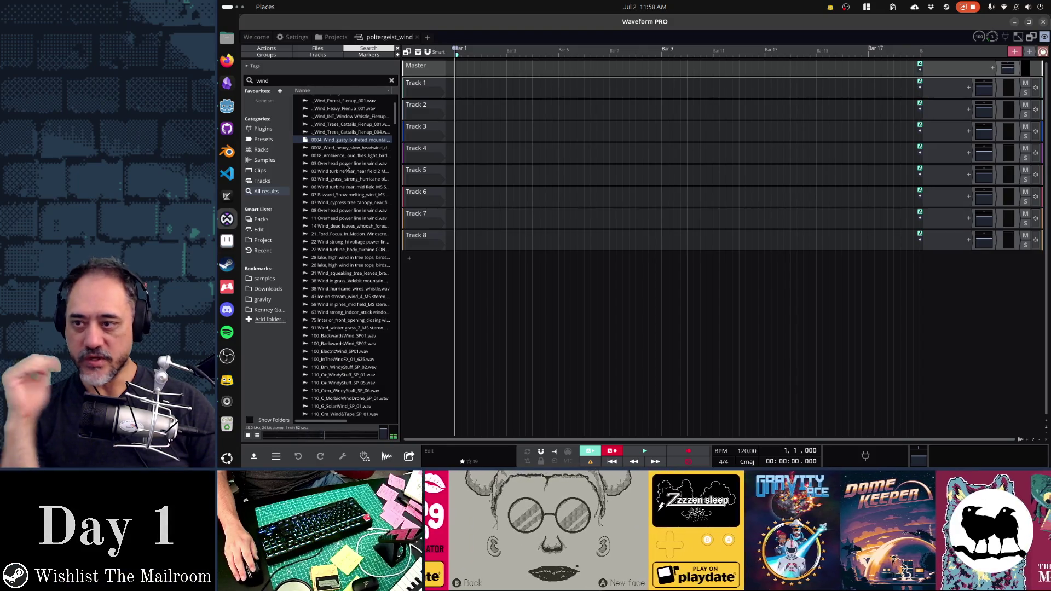
key("Down")
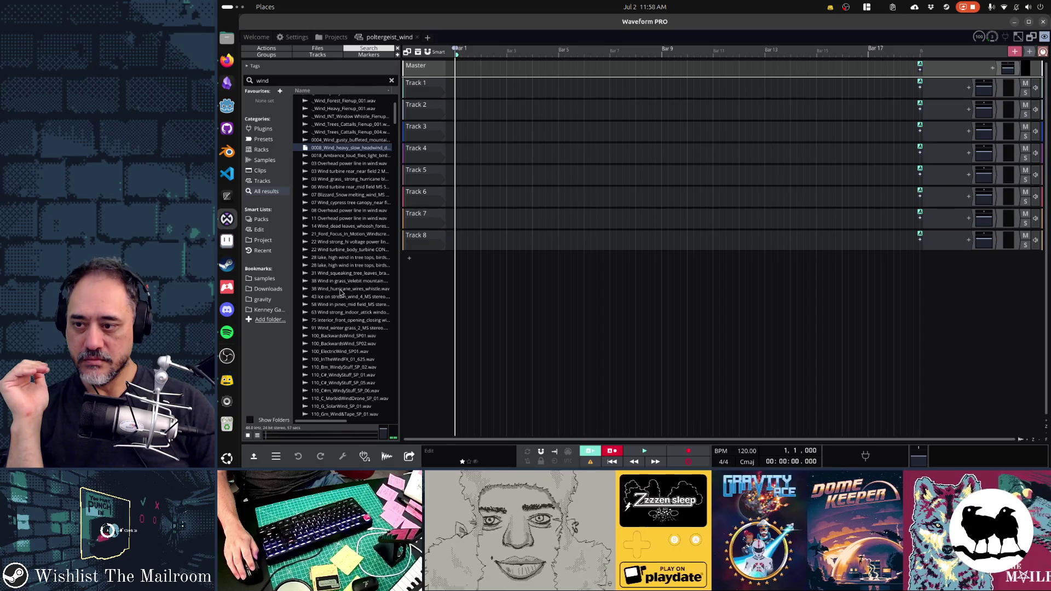
left_click(340, 290)
left_click(342, 281)
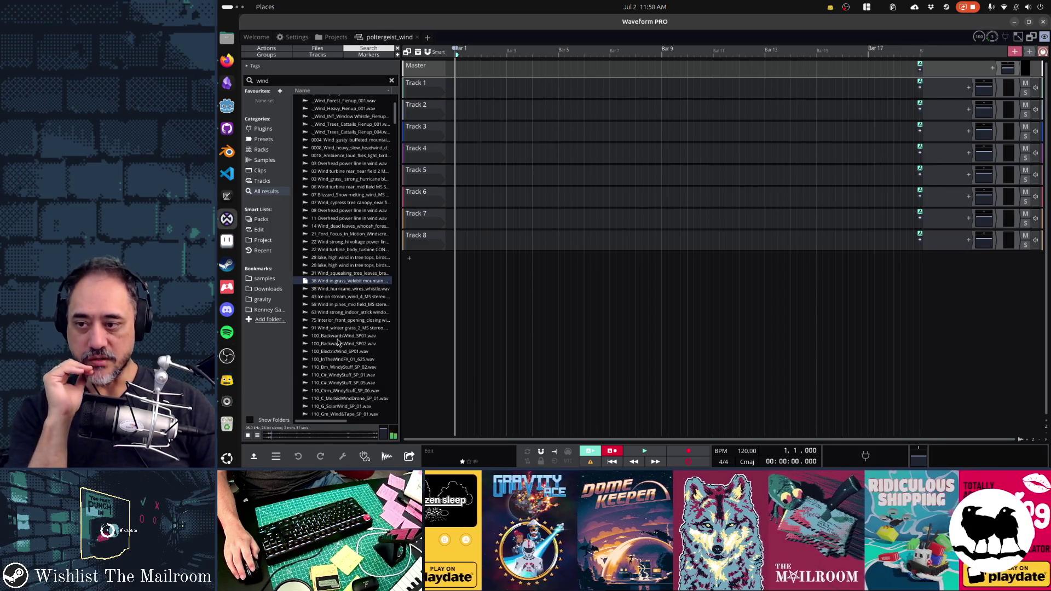
Drop the Velebit wind-in-grass sample onto Track 7, then audition the hurricane, ice, pines and indoor window winds.
mouse_move(348, 285)
left_mouse_down()
mouse_move(478, 191)
mouse_move(489, 214)
mouse_move(468, 236)
mouse_move(470, 219)
left_mouse_up()
left_click(341, 290)
left_click(340, 297)
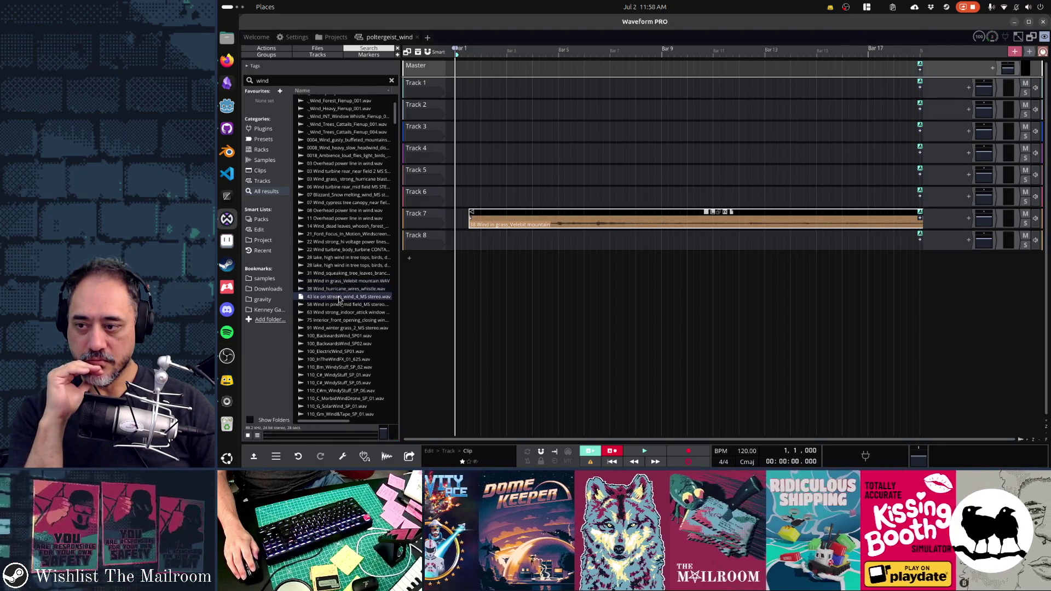
left_click(340, 304)
left_click(341, 312)
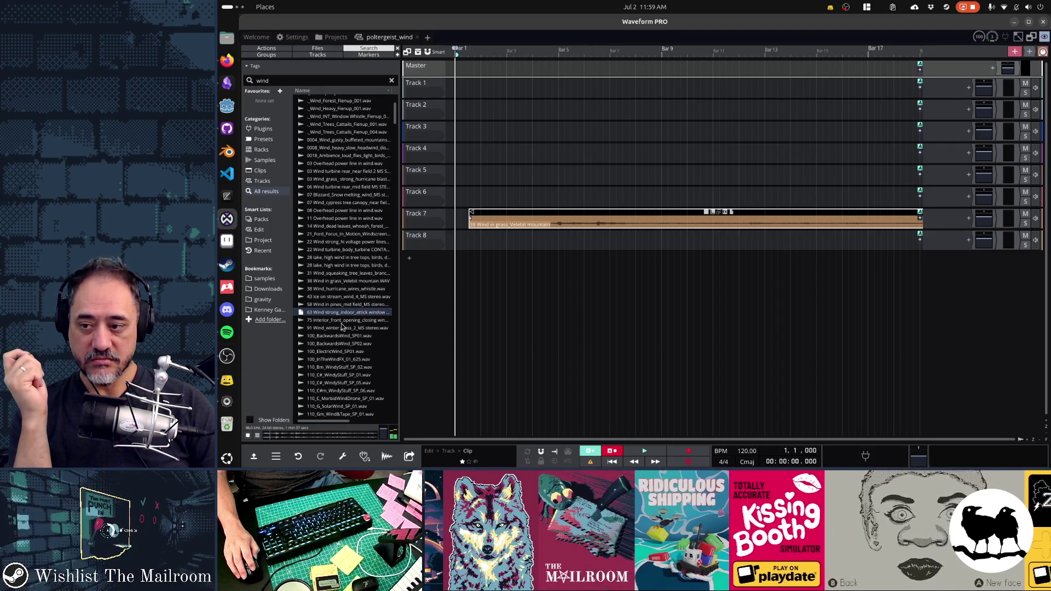
Audition the interior window, backwards wind, electric wind and WindyStuff samples, including C#m WindyStuff 06.
left_click(341, 322)
left_click(343, 336)
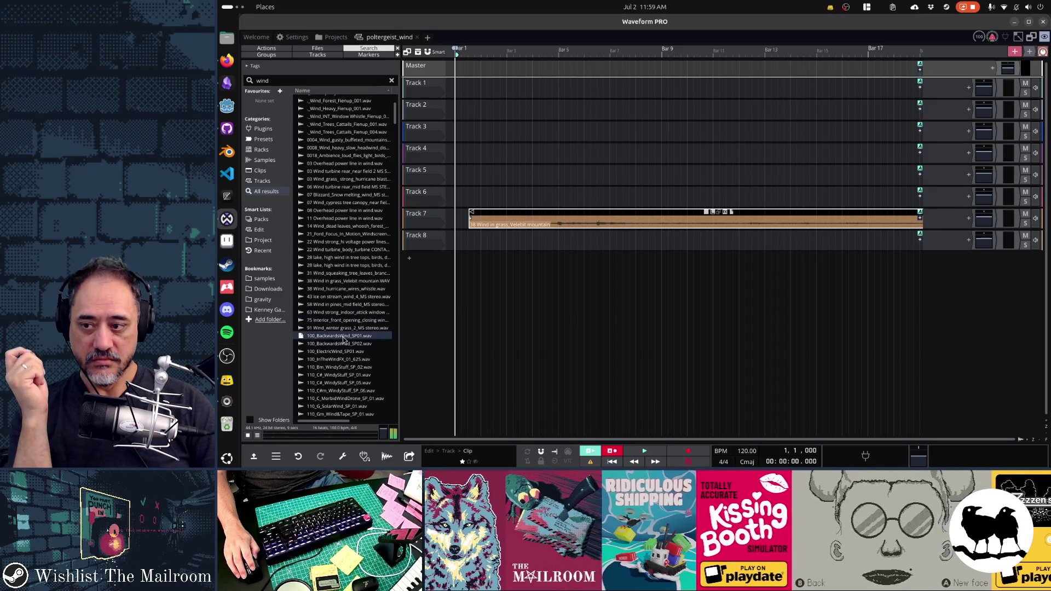
left_click(343, 343)
left_click(345, 350)
left_click(344, 367)
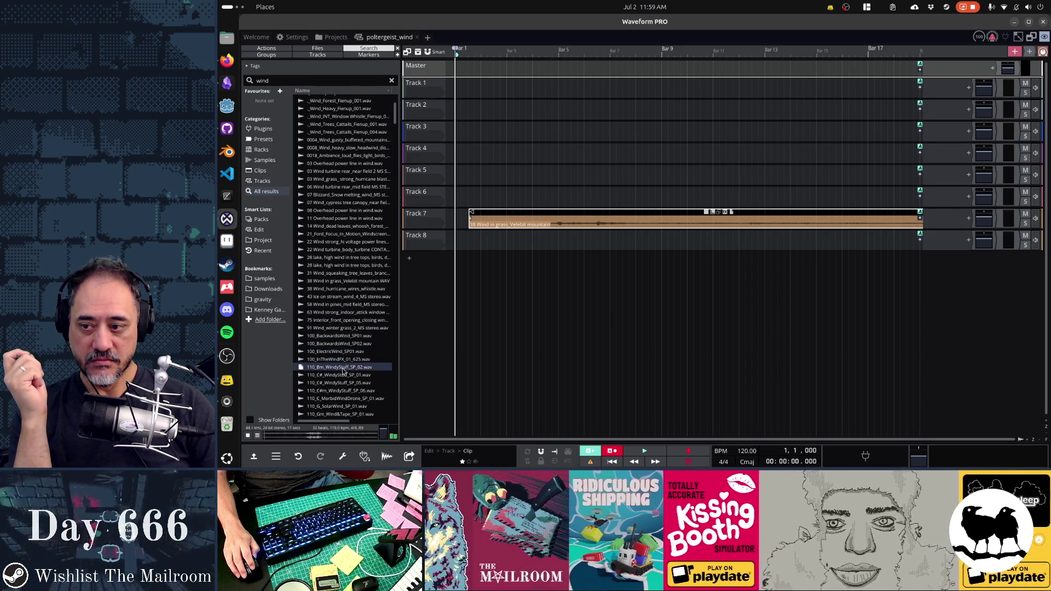
left_click(346, 374)
left_click(345, 390)
scroll(346, 394, "down", 3)
scroll(346, 394, "down", 3)
Audition the Saguaro Graveyard, AMB WATERFLOW, birds, rooster and Ambience-Scifi-Wind-03 samples.
left_click(339, 309)
left_click(338, 331)
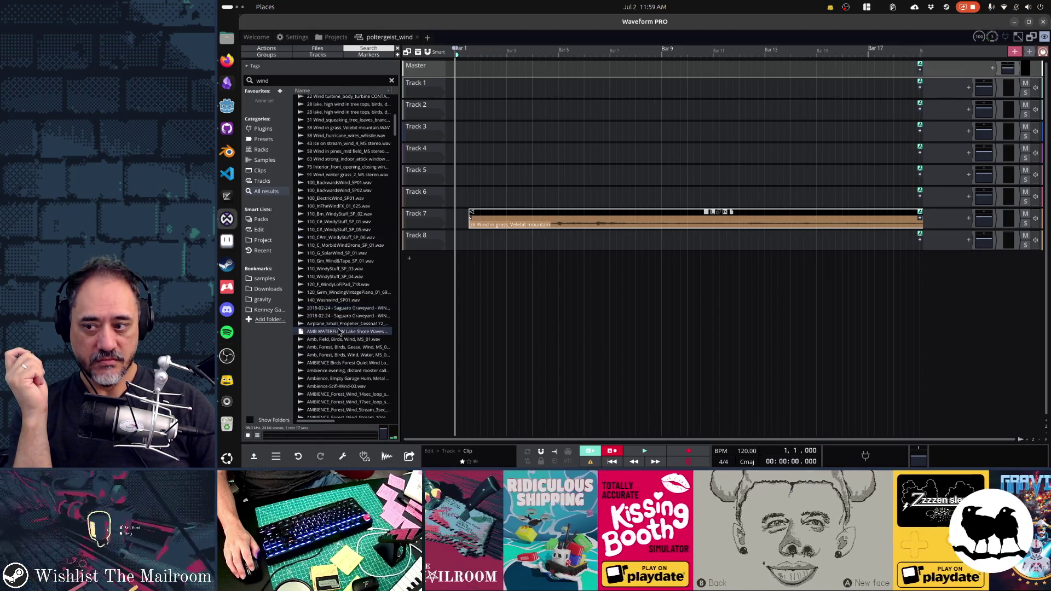
left_click(337, 339)
left_click(335, 364)
left_click(336, 371)
left_click(334, 386)
scroll(334, 385, "down", 6)
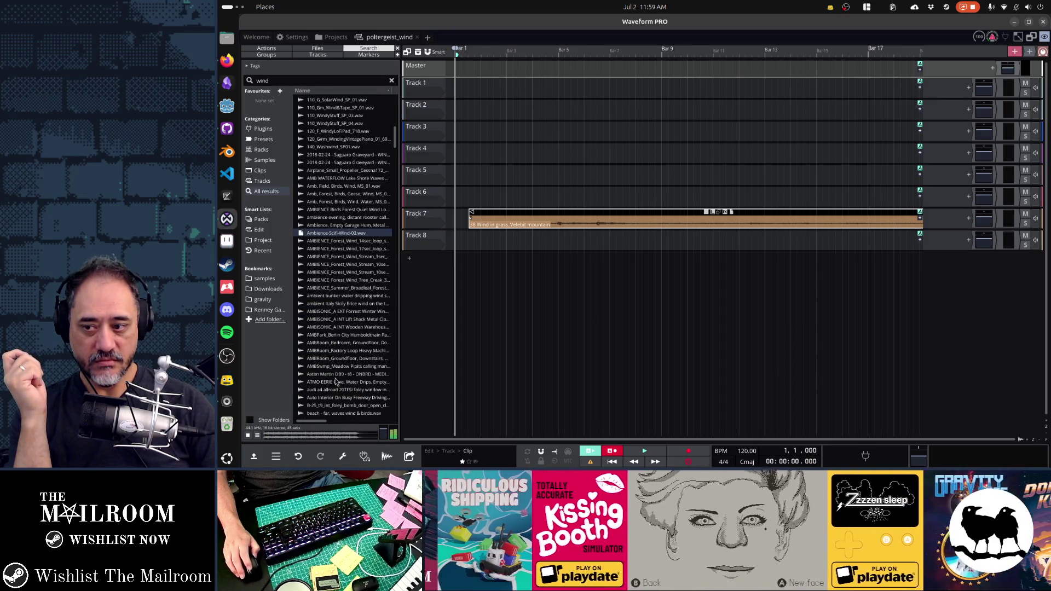
Audition the wooden warehouse, eerie cave, C#m_CaveWindFX_01_679 and 1967 Corvette samples.
left_click(328, 326)
left_click(353, 379)
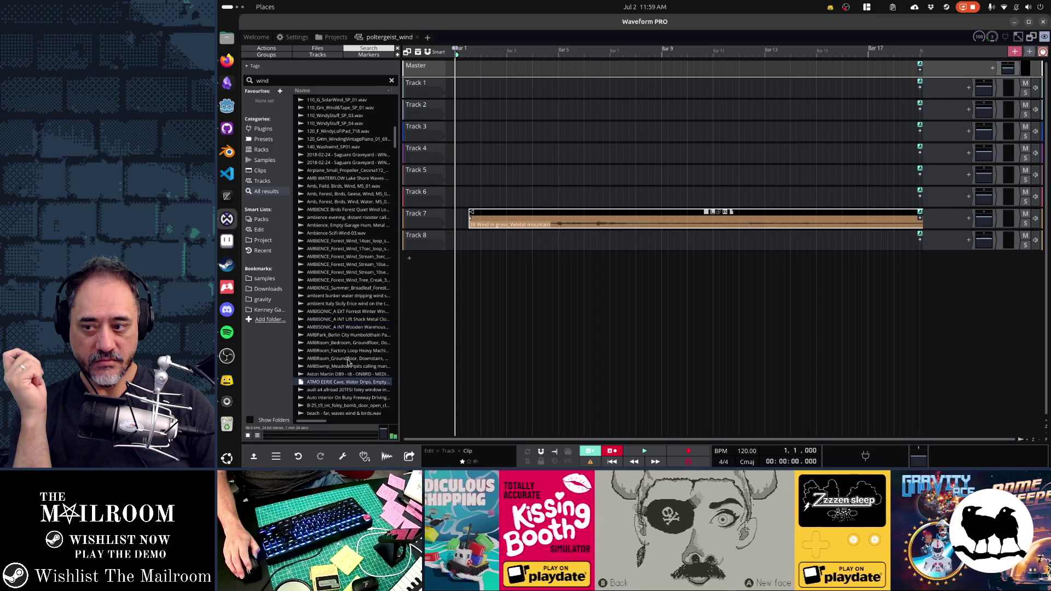
scroll(344, 351, "down", 5)
left_click(346, 350)
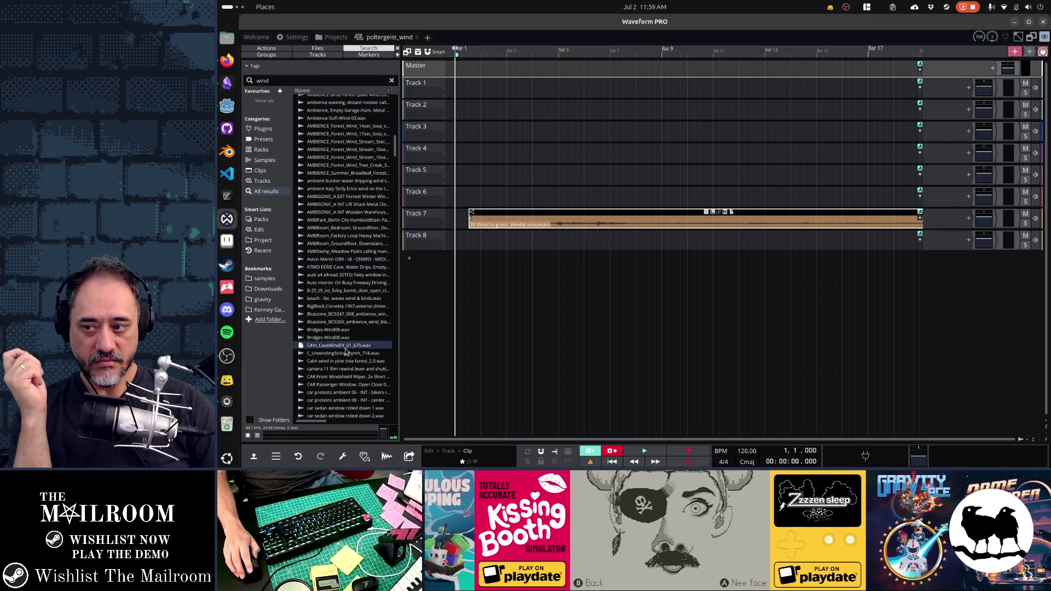
left_click(340, 306)
scroll(335, 336, "down", 5)
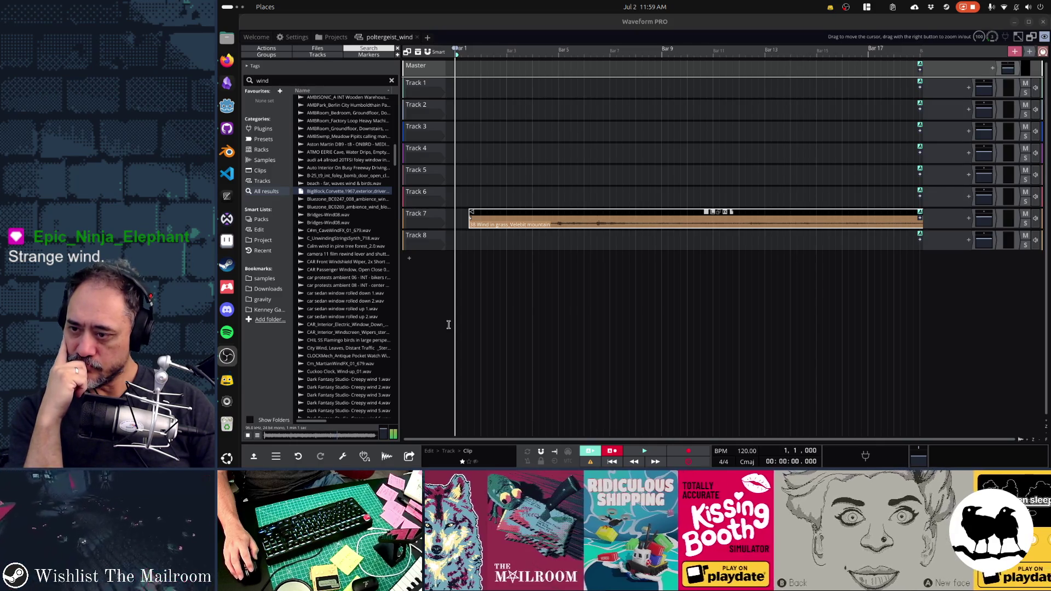
Audition the car sedan window, Martian wind FX and creepy wind samples, including creepy wind 6.
left_click(358, 316)
left_click(350, 363)
scroll(353, 387, "down", 2)
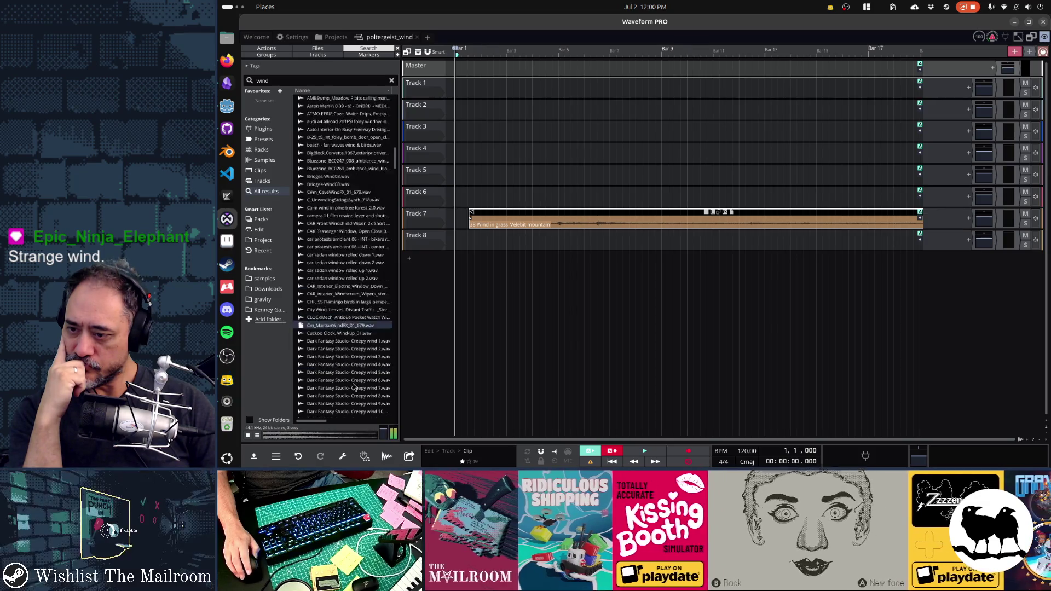
scroll(353, 387, "down", 5)
left_click(353, 363)
left_click(355, 320)
left_click(359, 266)
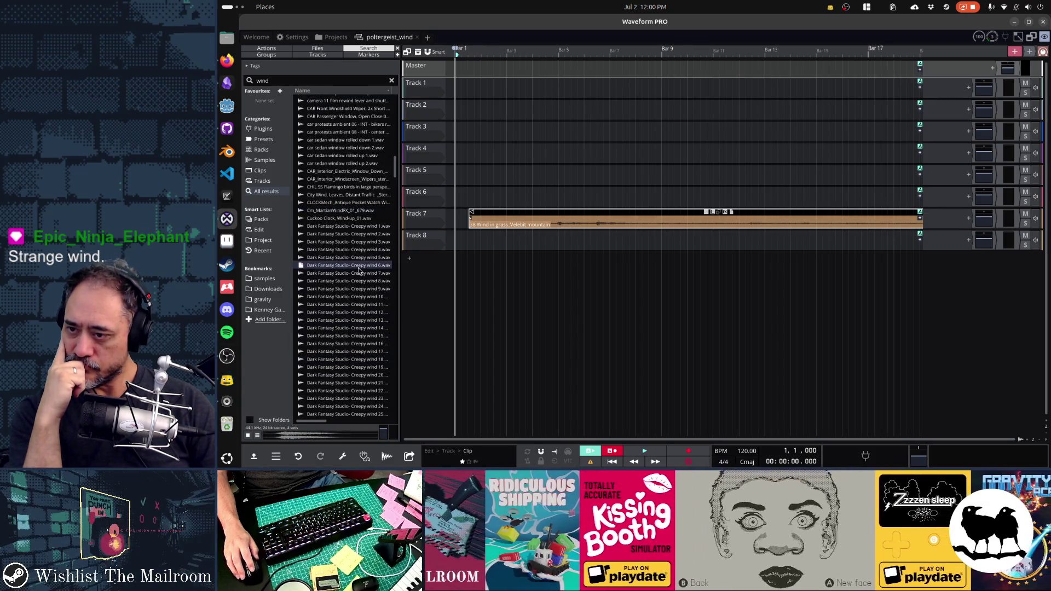
scroll(352, 307, "down", 20)
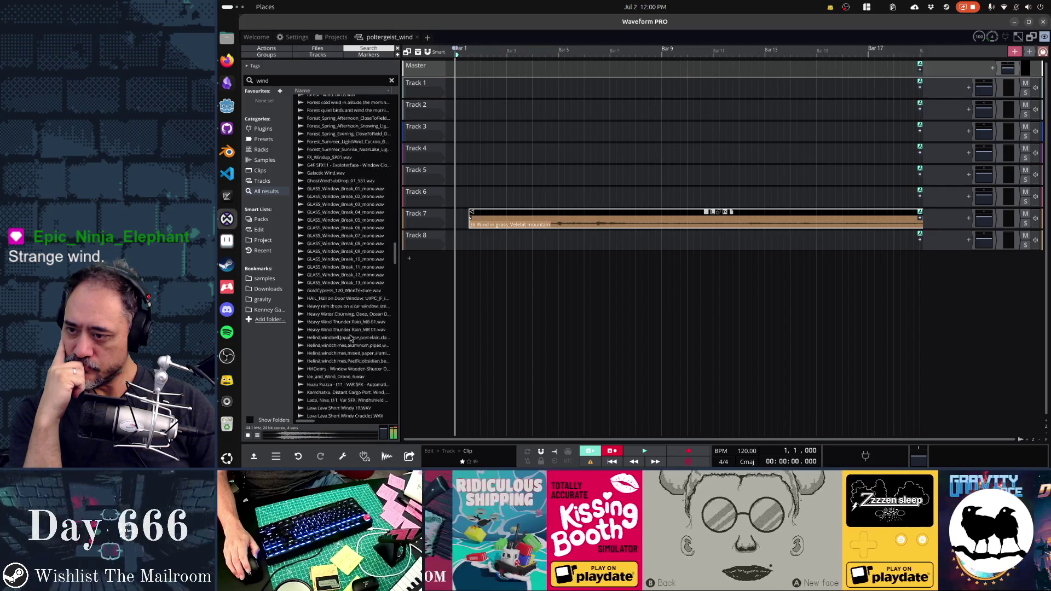
scroll(351, 338, "down", 10)
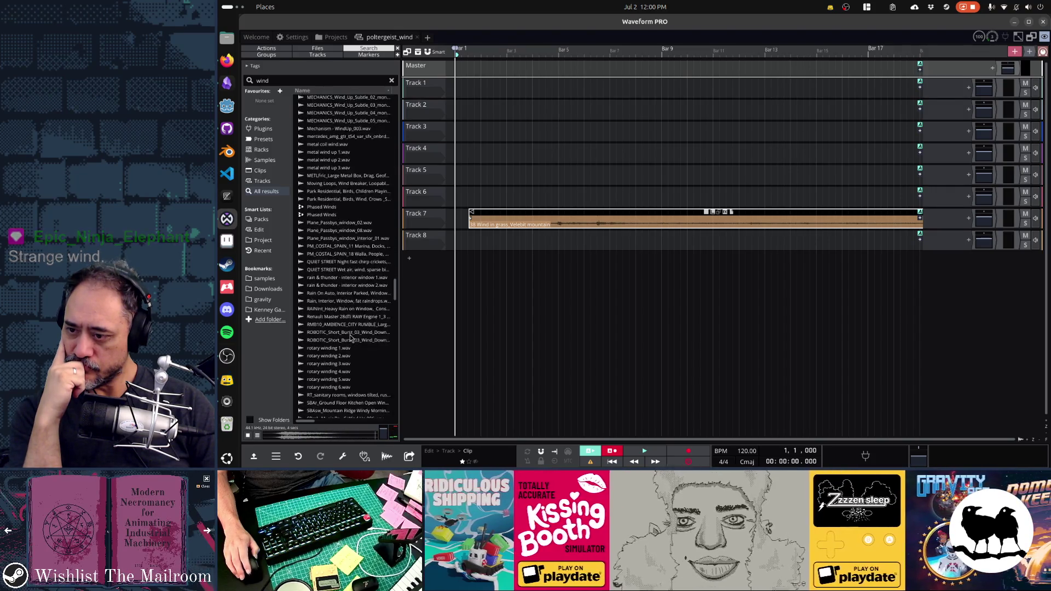
scroll(350, 338, "down", 3)
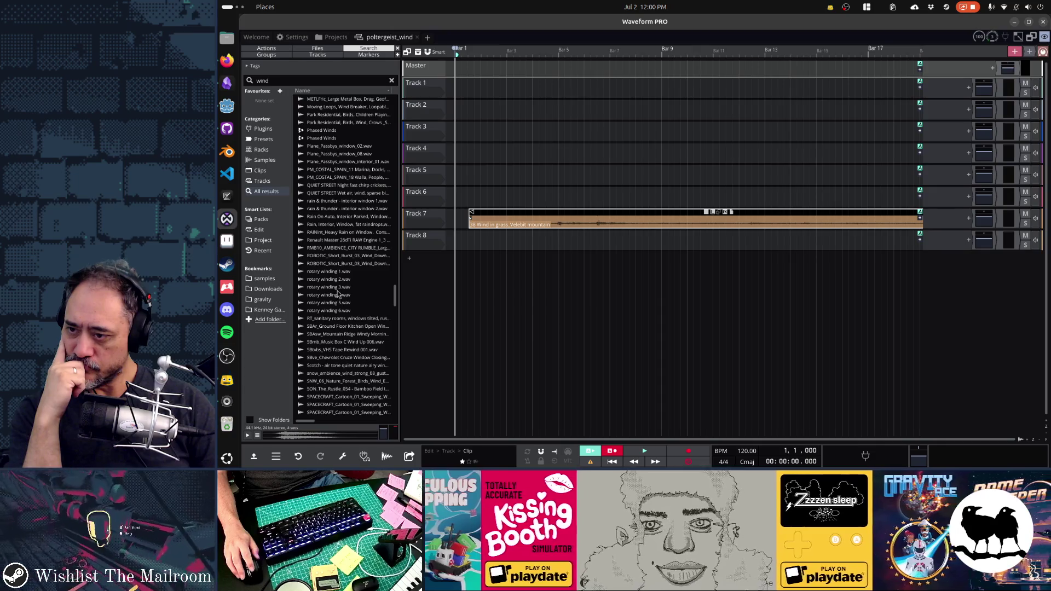
scroll(348, 327, "down", 10)
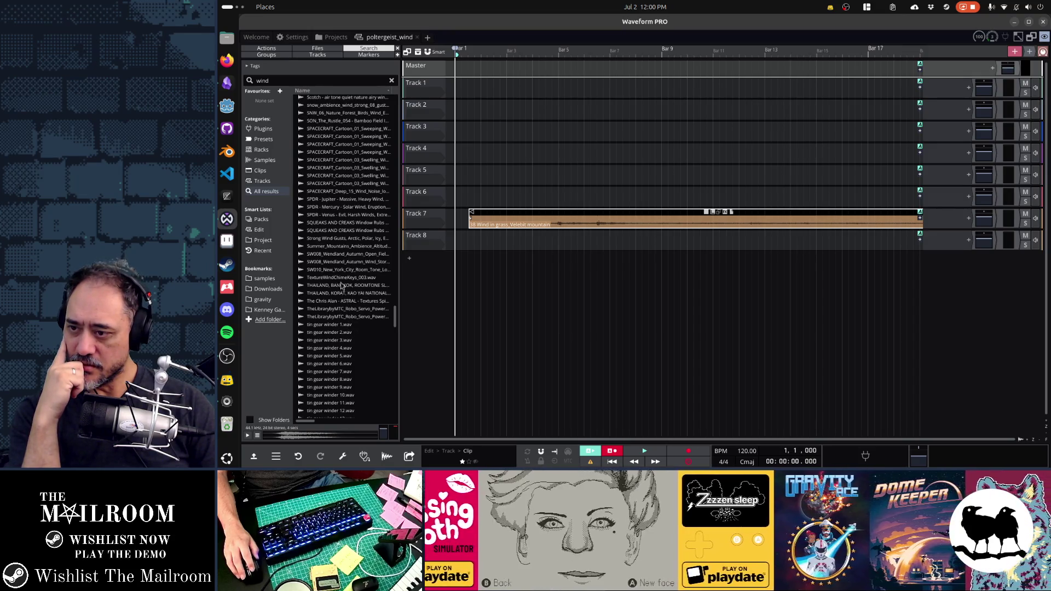
Audition the Wendland autumn storm, train whistle wind 4 and WEATHER WIND Apartment samples, settling on Mountain Slope.
left_click(338, 263)
left_click(337, 305)
left_click(337, 317)
scroll(337, 360, "down", 13)
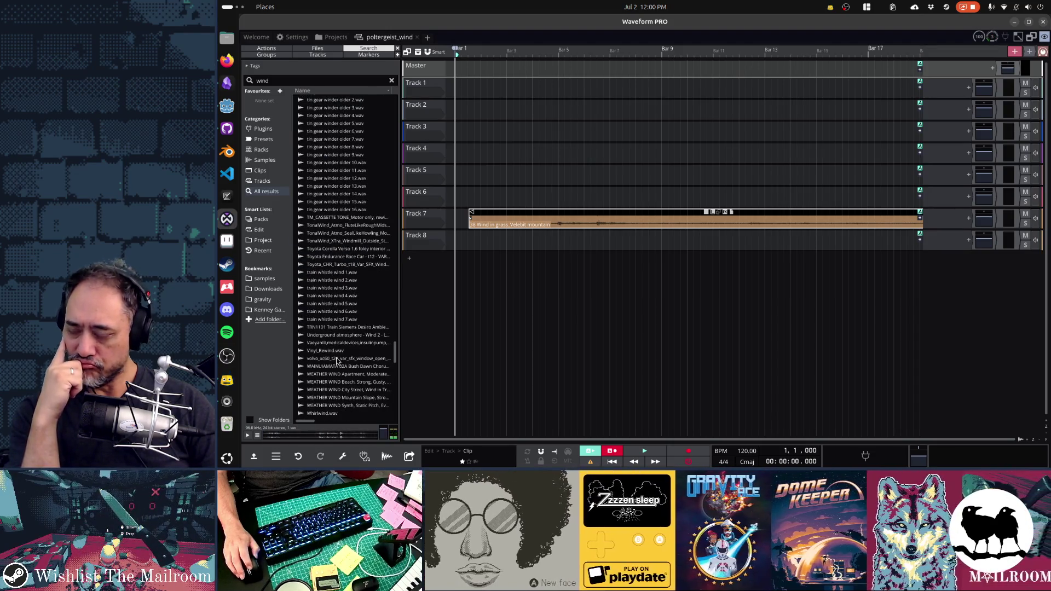
left_click(337, 295)
left_click(340, 373)
scroll(342, 375, "down", 5)
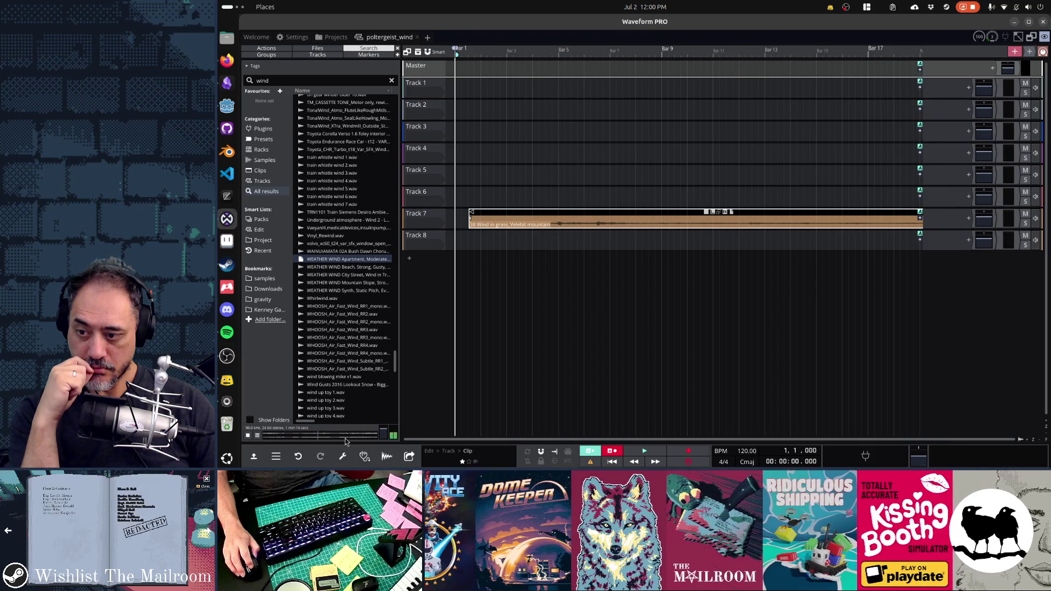
left_click(342, 283)
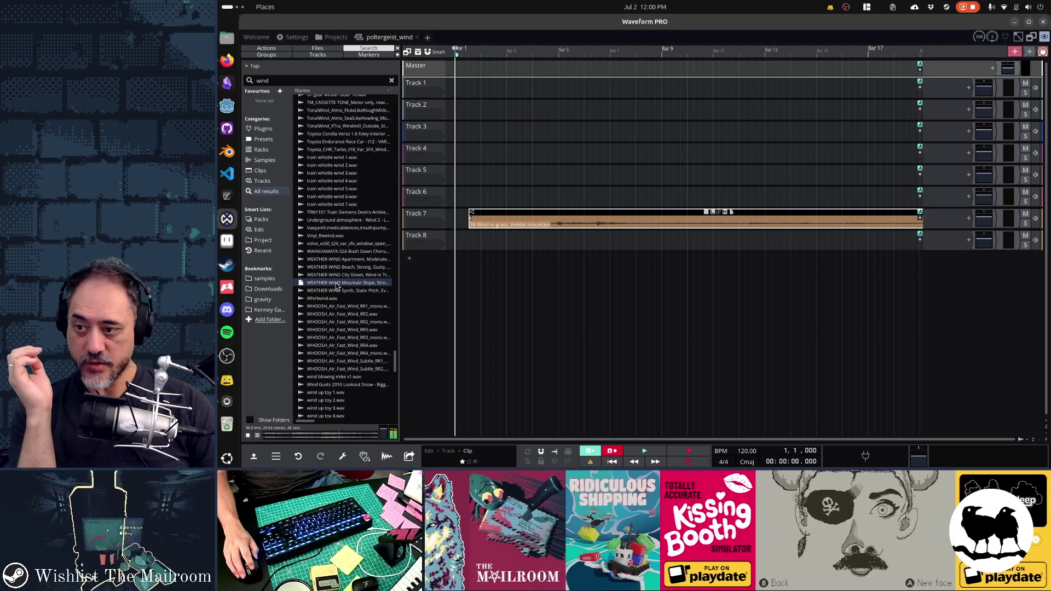
Place the Mountain Slope loop at bar 1 on Track 3 and move the grass clip to Track 4.
left_click_drag(337, 285, 458, 128)
left_click_drag(527, 173, 526, 134)
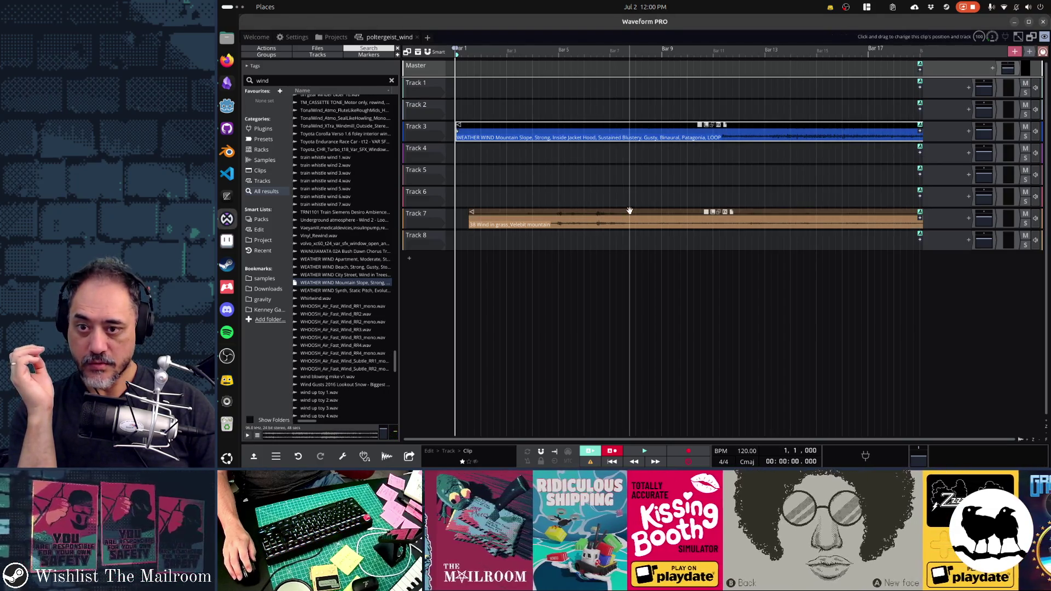
left_click_drag(631, 214, 618, 149)
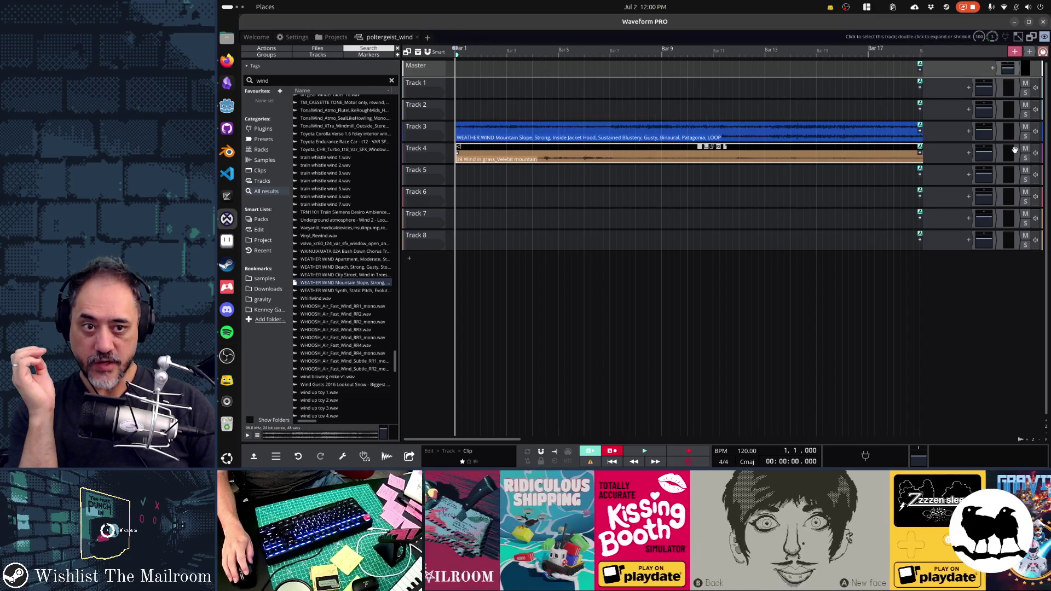
Play both wind layers with Mountain Slope soloed then unsoloed, and delete an empty track.
key("space")
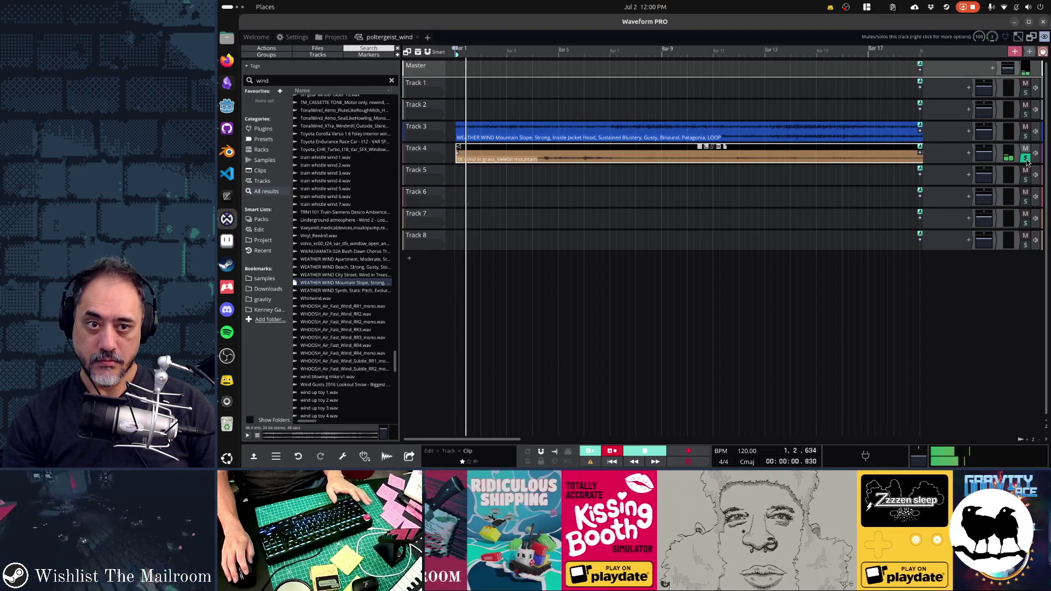
left_click(1025, 158)
left_click(1025, 137)
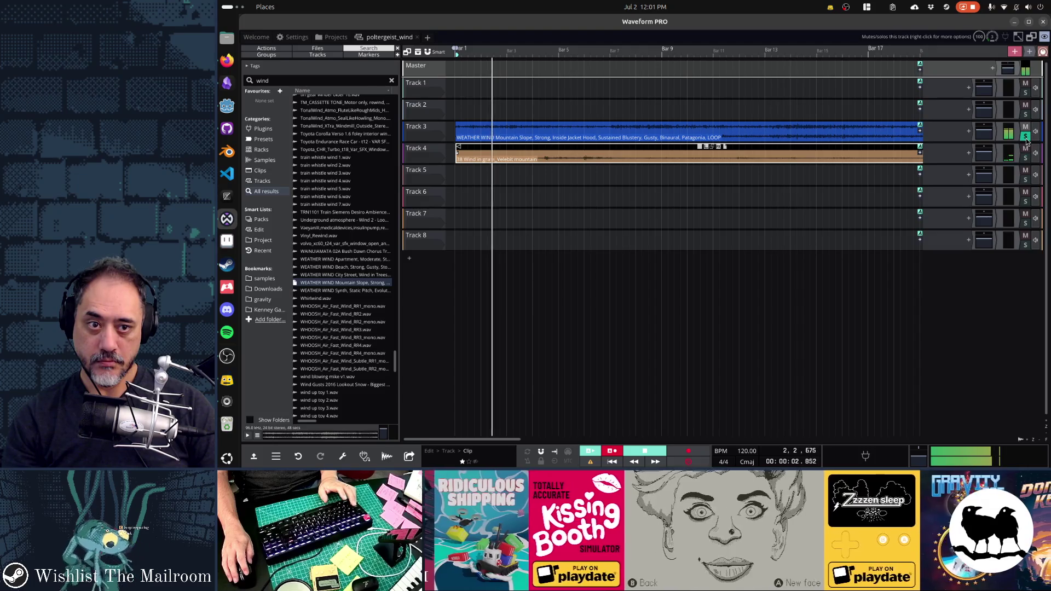
left_click(1025, 137)
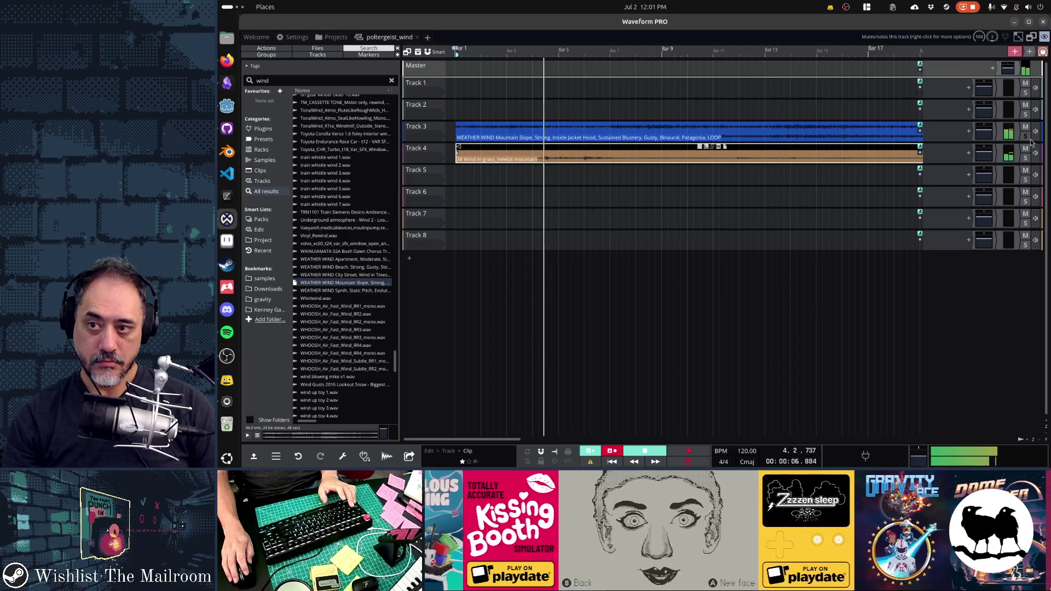
key("space")
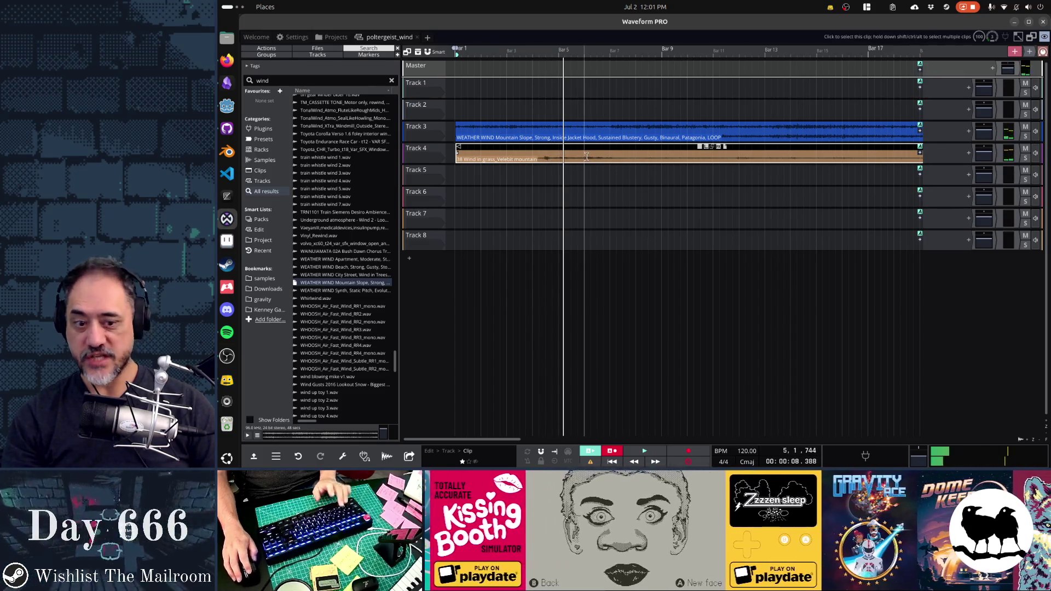
left_click(438, 87)
key("Delete")
key("Delete")
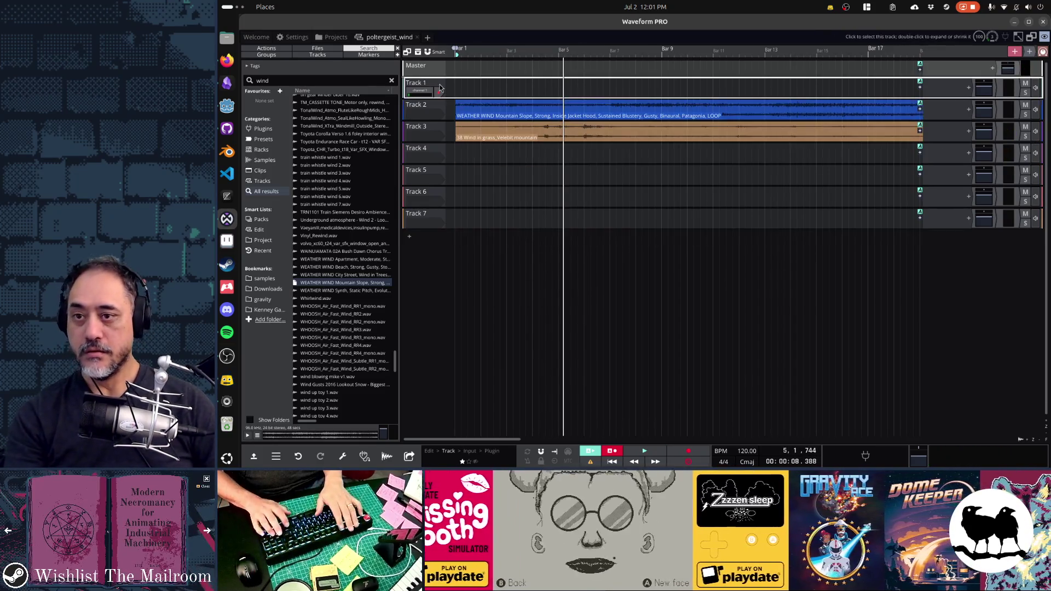
Zoom to fit and delete the next empty track, leaving only Tracks 1 and 2.
key("z")
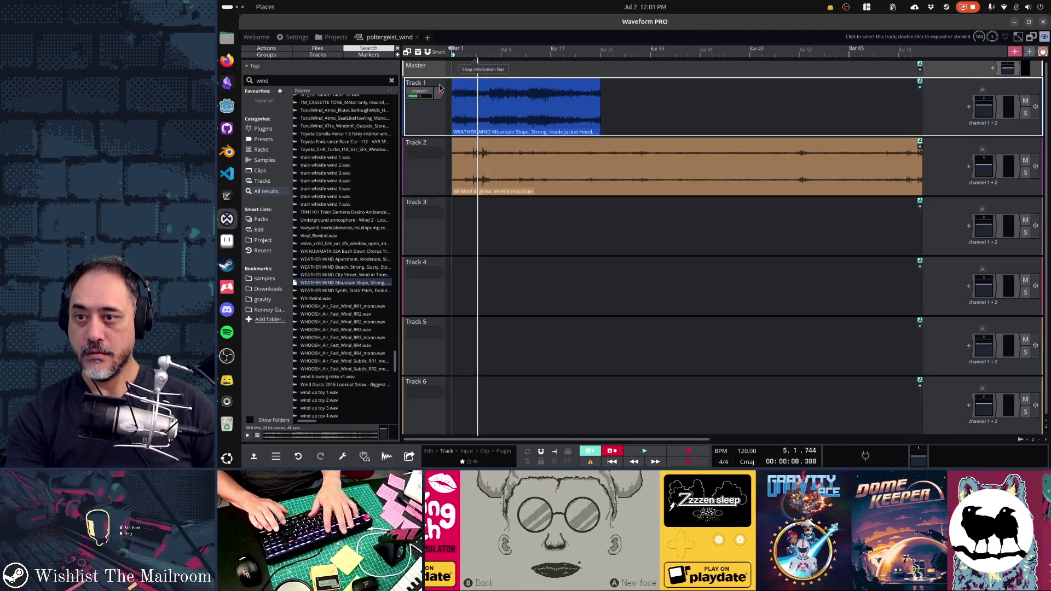
left_click(437, 207)
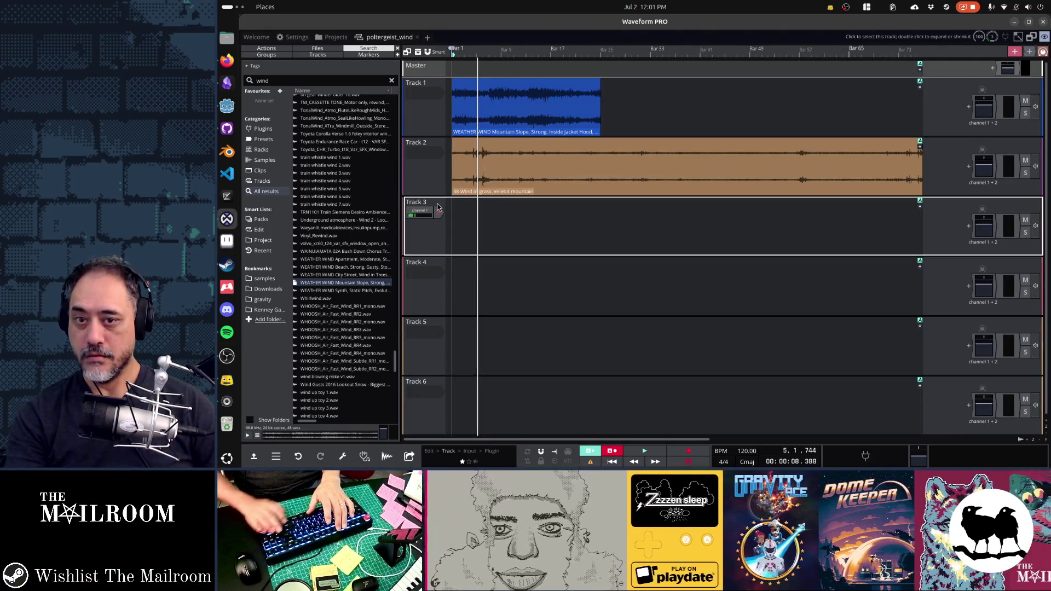
key("Delete")
key("Delete")
key("Delete")
key("Delete")
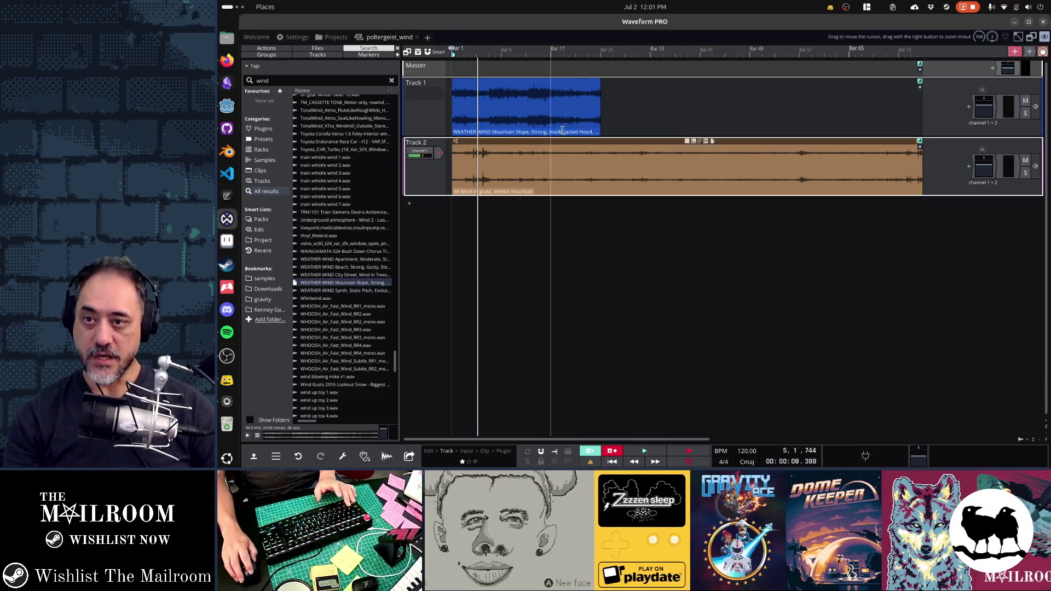
Extend the Mountain Slope loop on Track 1 to end level with the grass clip.
left_click(564, 107)
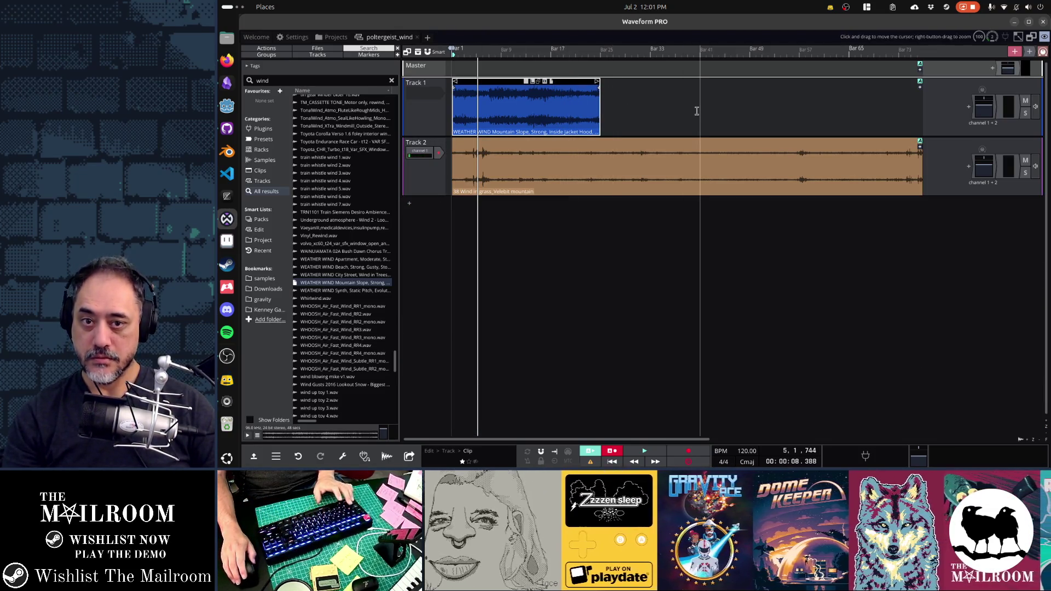
scroll(697, 112, "down", 2)
scroll(696, 111, "down", 2)
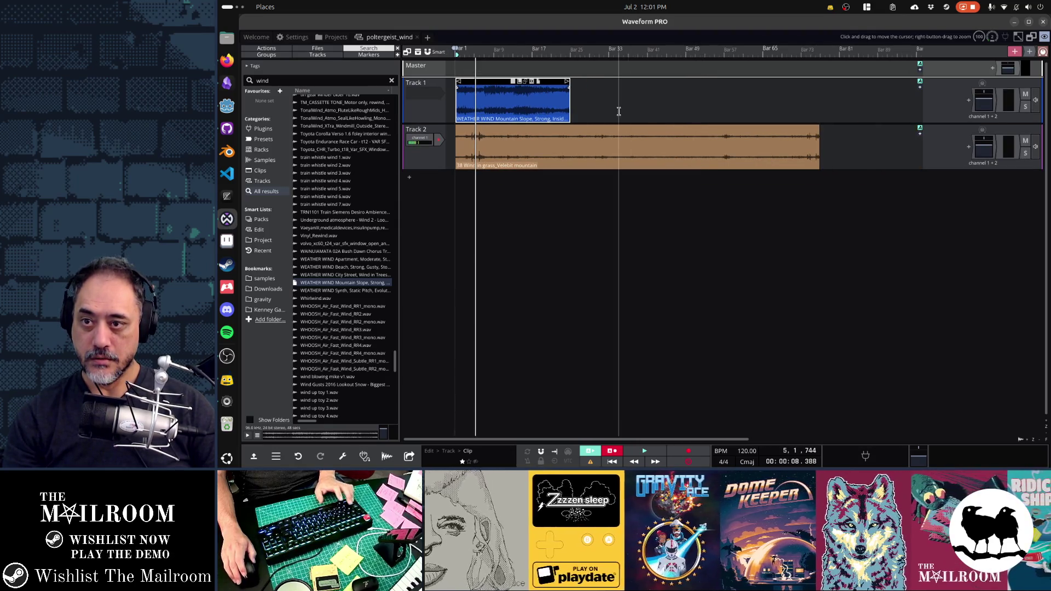
scroll(619, 111, "up", 5)
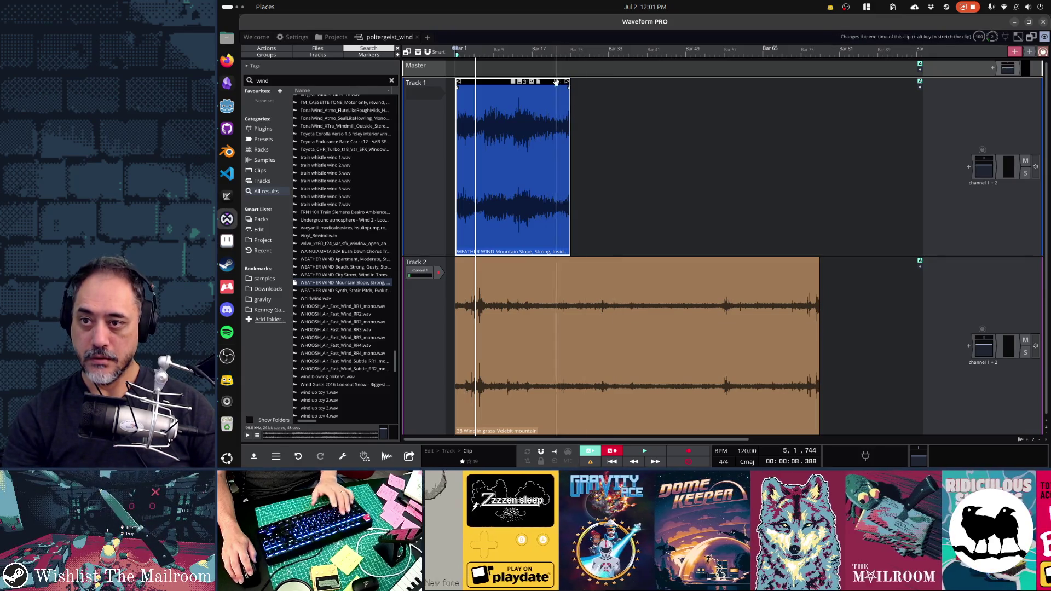
mouse_move(567, 82)
left_mouse_down()
mouse_move(819, 103)
mouse_move(798, 107)
mouse_move(819, 82)
left_mouse_up()
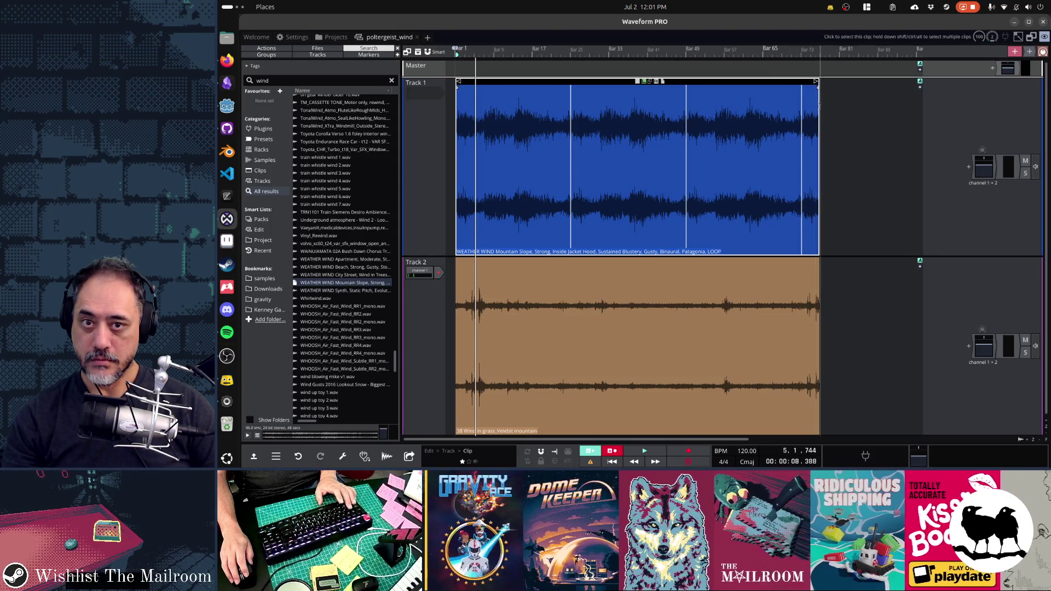
Turn on Loop, play from near the clips' end to check the seam, then select the grass clip.
key("l")
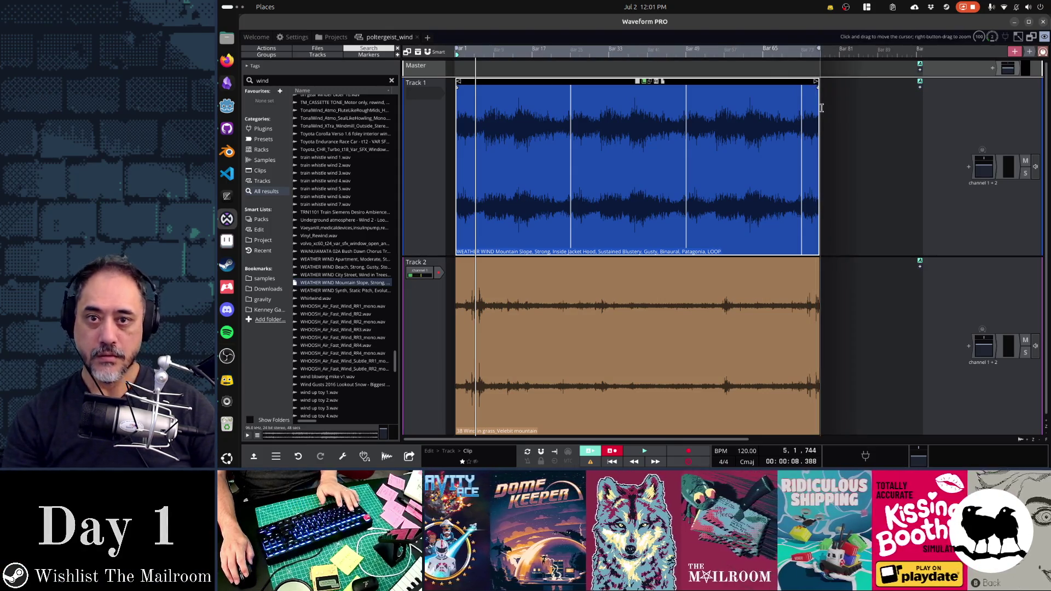
left_click(805, 65)
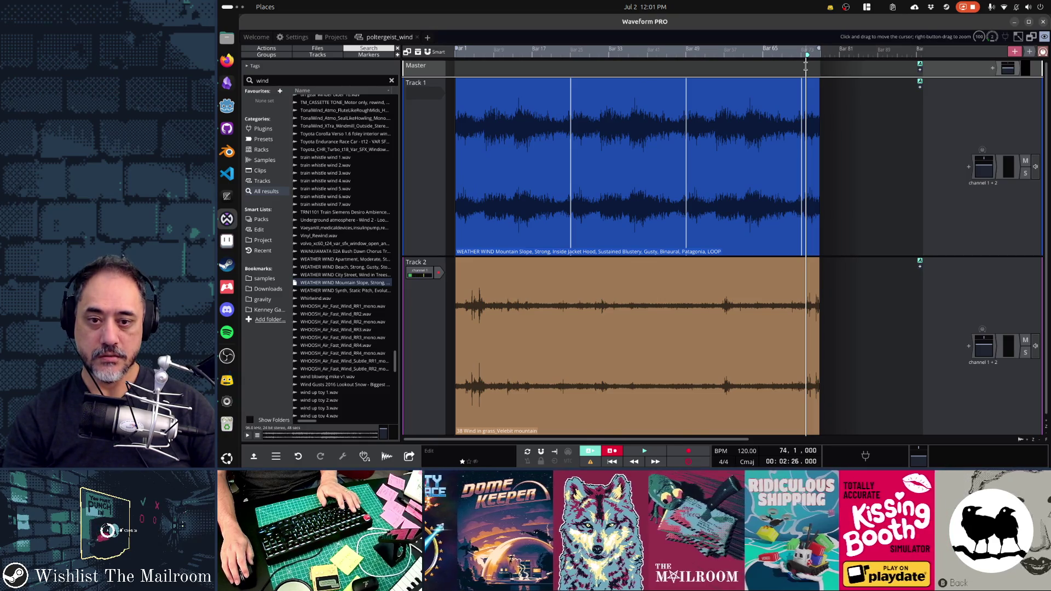
key("space")
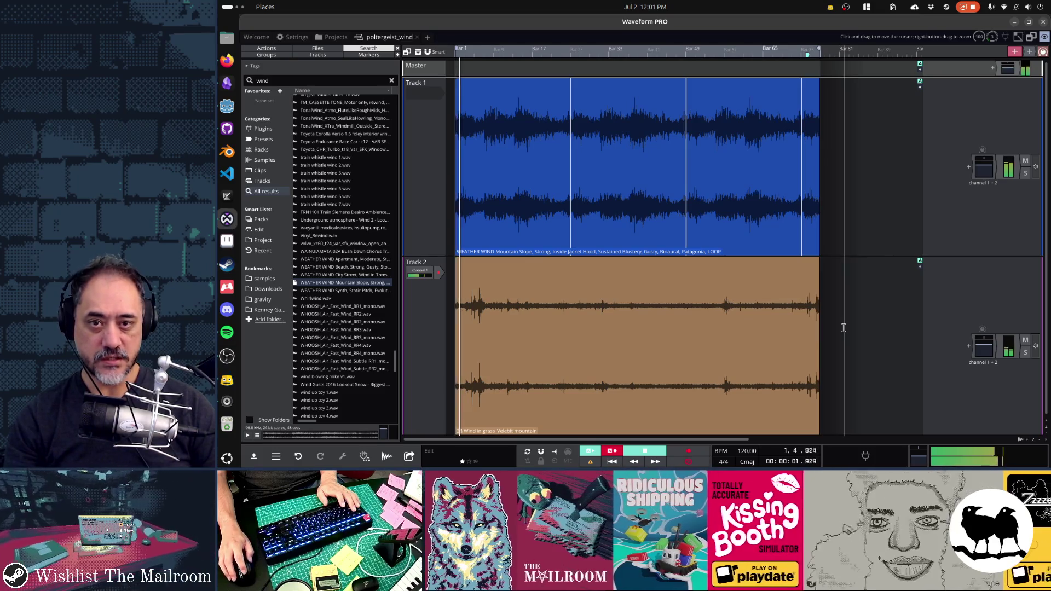
key("space")
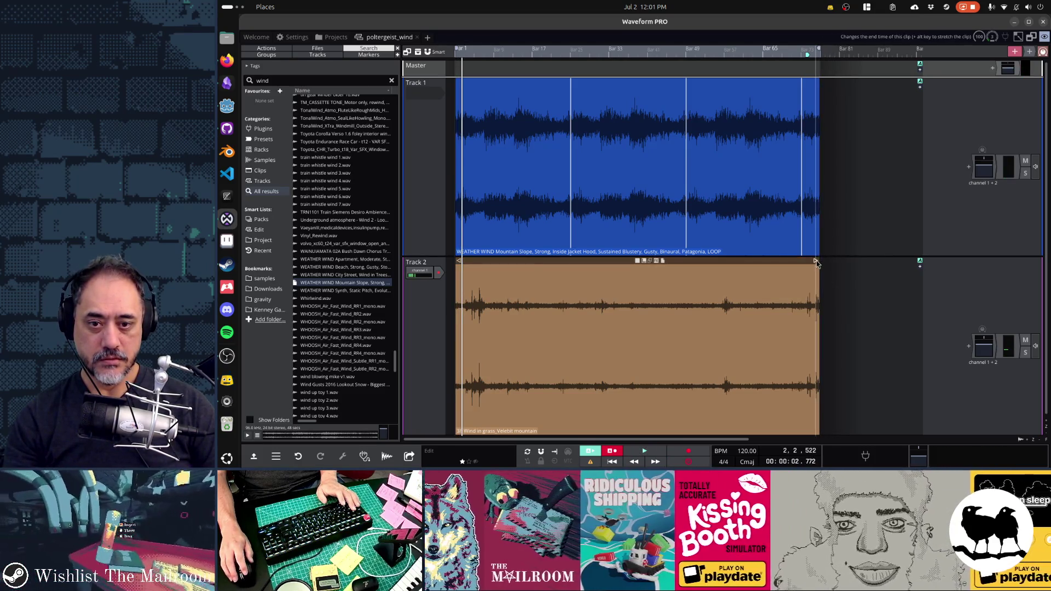
left_click(815, 262)
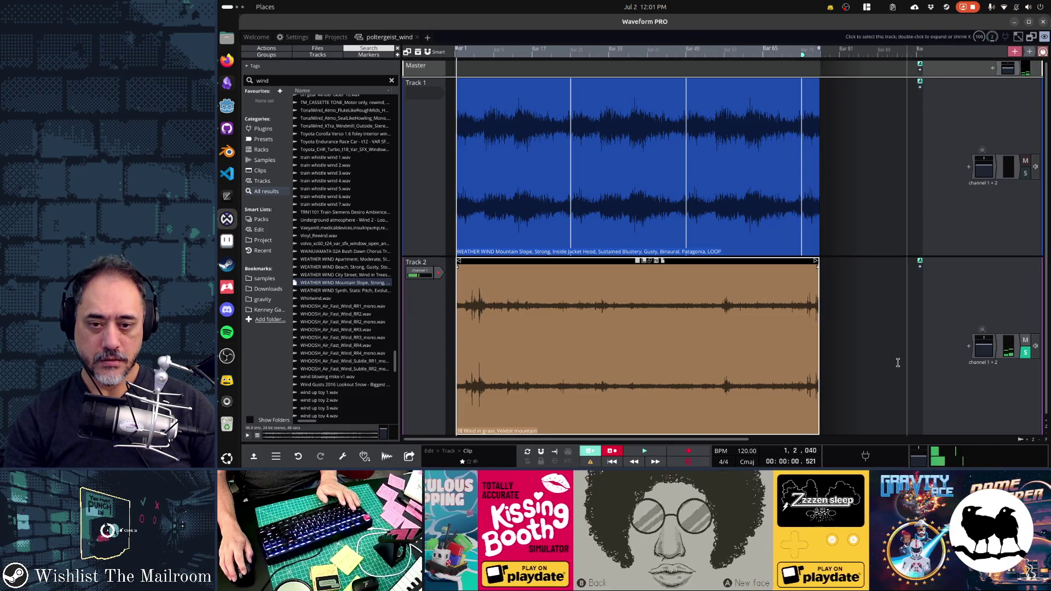
Trim the grass and Mountain Slope clip ends back to one shared end point.
scroll(715, 336, "up", 6)
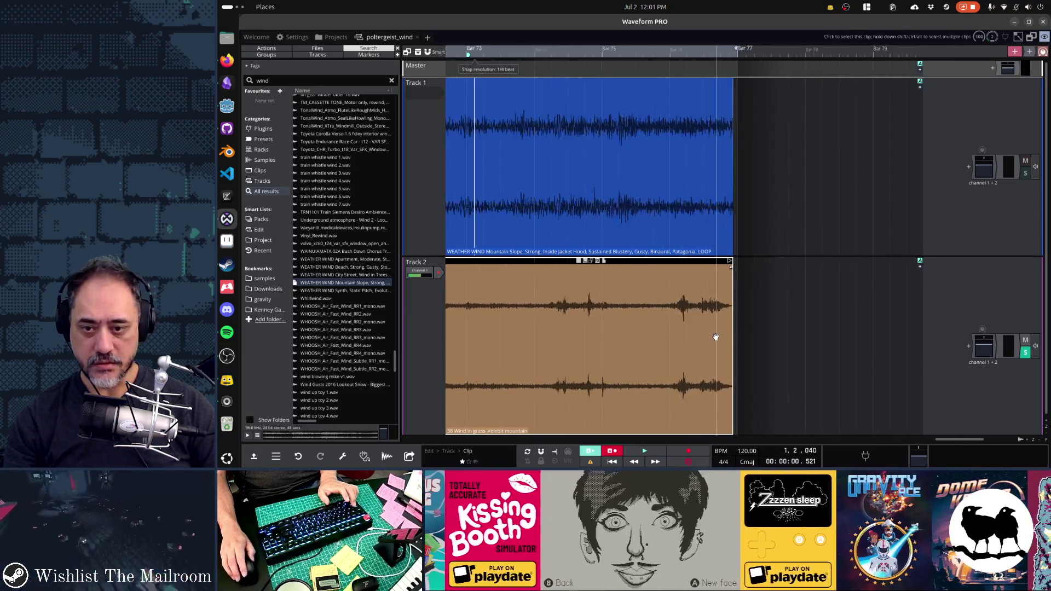
scroll(716, 337, "up", 4)
scroll(715, 337, "down", 2)
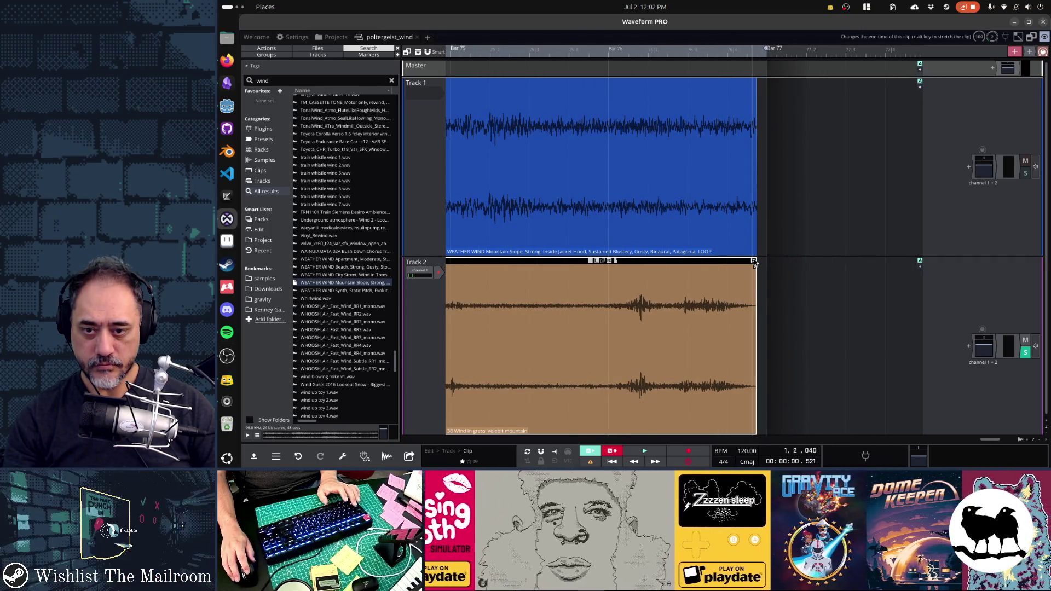
left_click_drag(754, 258, 735, 265)
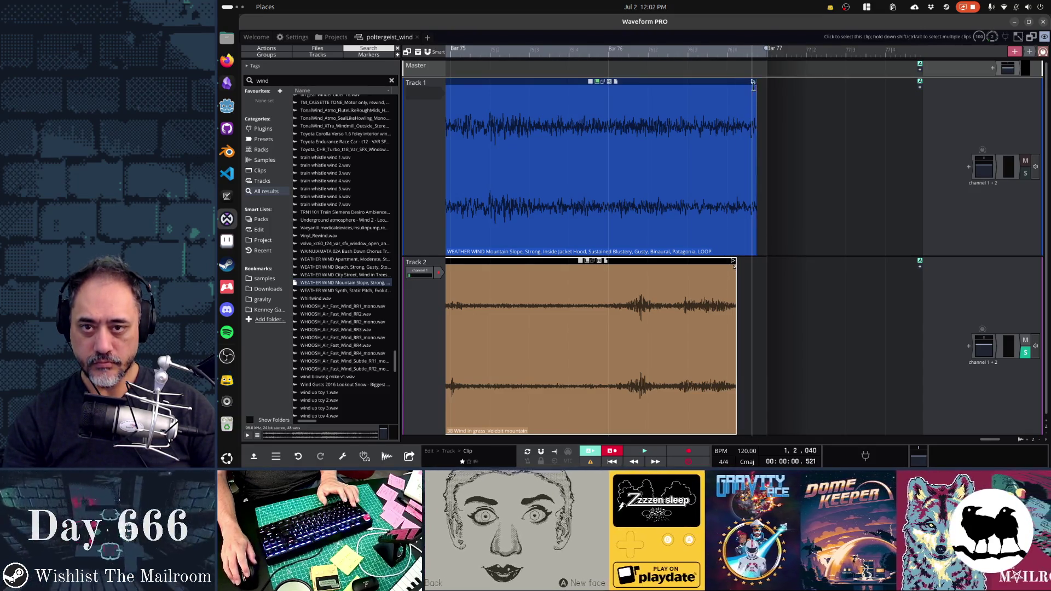
left_click_drag(752, 85, 735, 98)
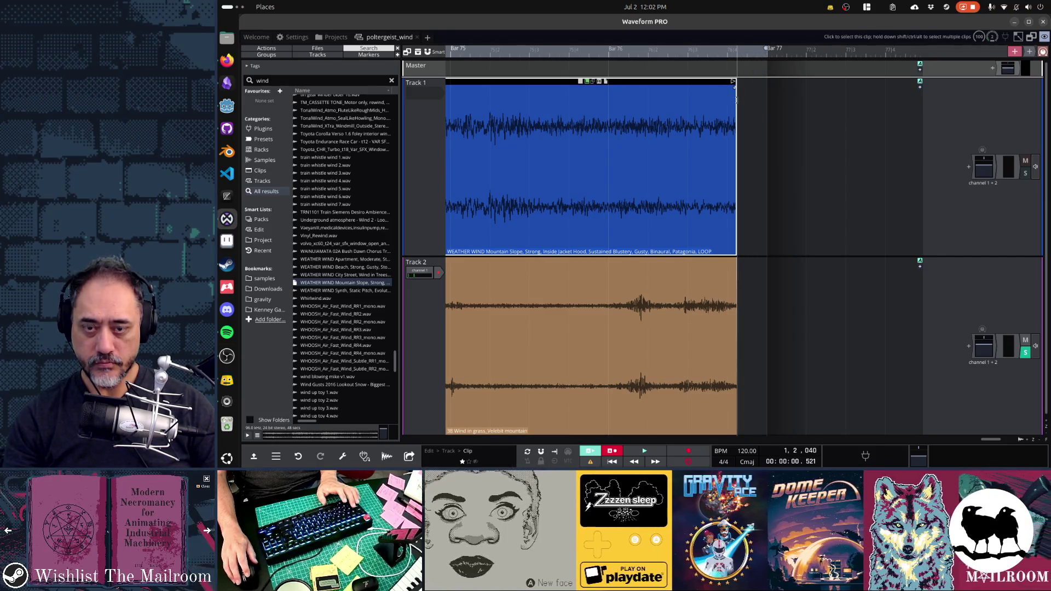
Play the trimmed two-layer wind mix from the beginning.
left_click(709, 131)
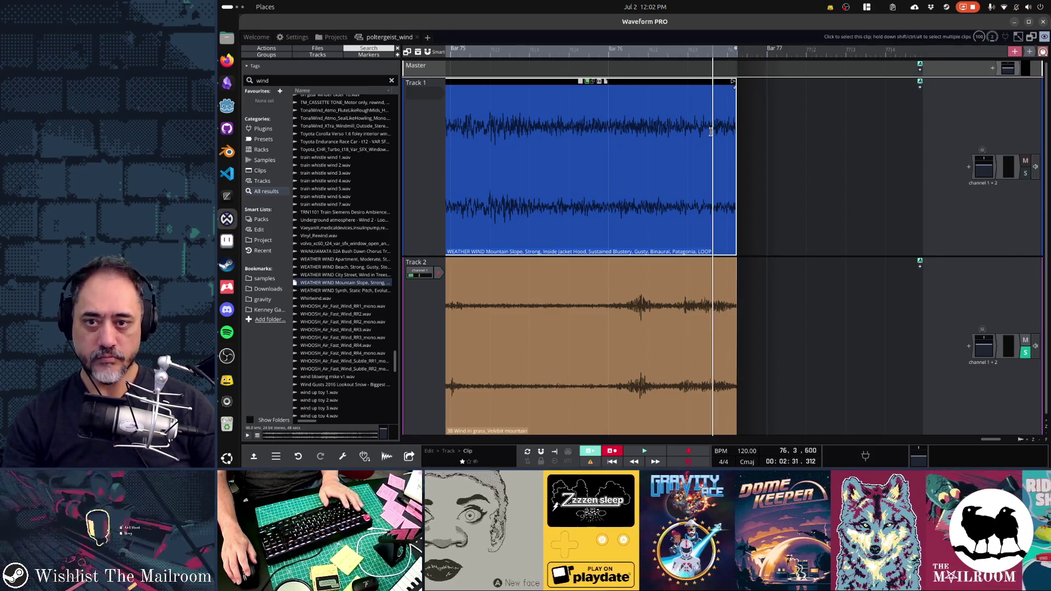
key("Home")
key("space")
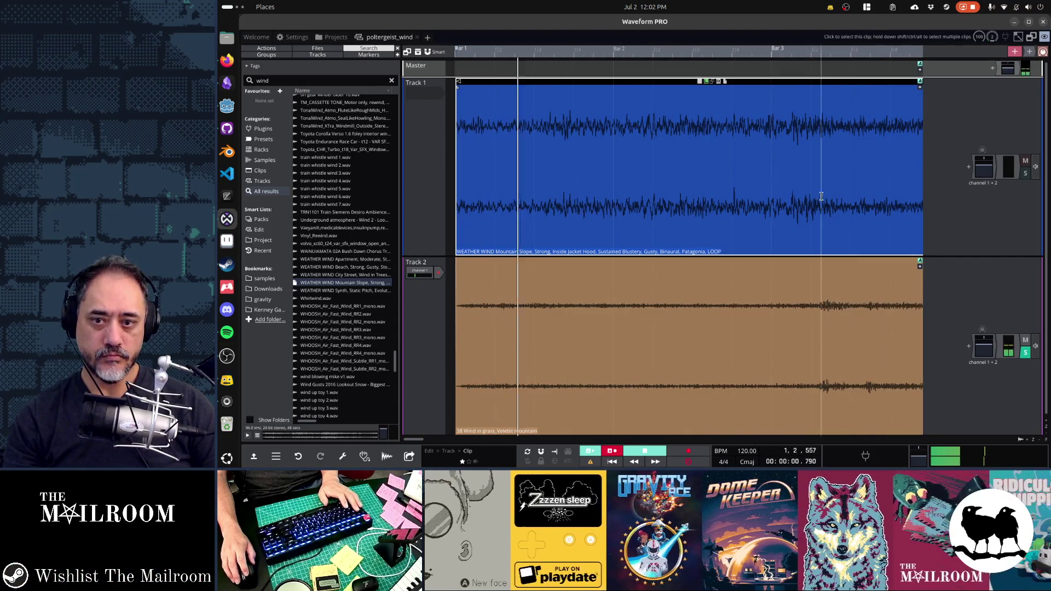
Trim a little off the start of the Mountain Slope and grass clips and move both back to bar 1.
key("space")
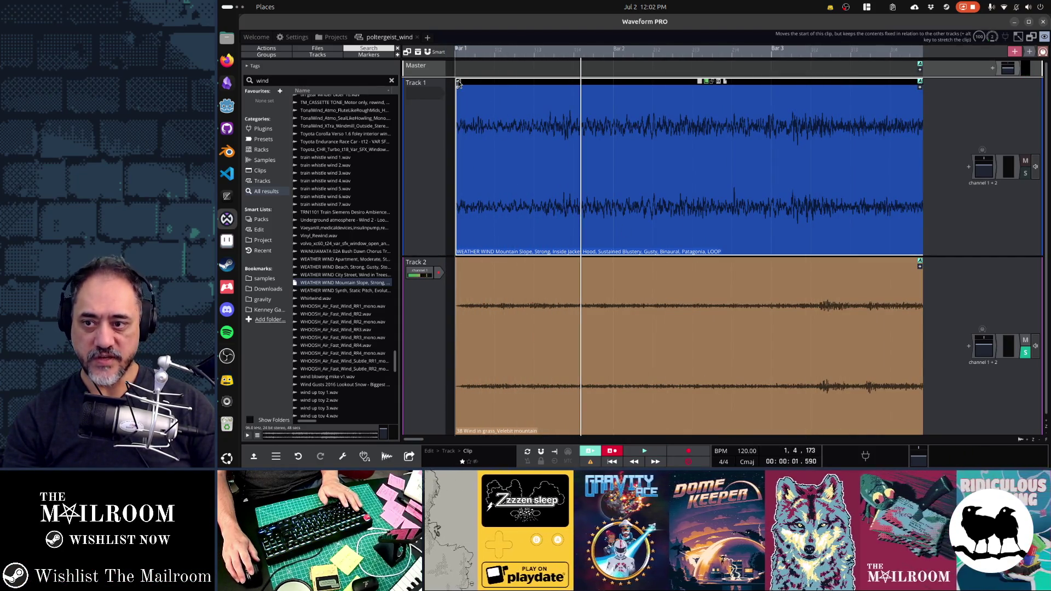
left_click_drag(458, 83, 473, 82)
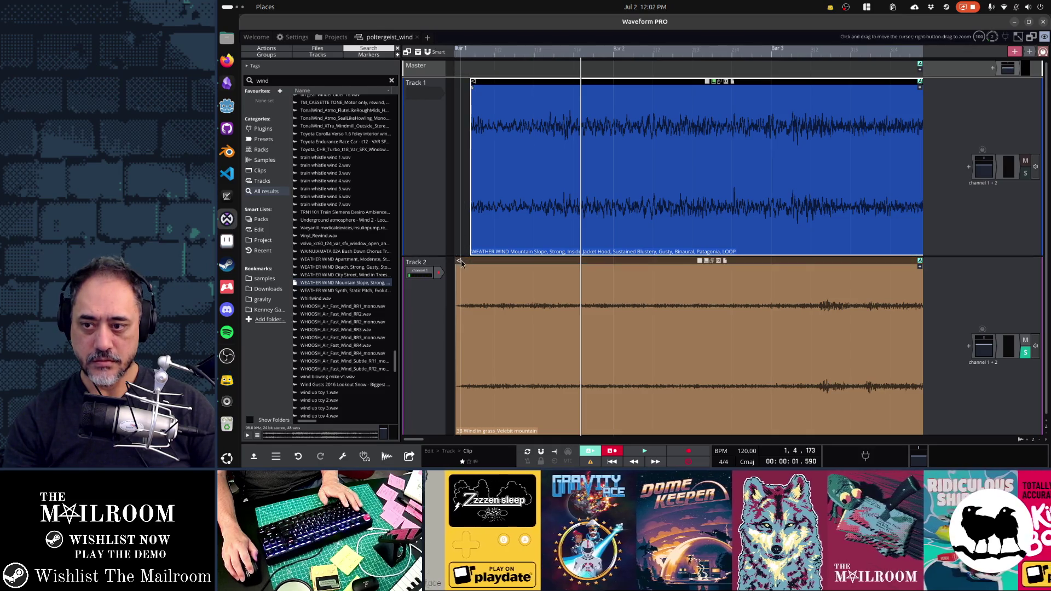
left_click_drag(458, 260, 474, 265)
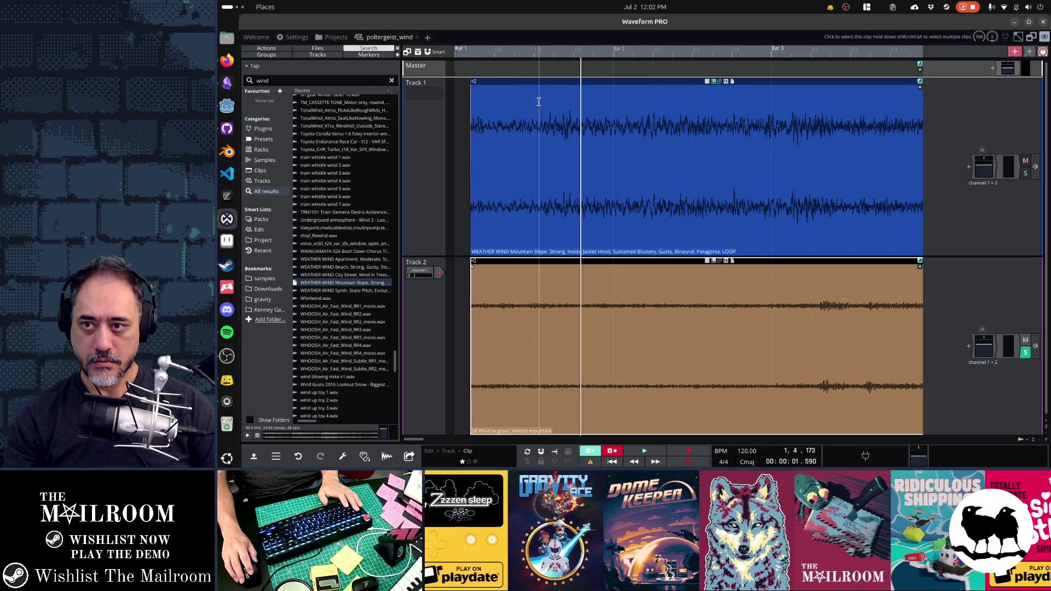
left_click_drag(540, 83, 525, 83)
left_click_drag(526, 263, 511, 262)
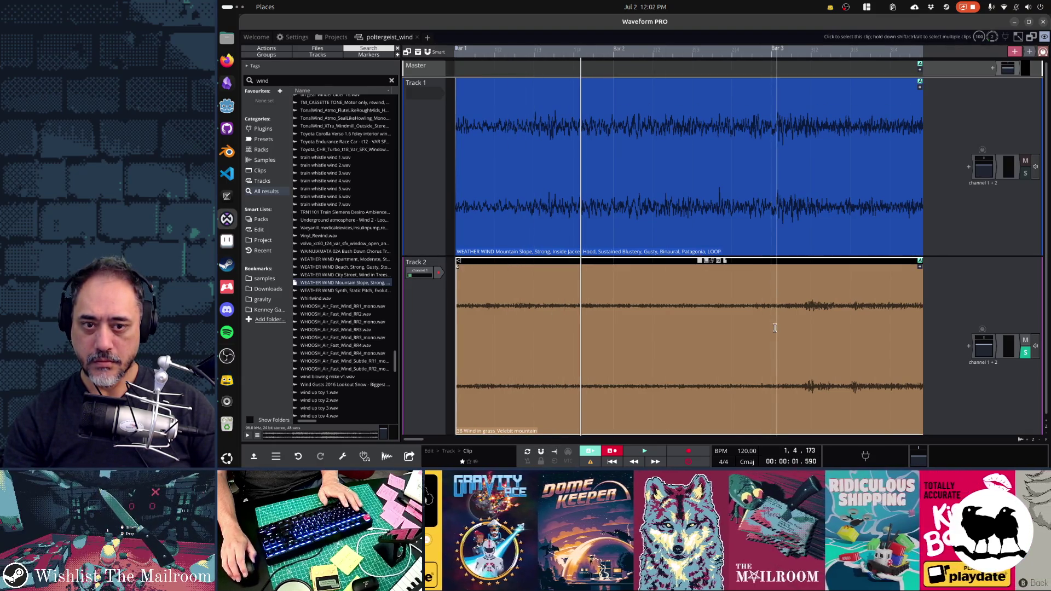
scroll(774, 327, "down", 1)
scroll(774, 328, "up", 1)
scroll(890, 145, "down", 5)
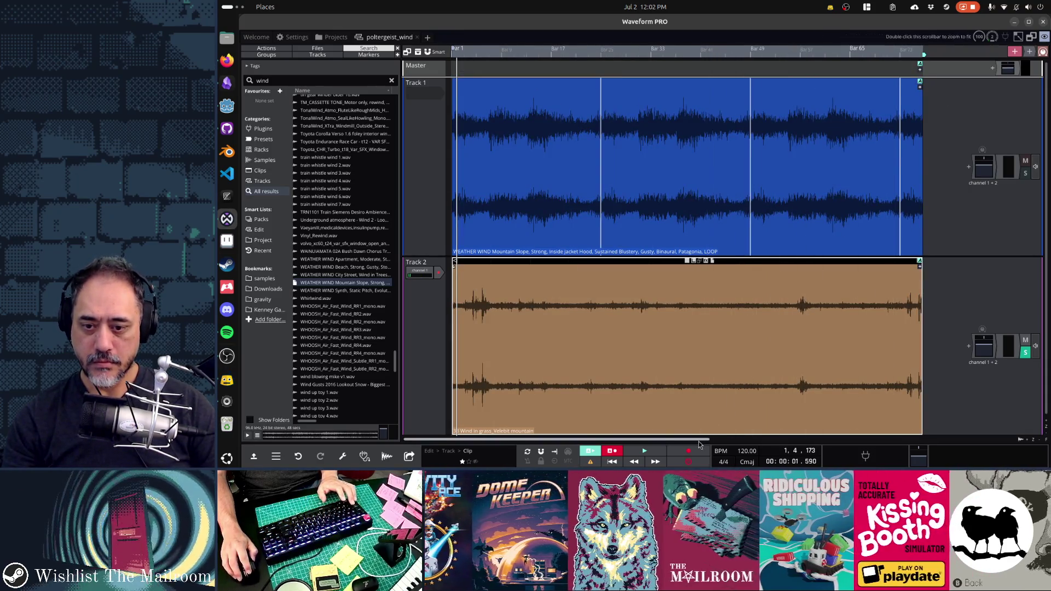
Adjust the end of the Track 1 mountain wind clip until it lines up with Track 2's clip end.
left_click_drag(699, 441, 735, 441)
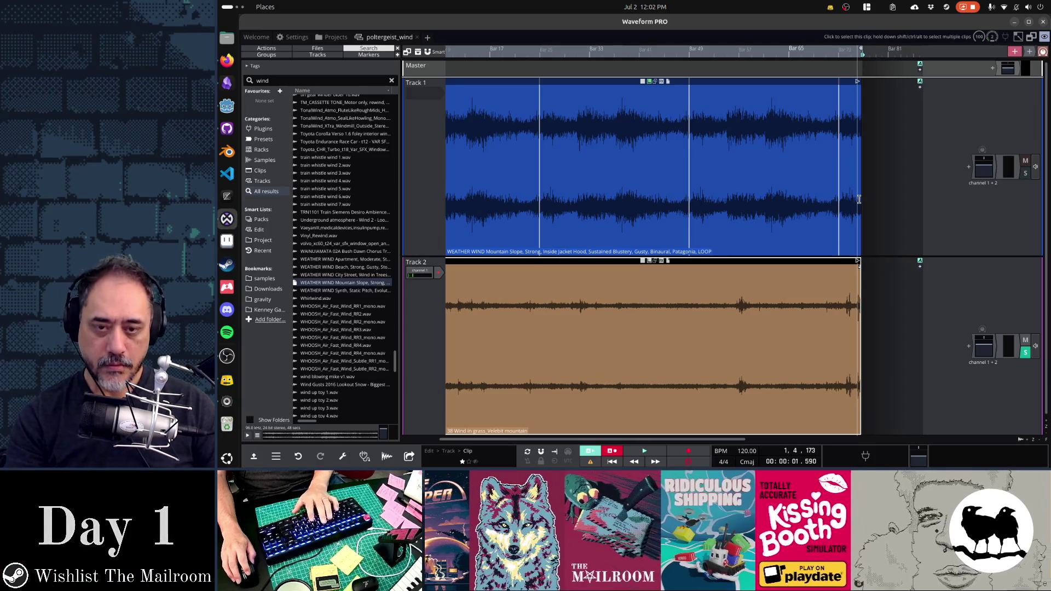
left_click(856, 83)
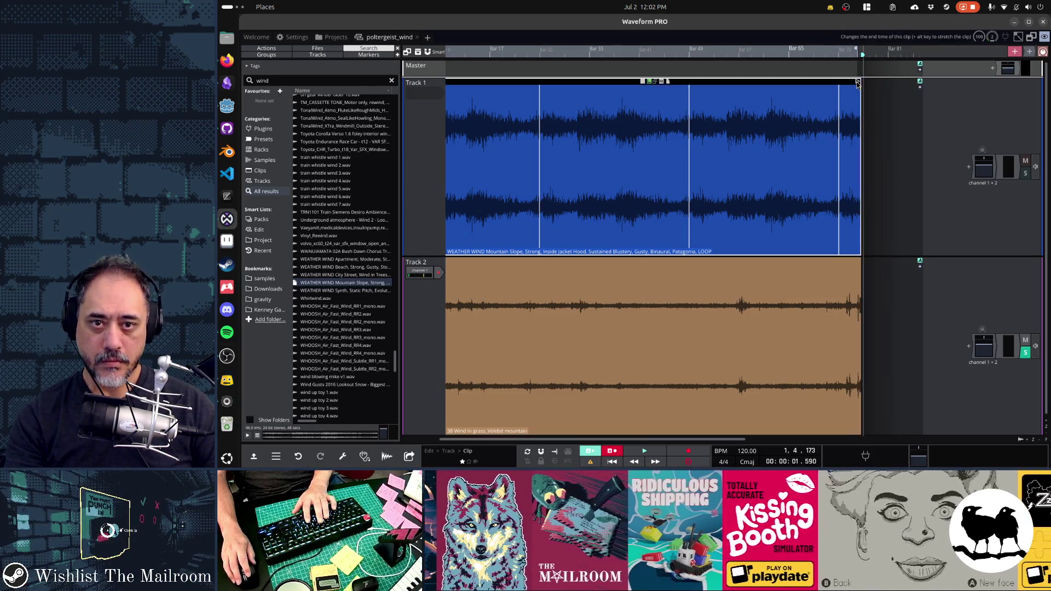
mouse_move(856, 83)
left_mouse_down()
mouse_move(780, 83)
mouse_move(813, 84)
left_mouse_up()
scroll(868, 145, "up", 5)
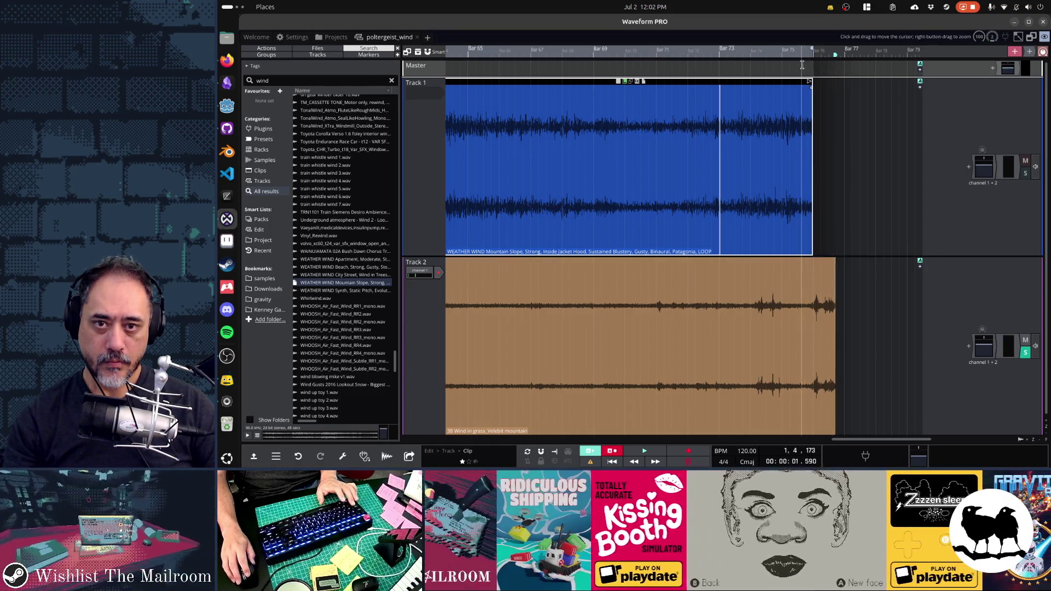
left_click_drag(808, 82, 834, 84)
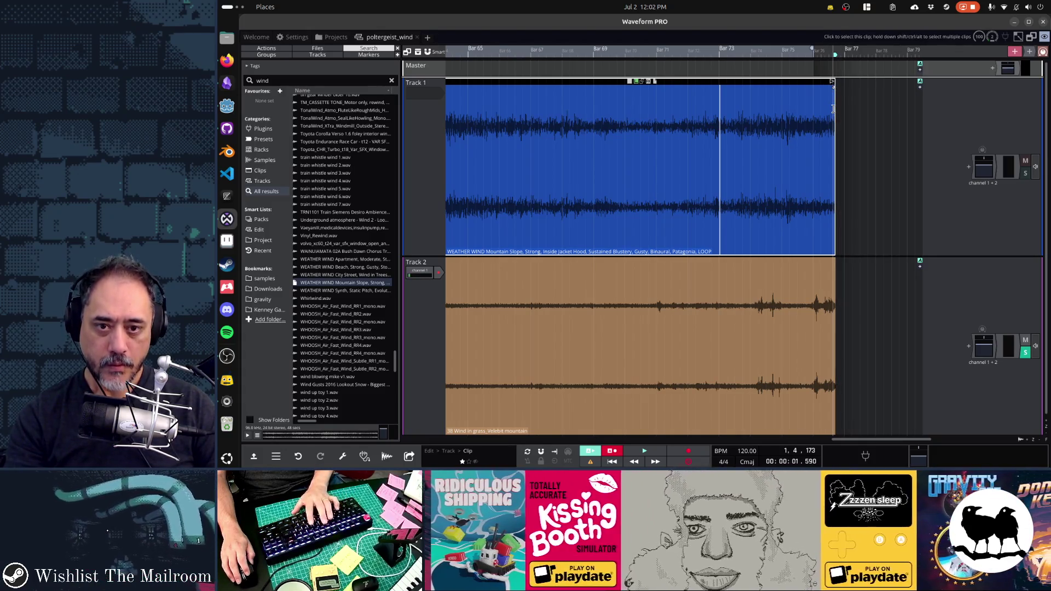
Play back the clips' ending to check the loop point, then make both track lanes shorter.
left_click(822, 121)
key("space")
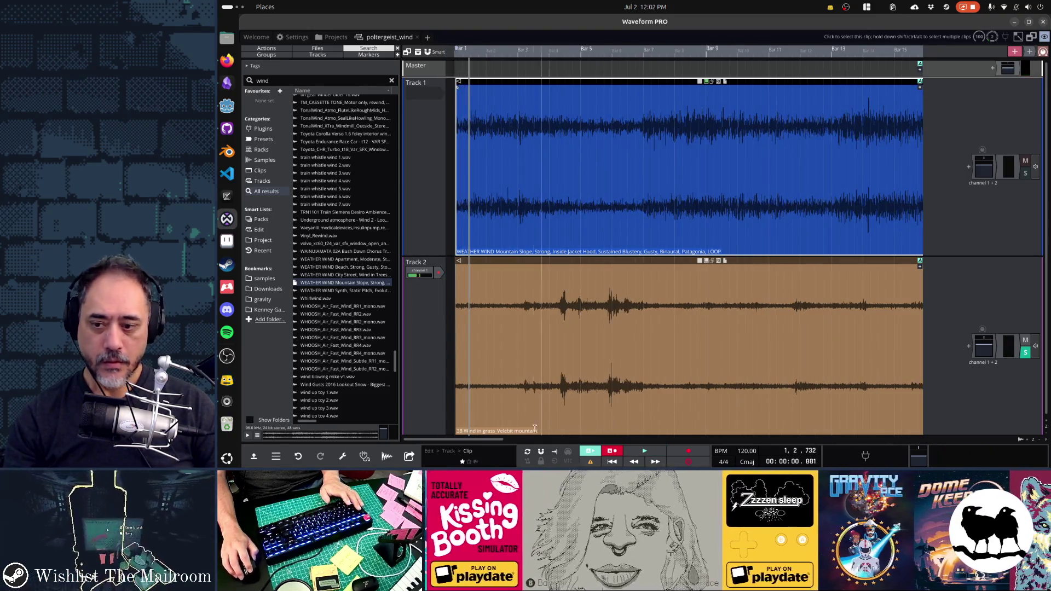
left_click_drag(491, 442, 959, 440)
left_click_drag(670, 250, 678, 227)
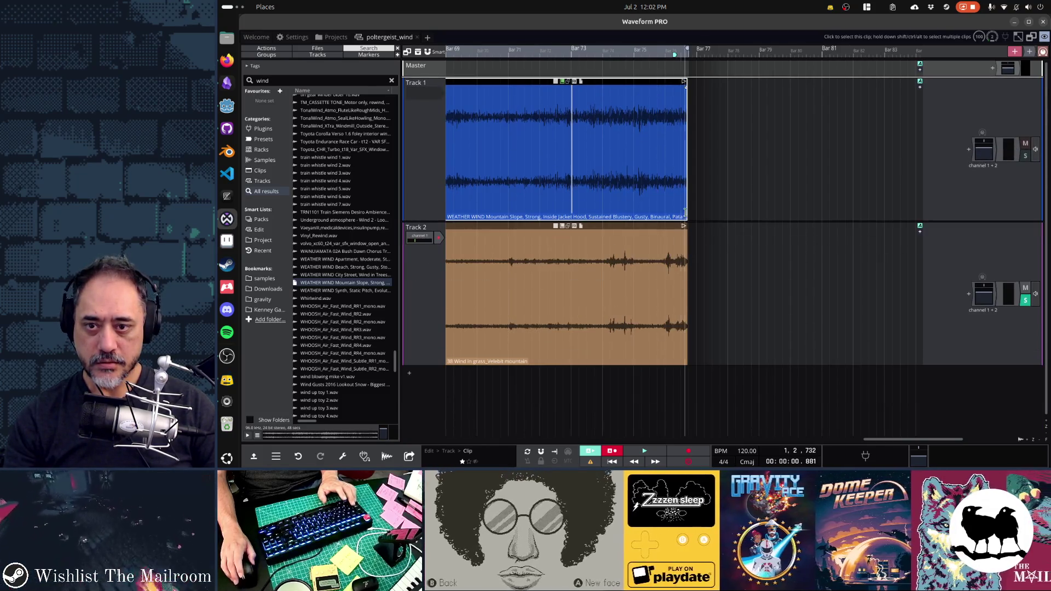
Move the loop end to the clips' end at 76|3|840 and start playback to audition it.
scroll(685, 203, "up", 10)
left_click_drag(762, 49, 737, 52)
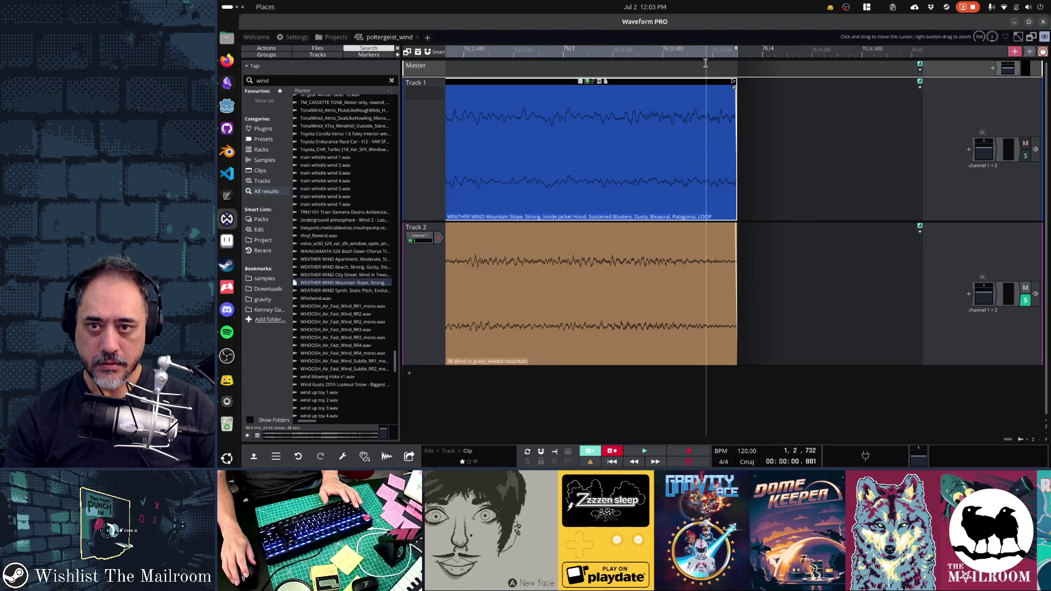
key("space")
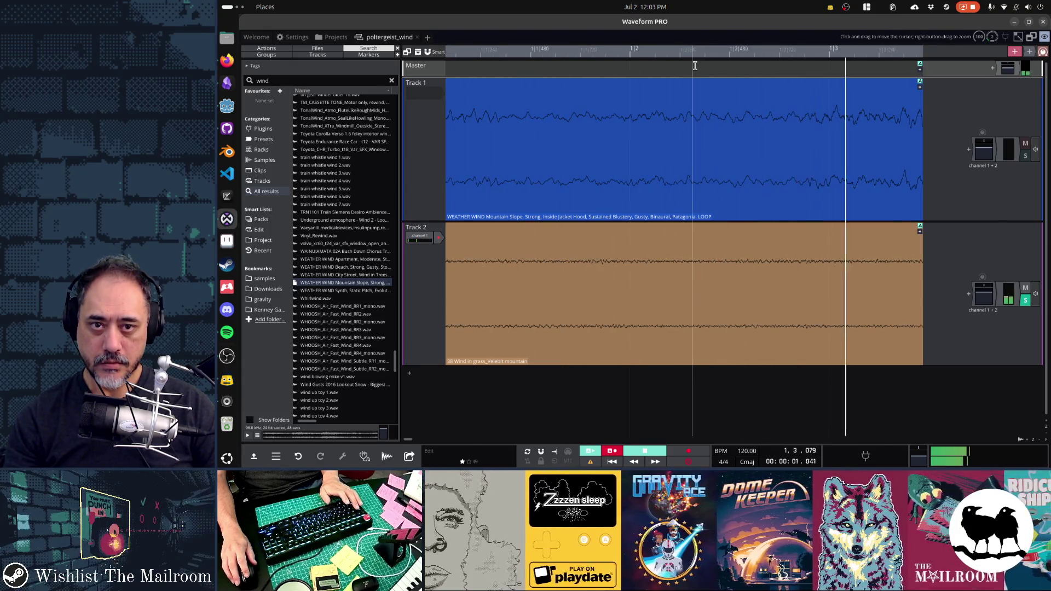
Show the Track 2 grass wind clip's properties: start 1.1.000, end 76.3.840.
scroll(773, 174, "down", 6)
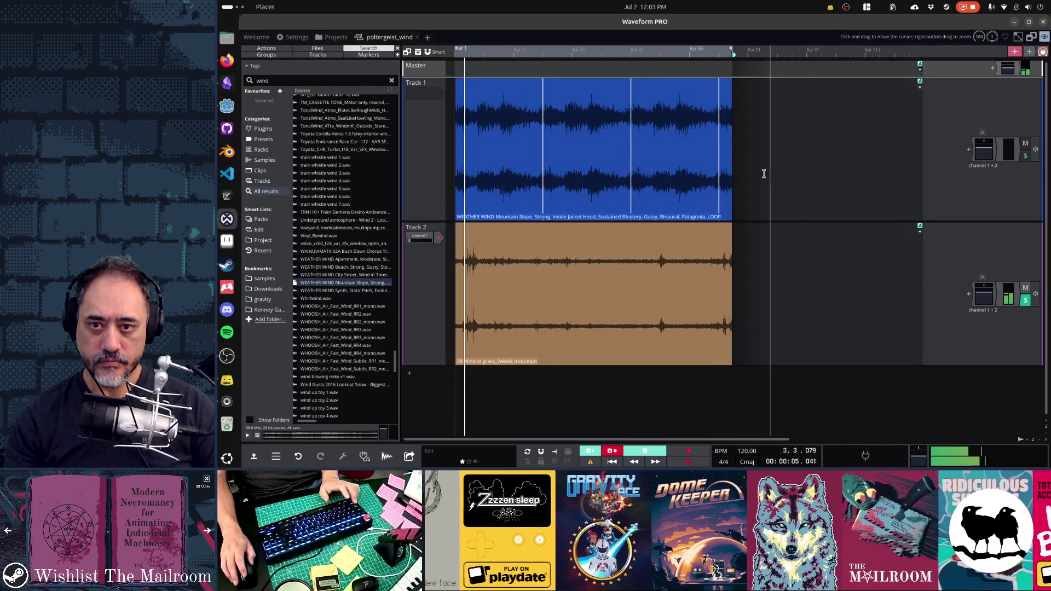
left_click(722, 174)
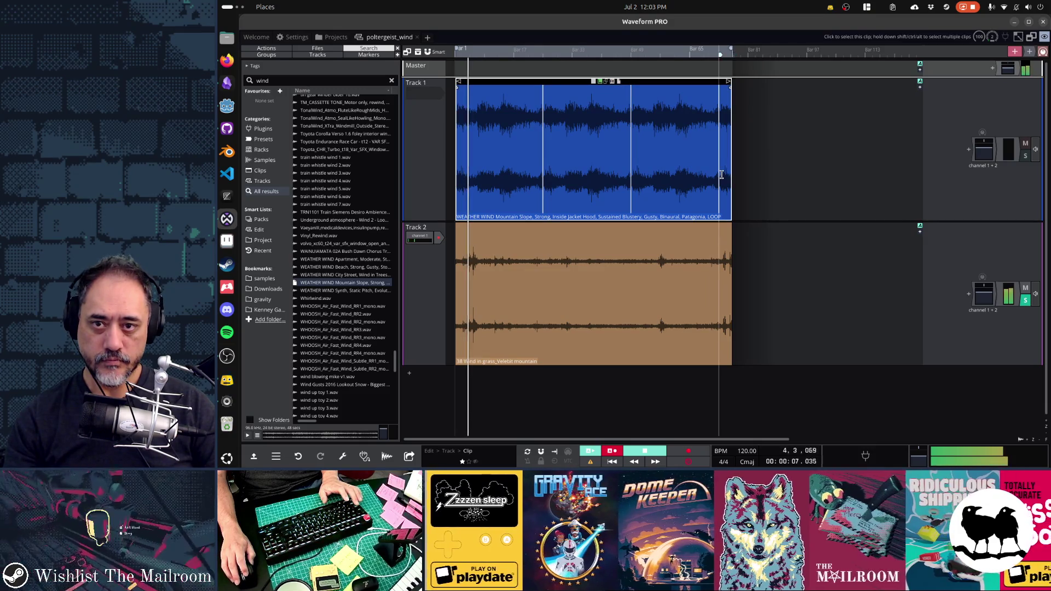
left_click(721, 171)
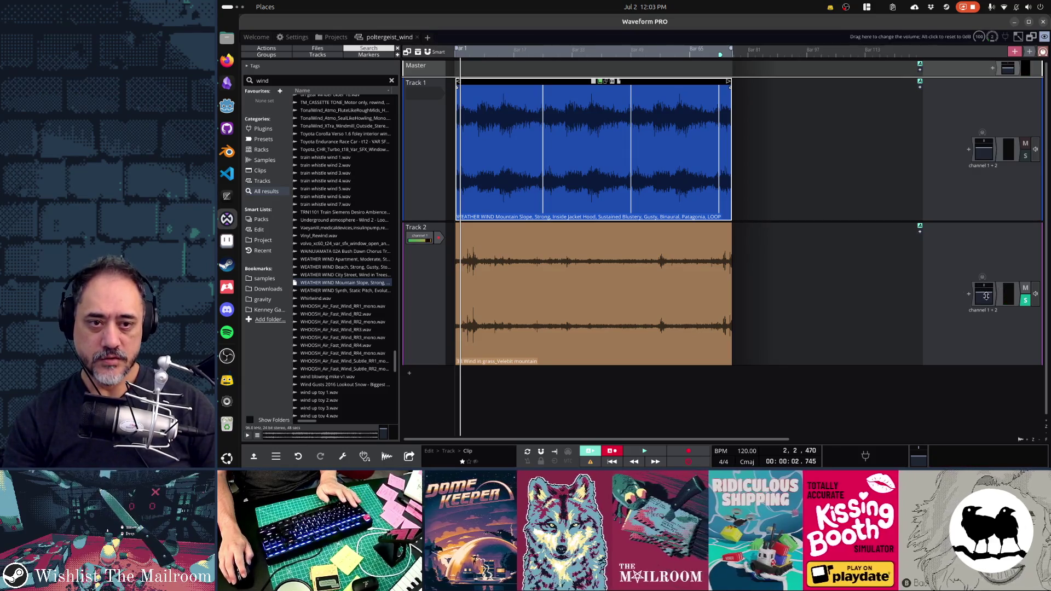
left_click(638, 226)
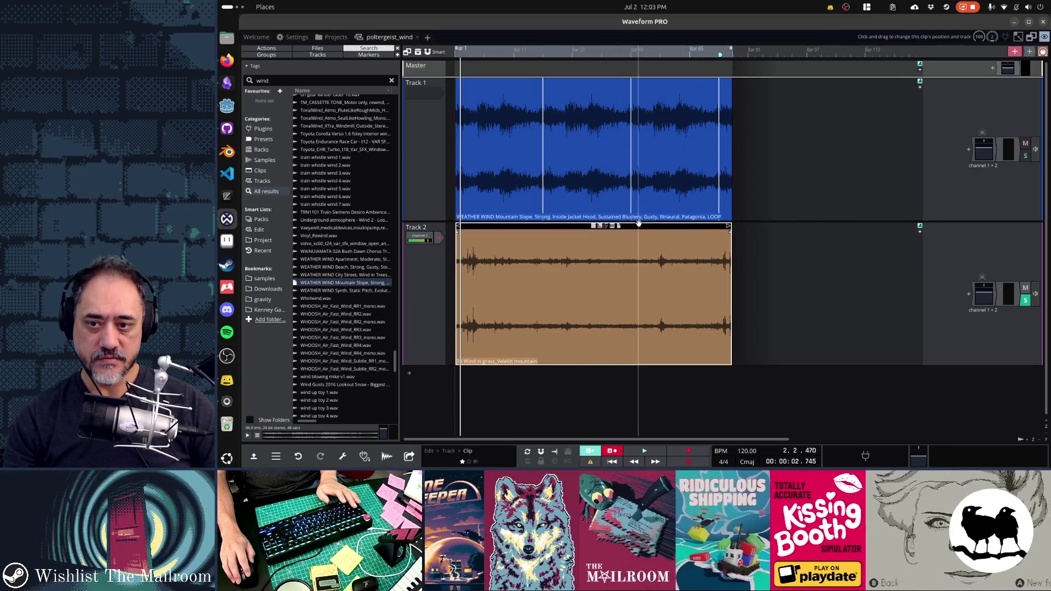
left_click(429, 451)
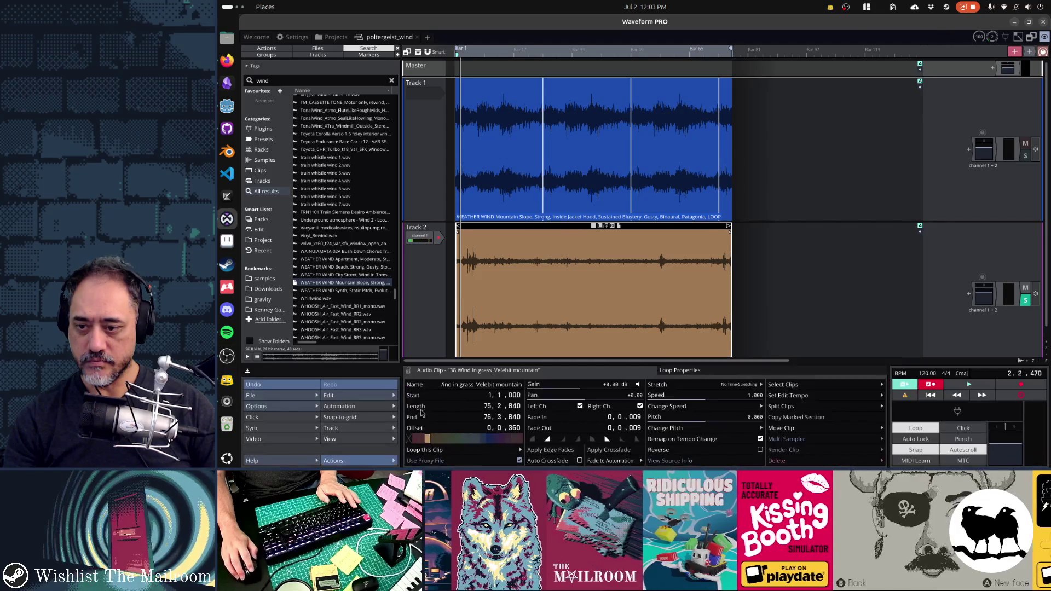
Raise the grass wind clip's gain to about +9.4 dB and the mountain wind clip's by 3.11 dB.
left_click_drag(580, 389, 598, 390)
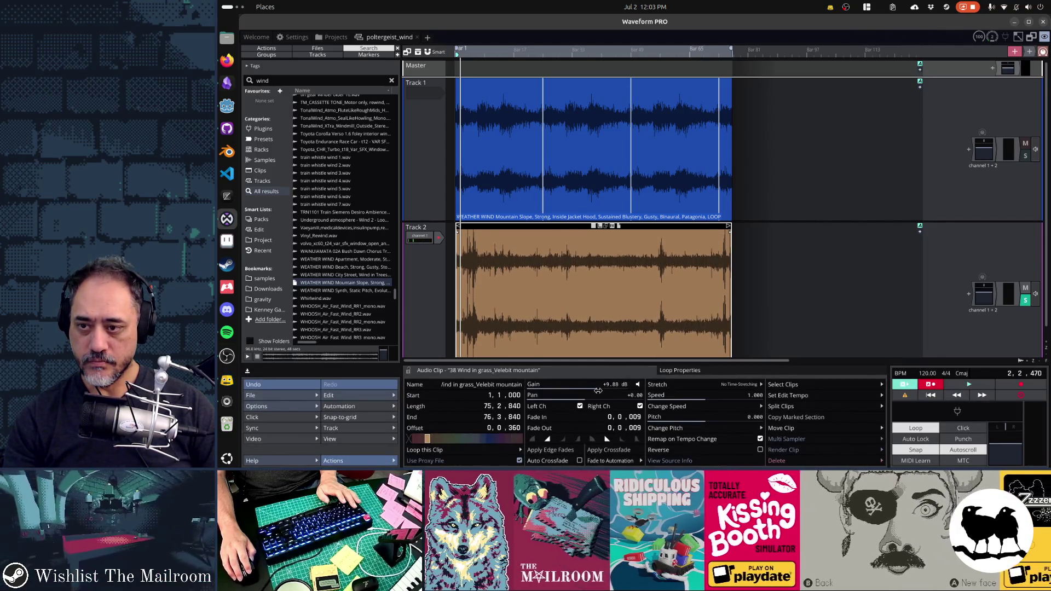
left_click(578, 84)
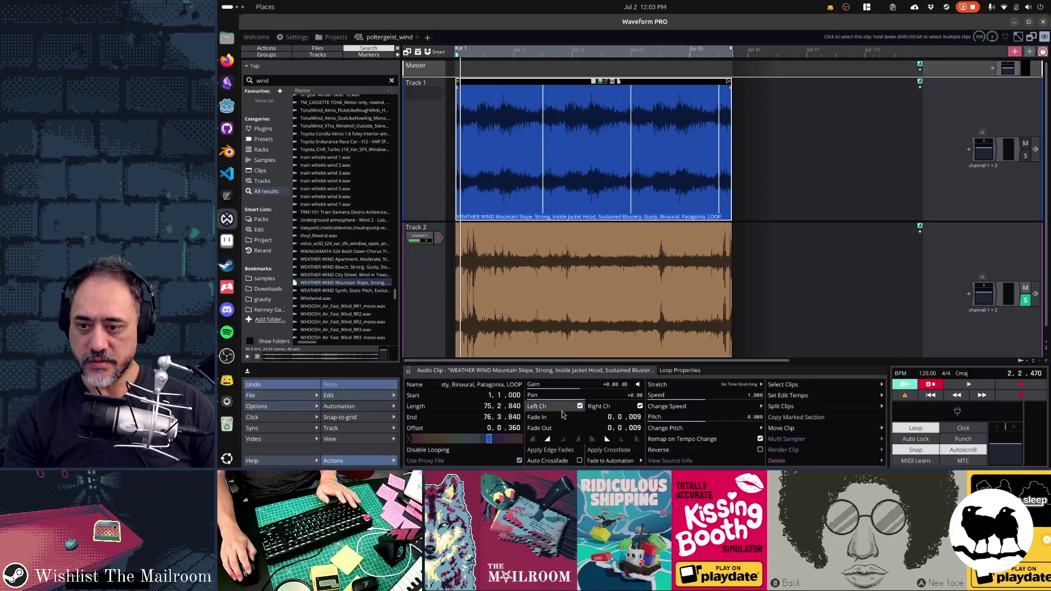
left_click_drag(578, 385, 586, 385)
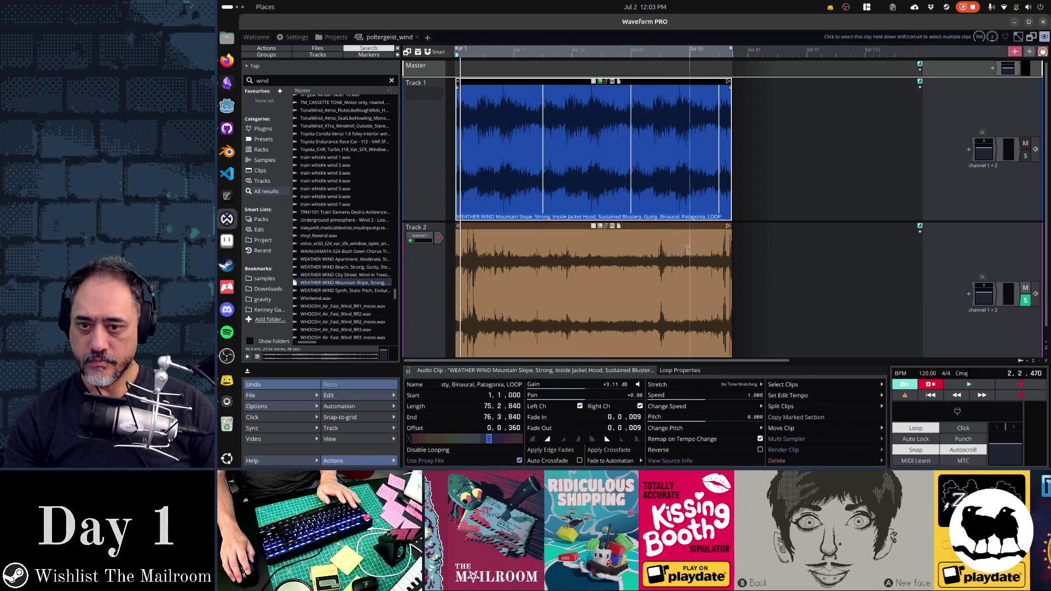
Play the clips near their end to check the new wind balance.
left_click(688, 250)
key("space")
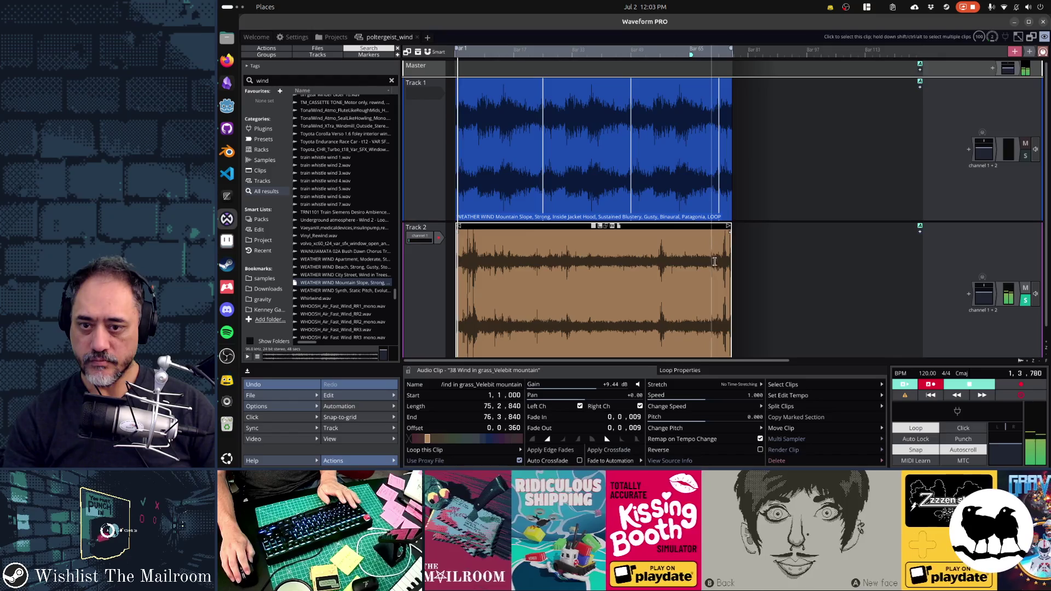
left_click(717, 260)
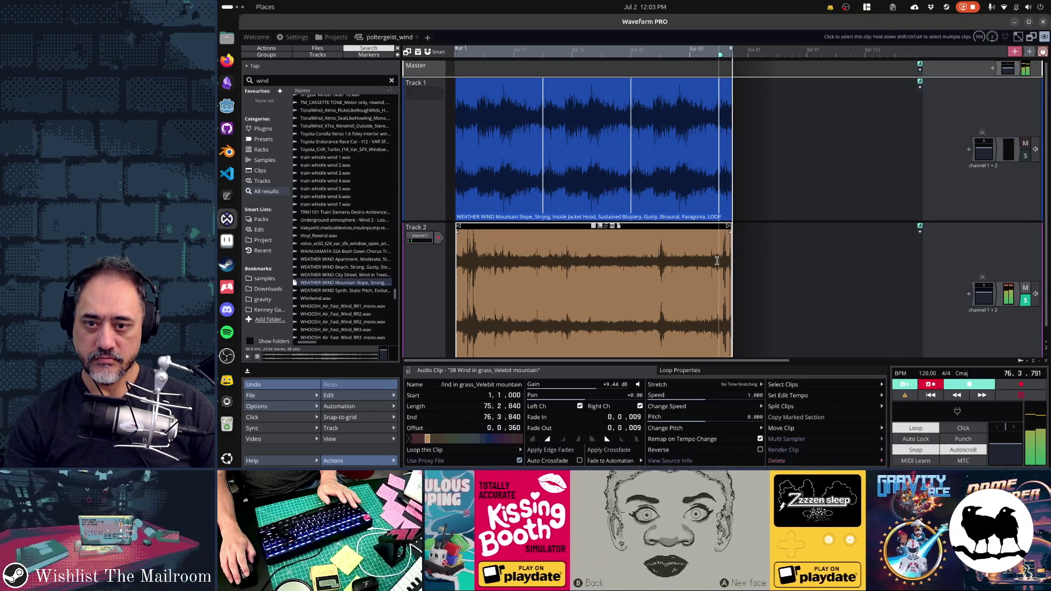
key("space")
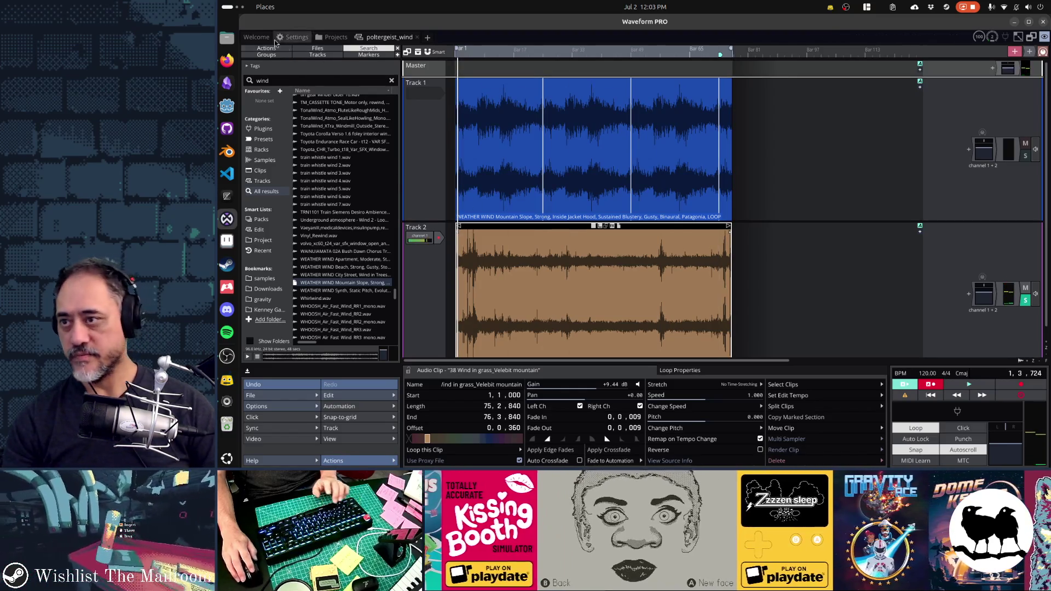
left_click(252, 395)
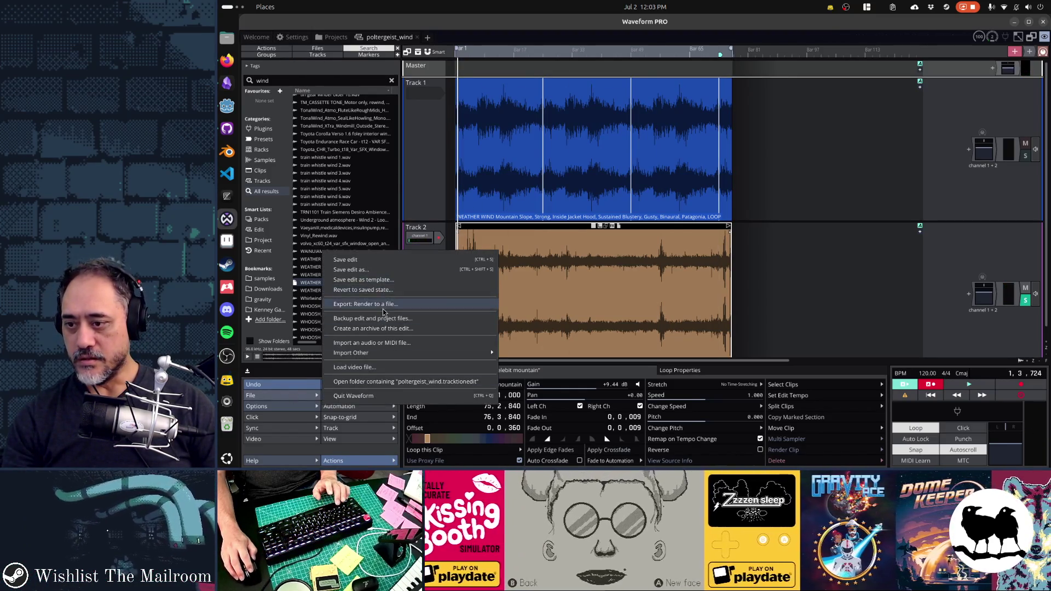
Render the wind mix to 'poltergeist_wind Export 1.ogg' and open a terminal window.
left_click(384, 306)
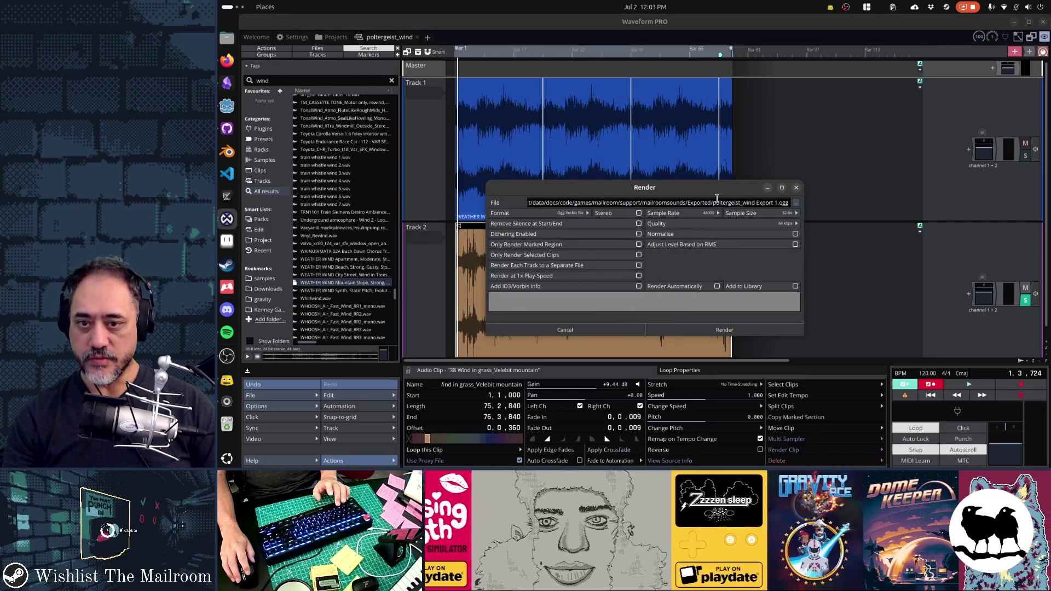
left_click(730, 331)
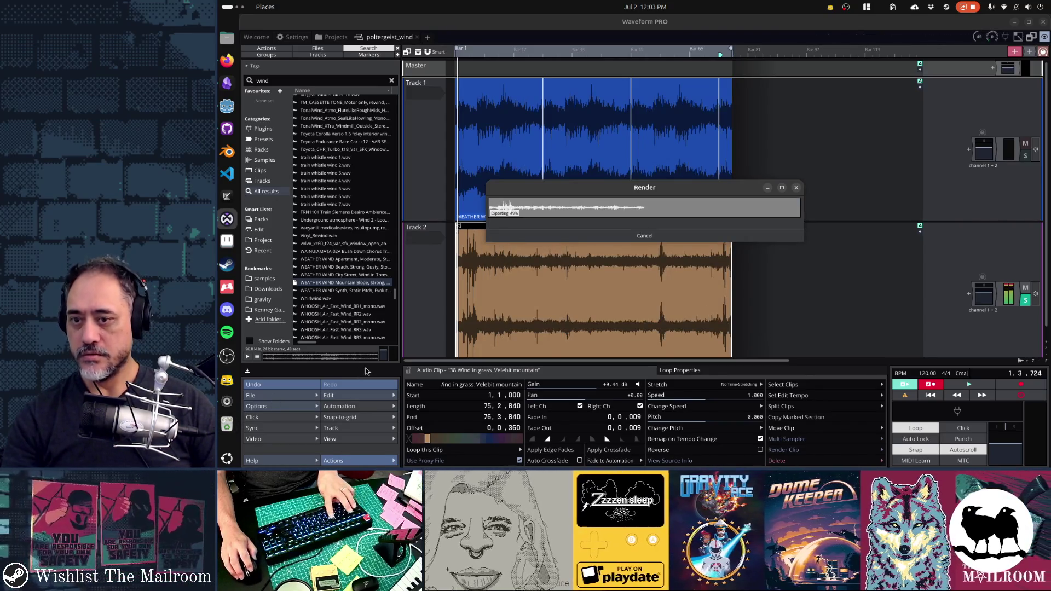
key("ctrl+alt+t")
type("cd mai")
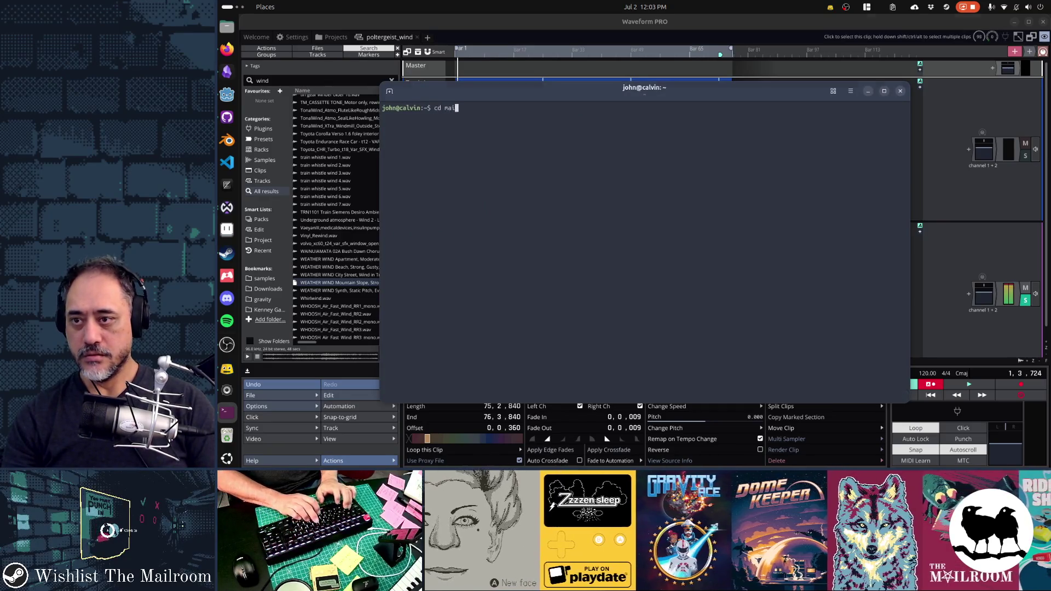
Run support/movefiles from the mailroom folder so Godot imports poltergeist_wind.ogg.
type("lroom/")
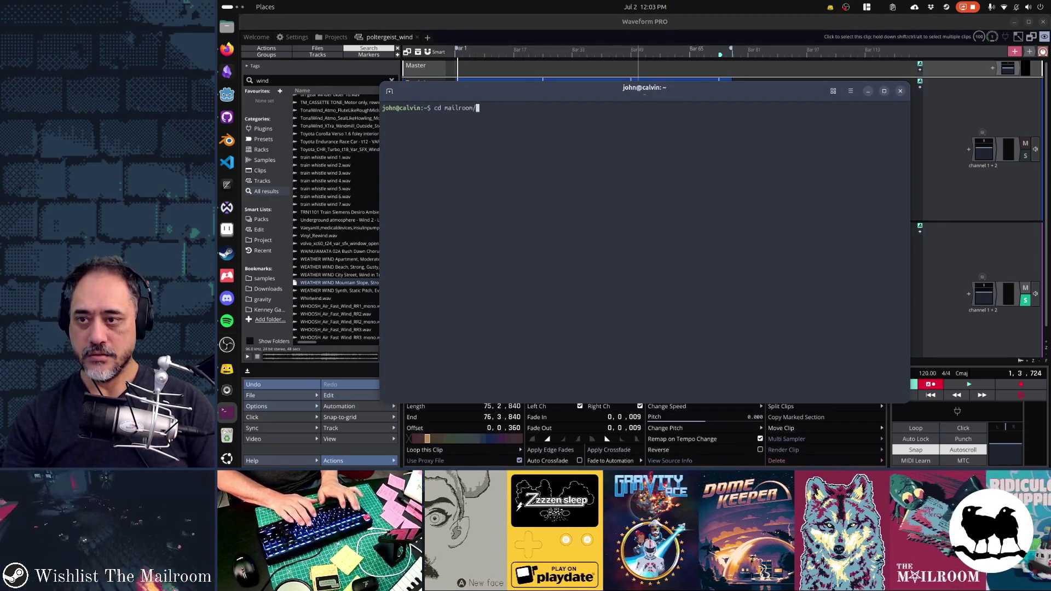
key("Return")
type("support/movefiles")
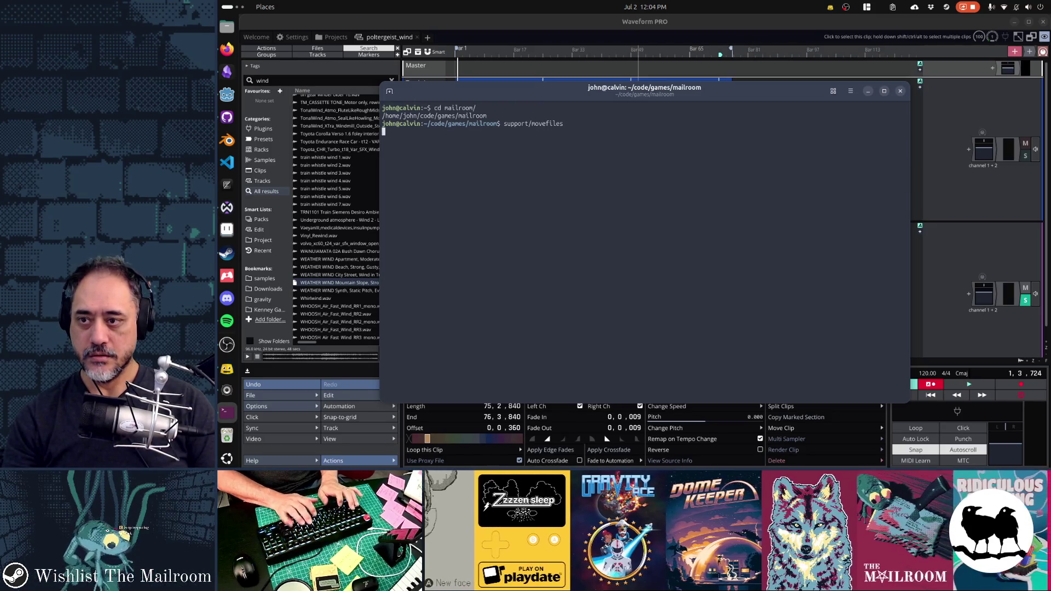
key("alt+Tab")
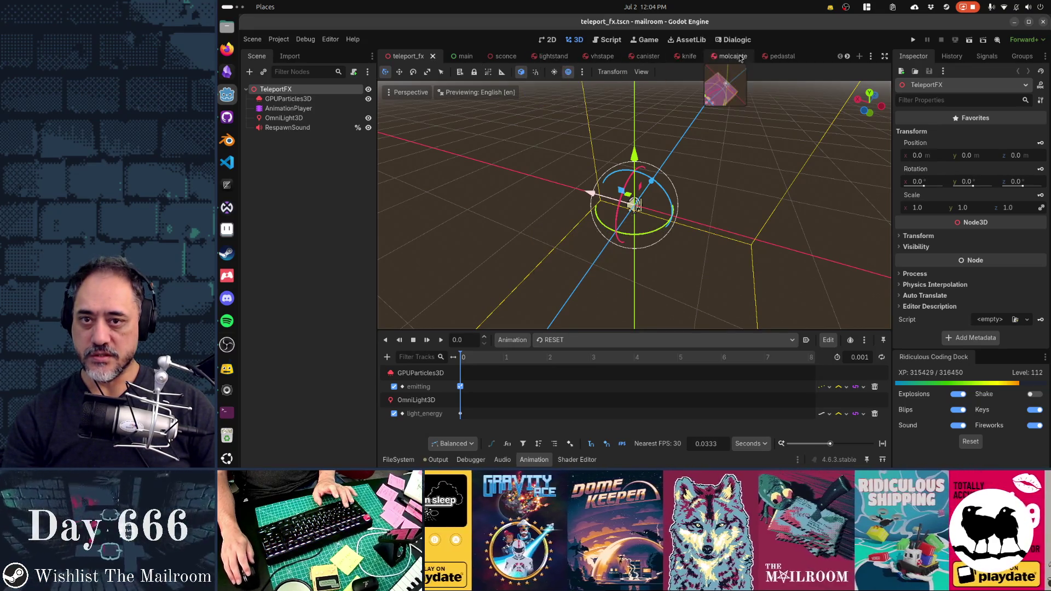
Close all extra scene tabs, including lightstand, sconce and teleport_fx, leaving main.
scroll(706, 57, "down", 4)
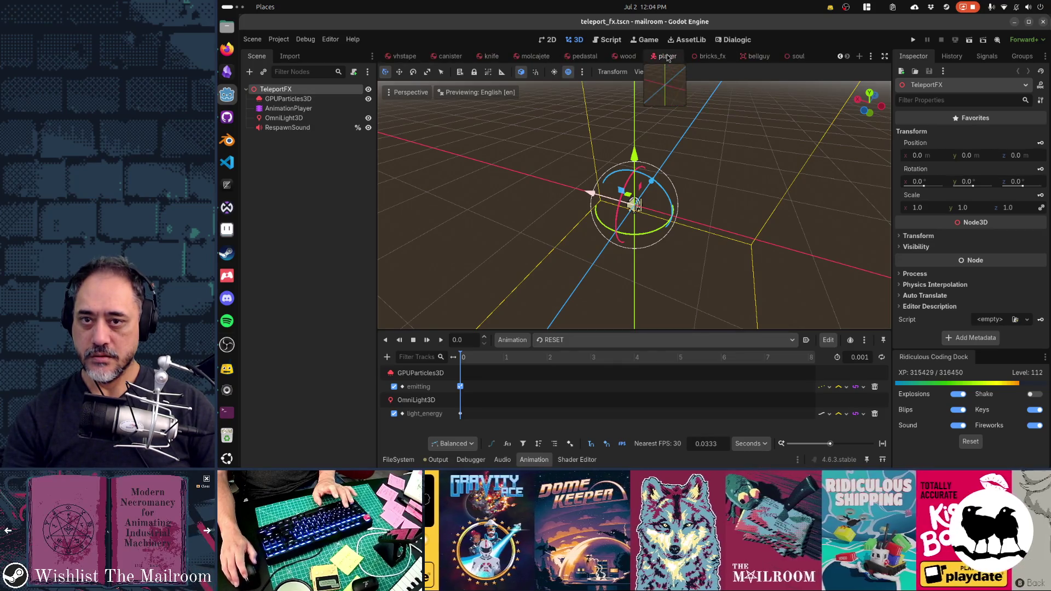
scroll(722, 57, "up", 4)
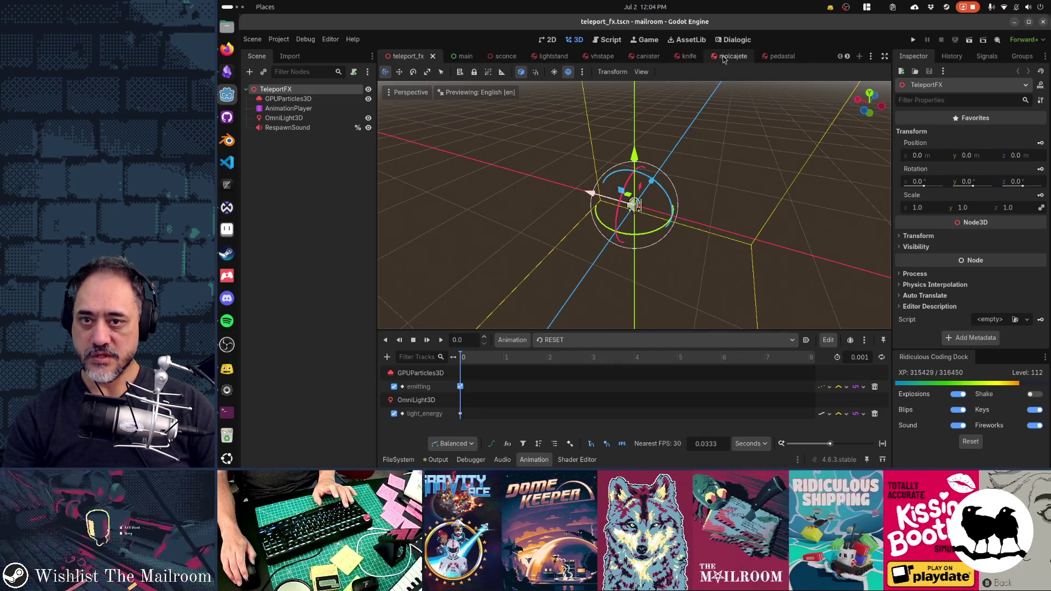
left_click(741, 57)
left_click(741, 57)
left_click(741, 57)
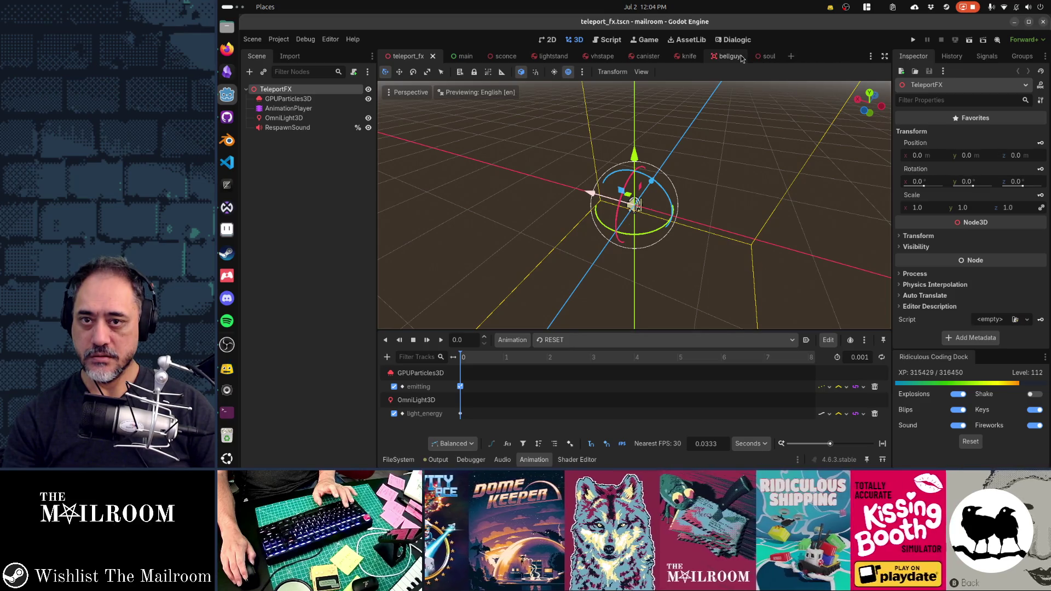
left_click(739, 57)
left_click(700, 57)
left_click(666, 56)
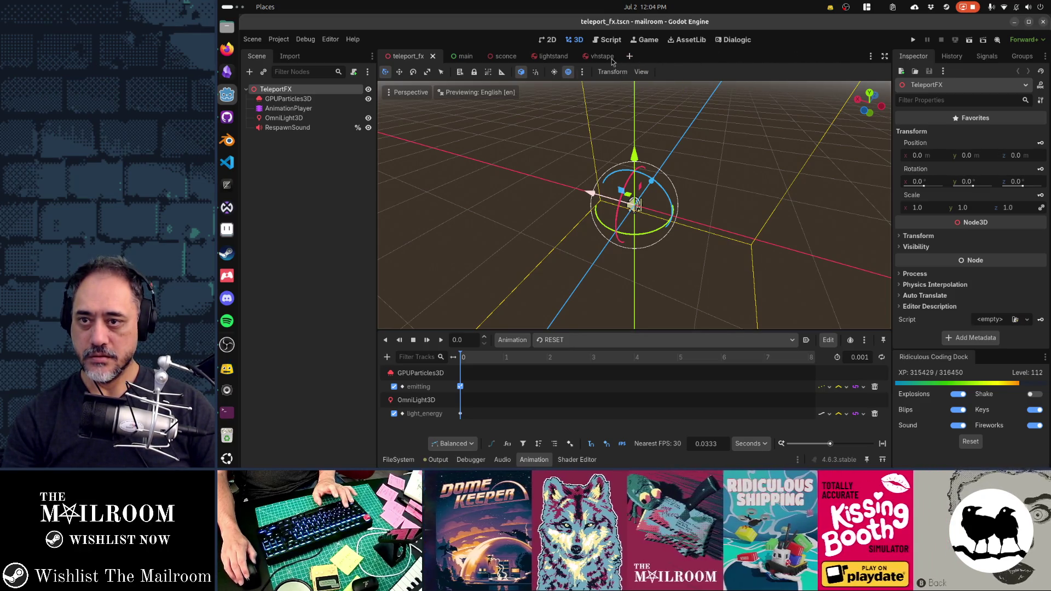
left_click(614, 57)
middle_click(553, 57)
middle_click(513, 60)
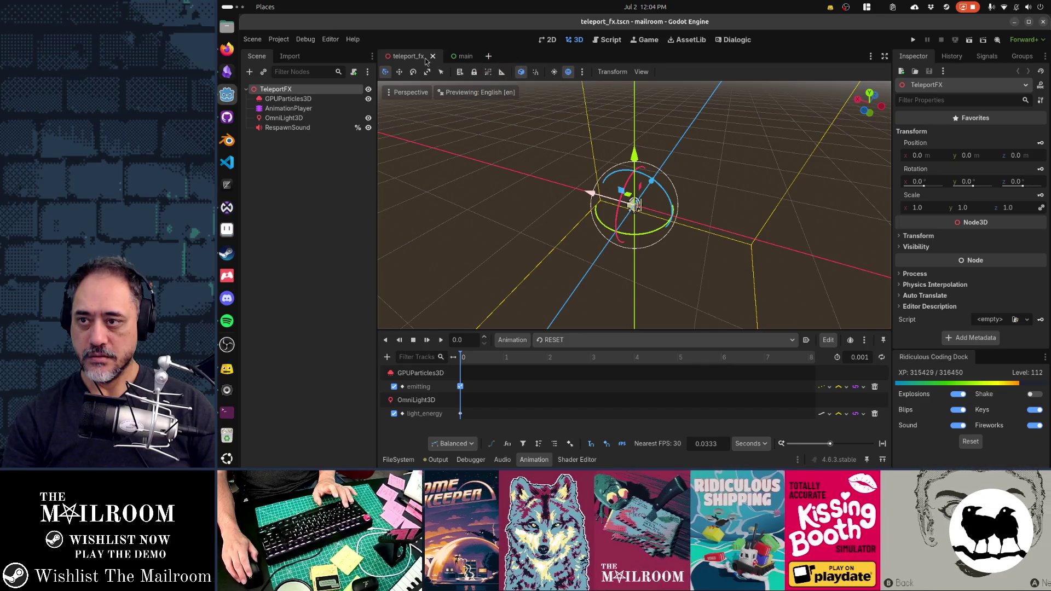
key("ctrl+w")
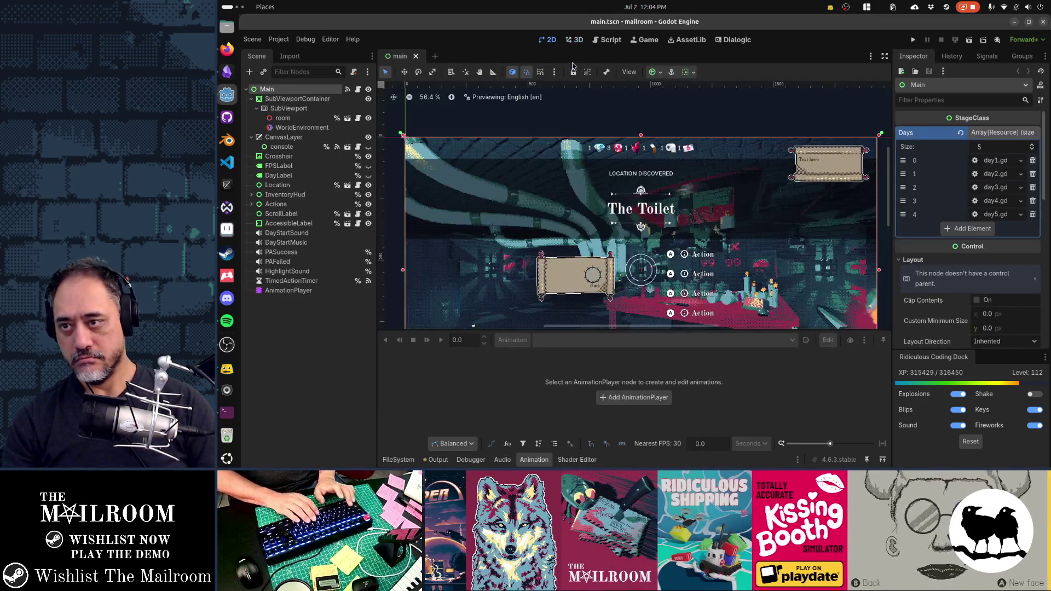
Find and open the poltergeist_fx.tscn scene through quick open.
key("alt+shift+o")
type("poltergesi")
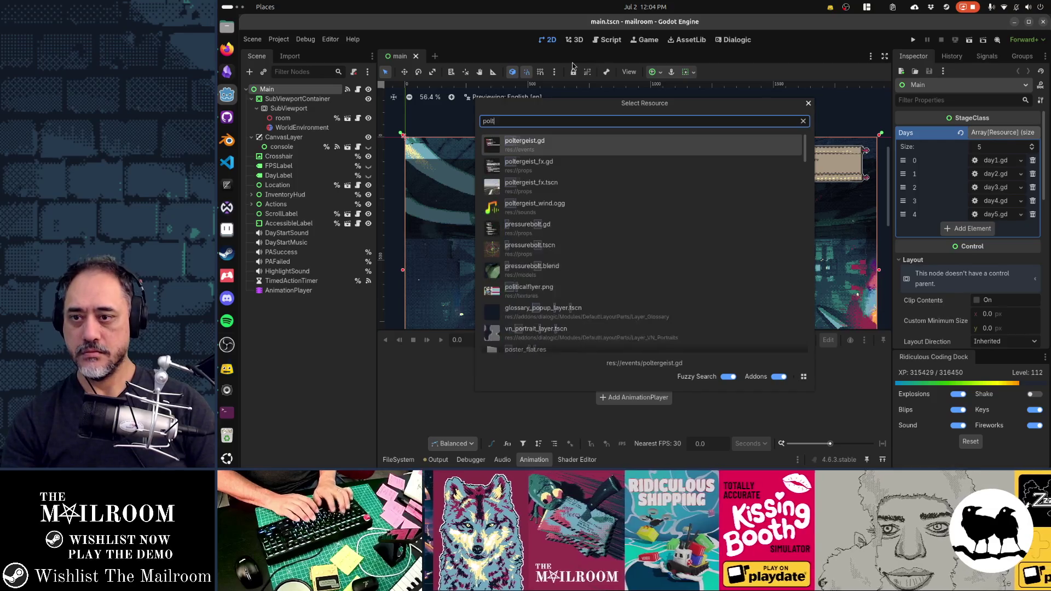
key("BackSpace")
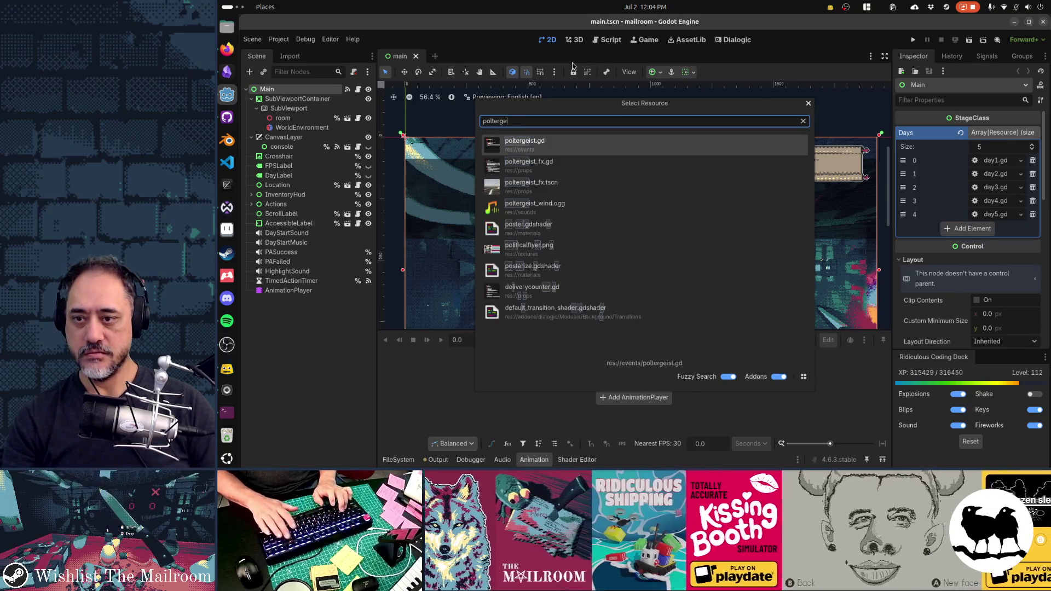
key("Down")
key("Down")
key("Return")
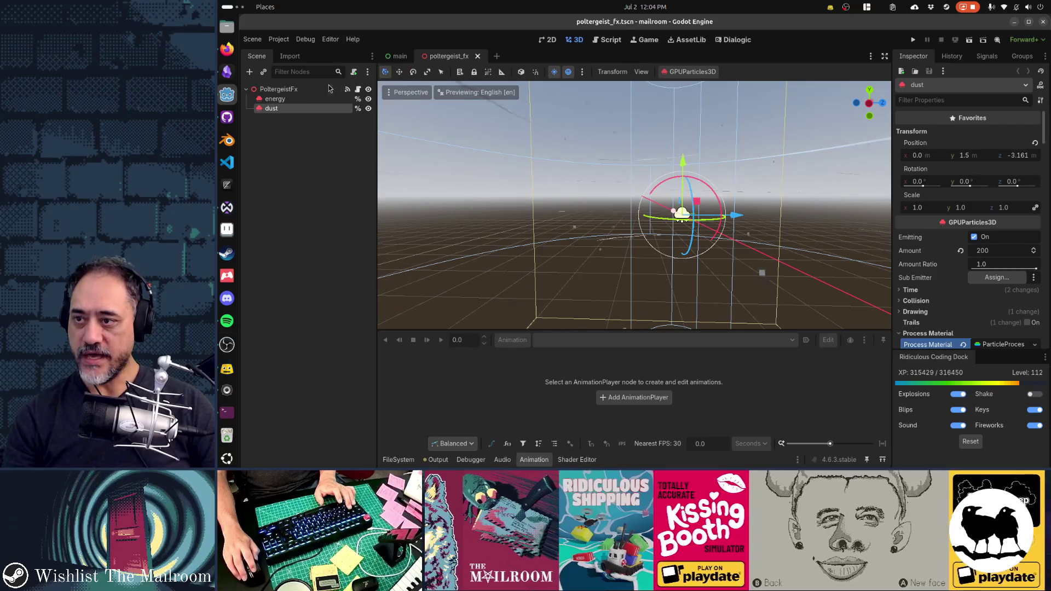
Add an AudioStreamPlayer child named PoltergeistSound under the PoltergeistFx root node.
left_click(279, 89)
left_click(249, 73)
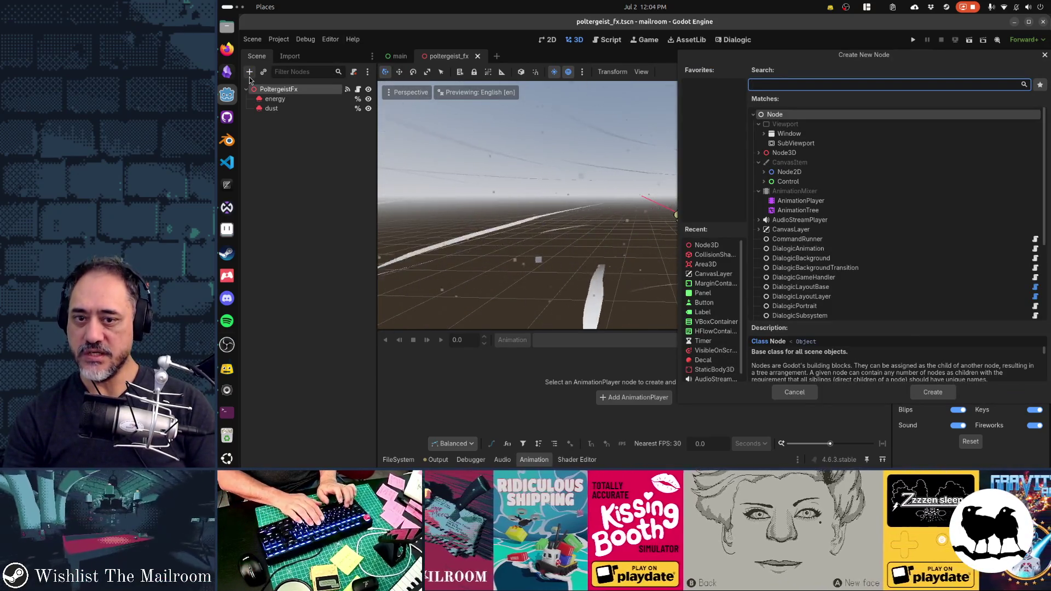
type("audio")
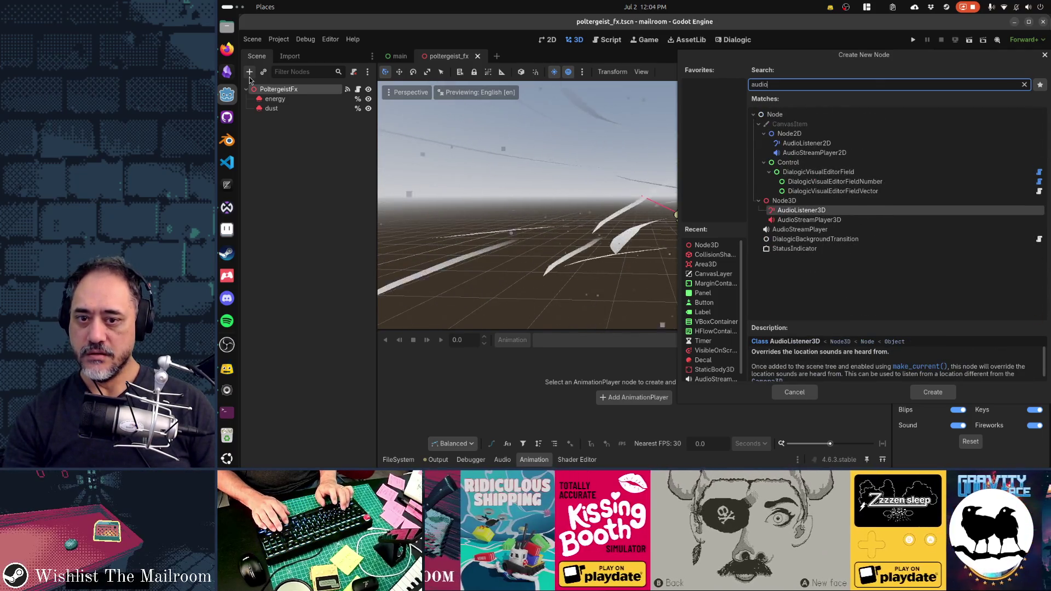
key("Down")
key("Down")
key("Return")
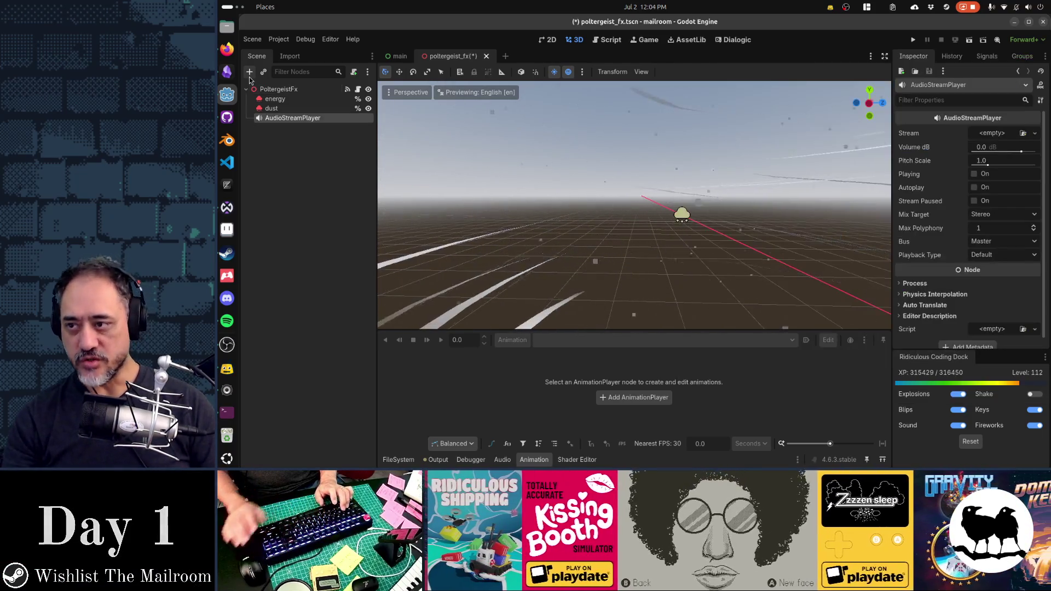
double_click(323, 120)
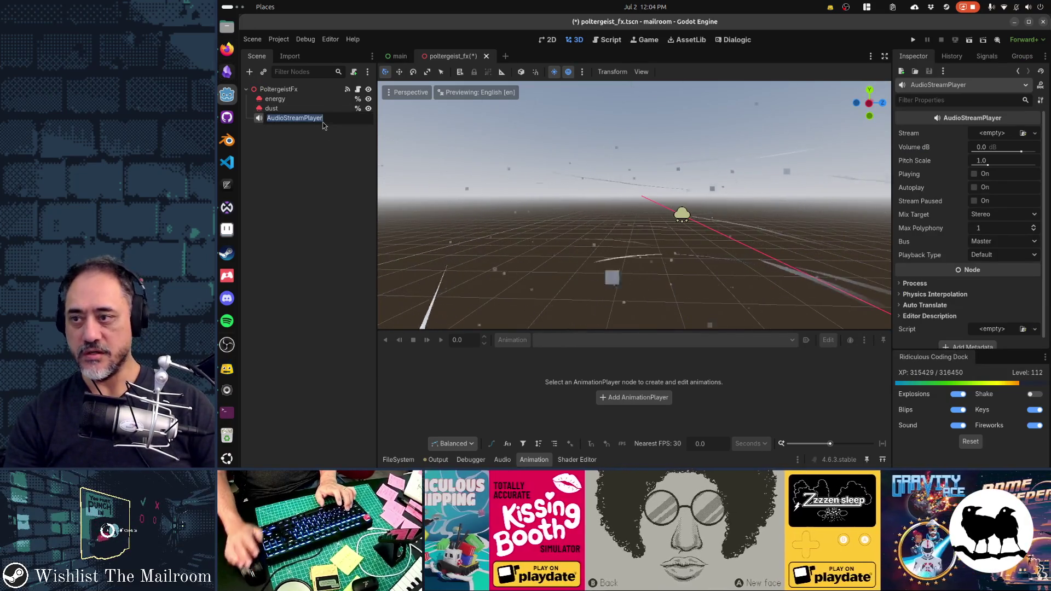
type("Polter")
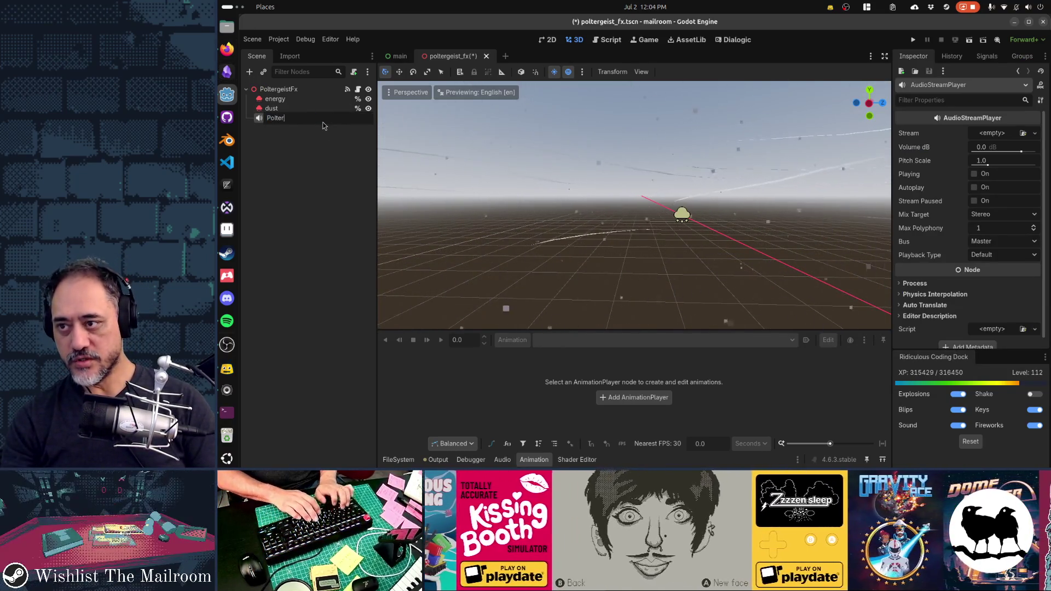
type("d")
key("Return")
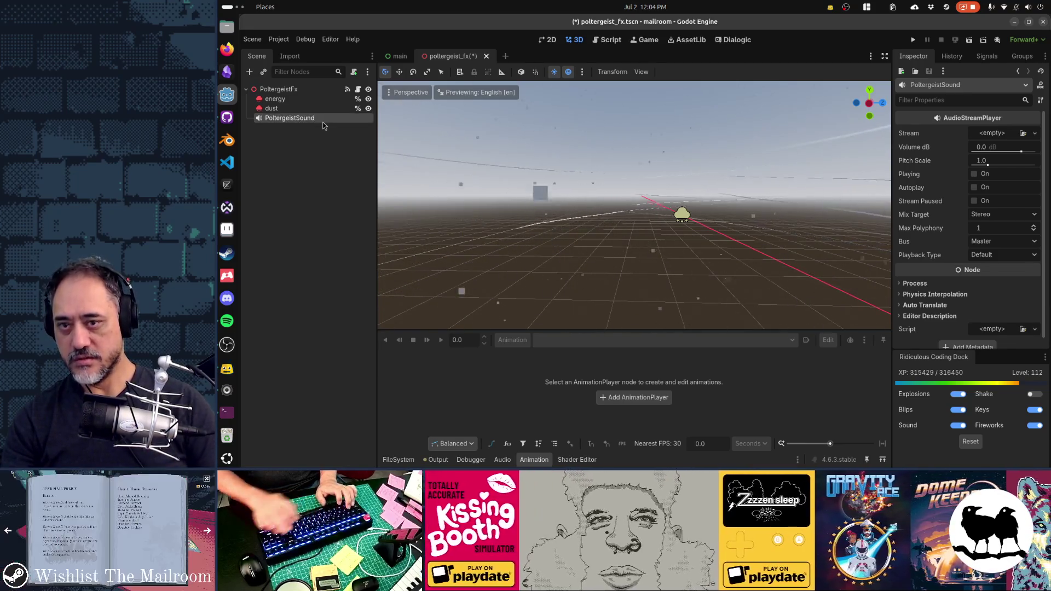
Load poltergeist_wind.ogg as PoltergeistSound's stream and route it to the sfx bus.
left_click(1034, 133)
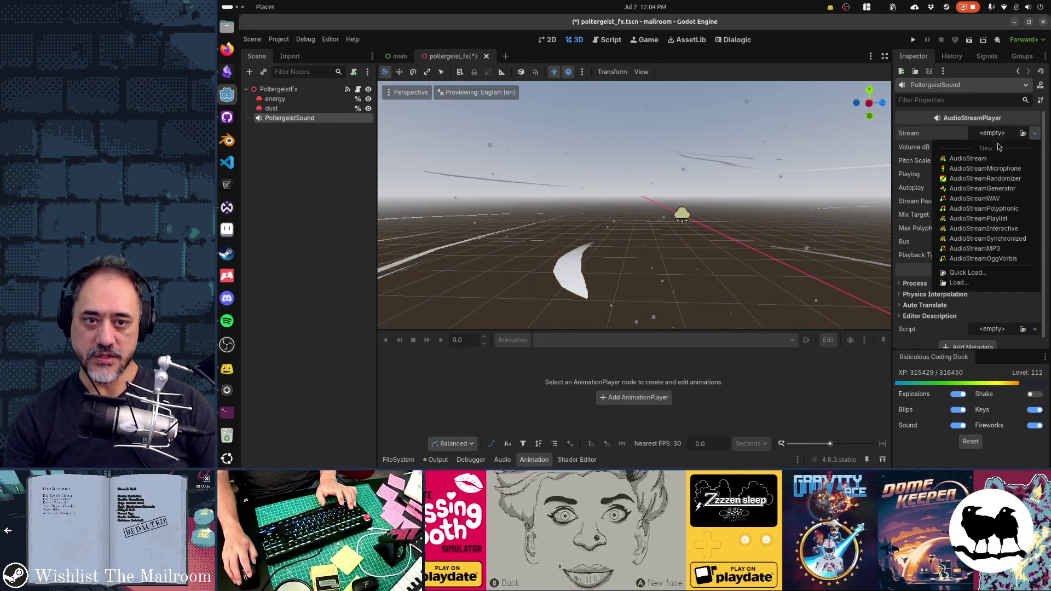
left_click(989, 273)
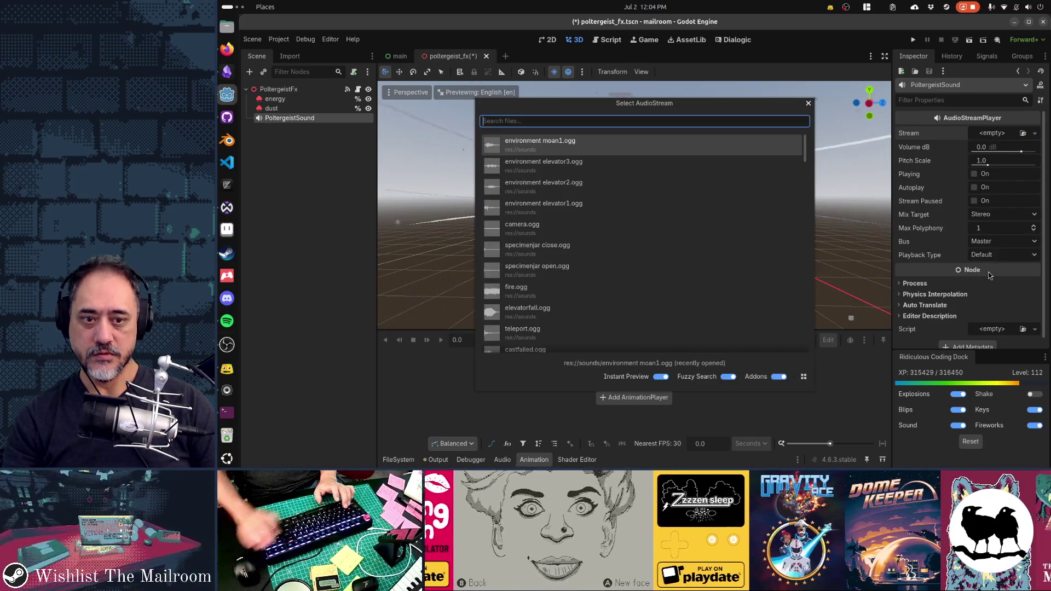
type("polter")
key("Return")
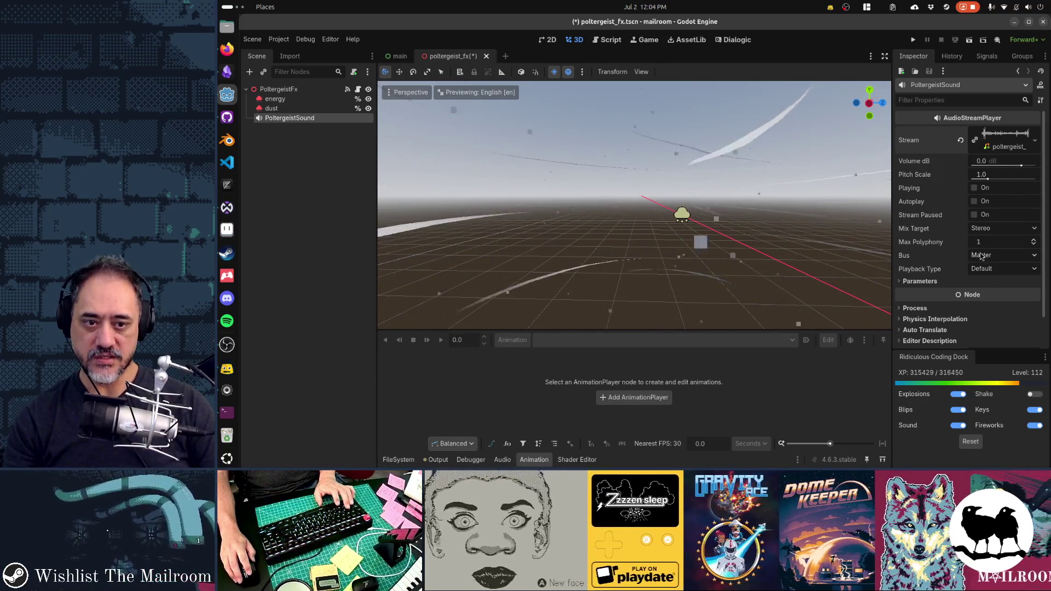
left_click(985, 255)
left_click(985, 280)
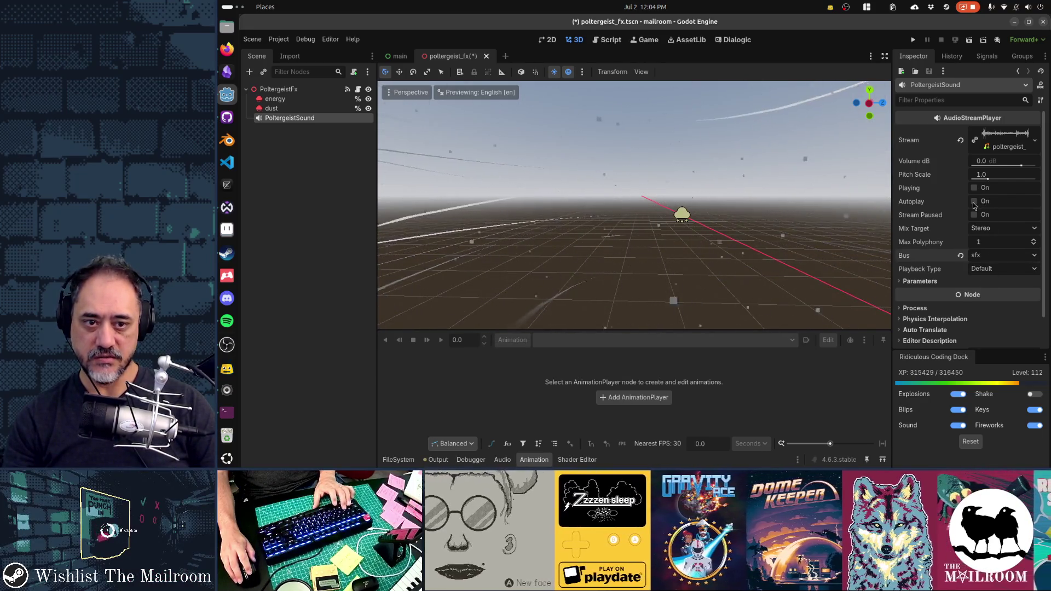
left_click(358, 89)
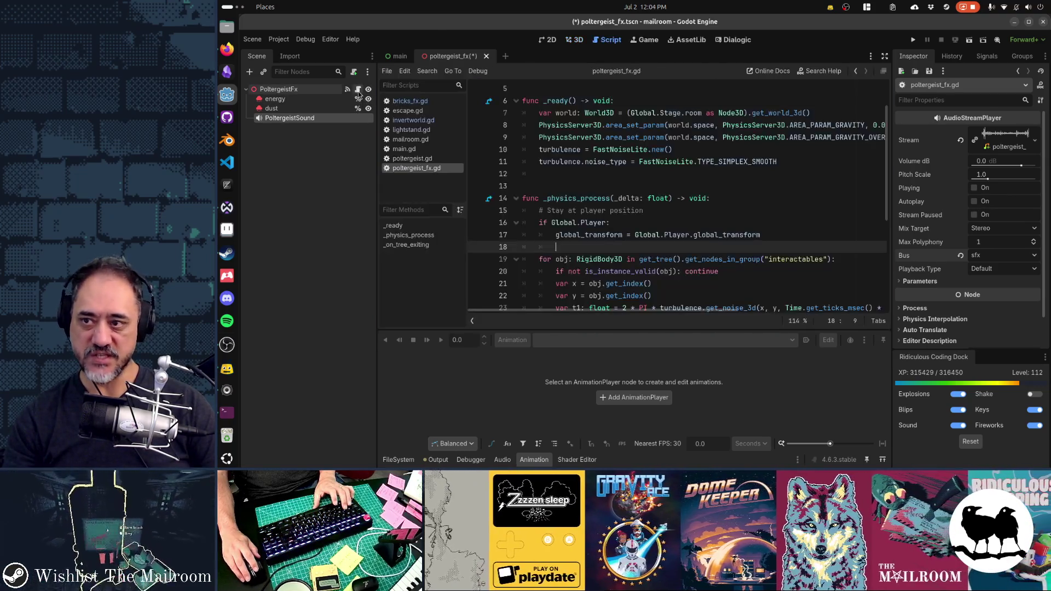
Mark the PoltergeistSound node 'Access as Unique Name'.
left_click(820, 160)
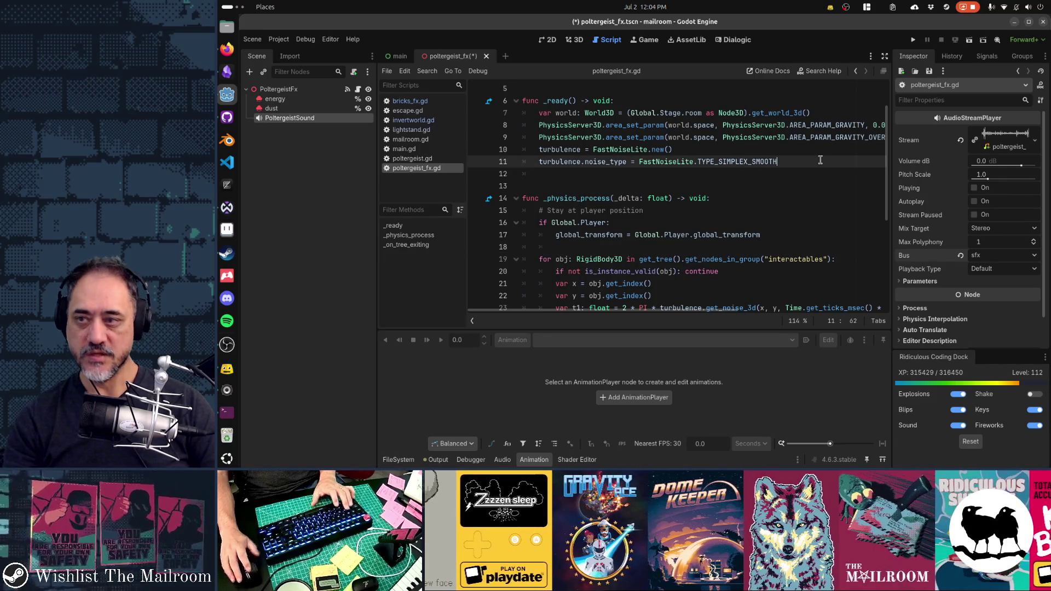
right_click(299, 121)
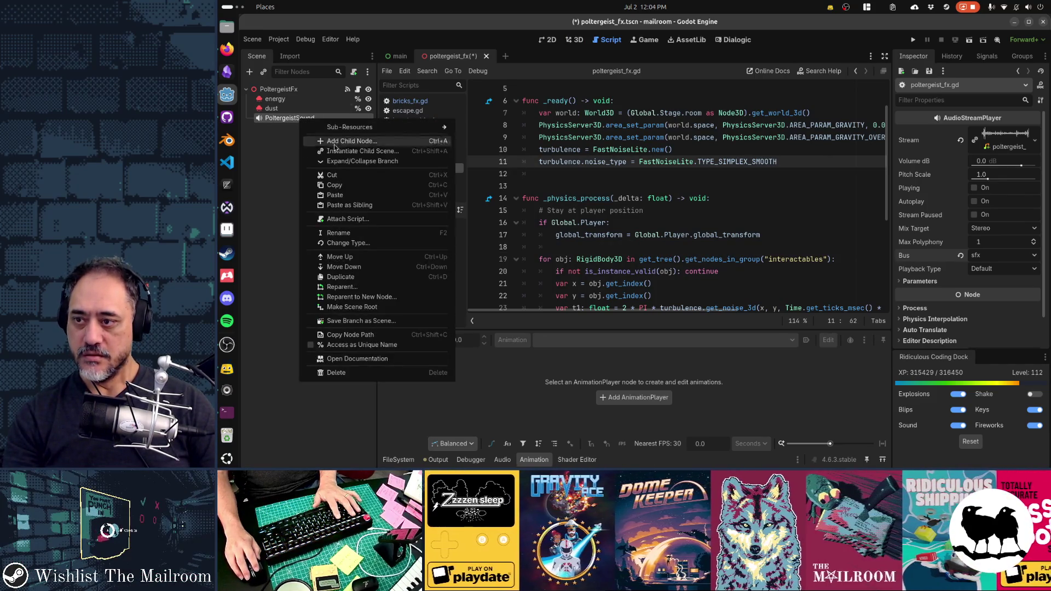
left_click(365, 346)
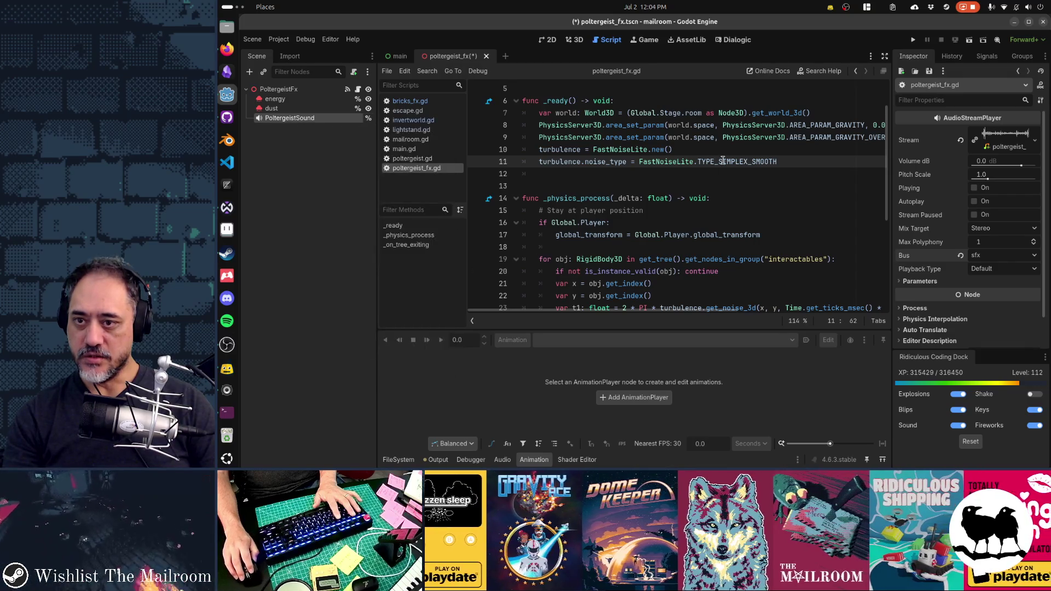
Append %PoltergeistSound.play() to _ready, save the script, and run the game.
key("Return")
type("%Polt")
key("Tab")
type("pl")
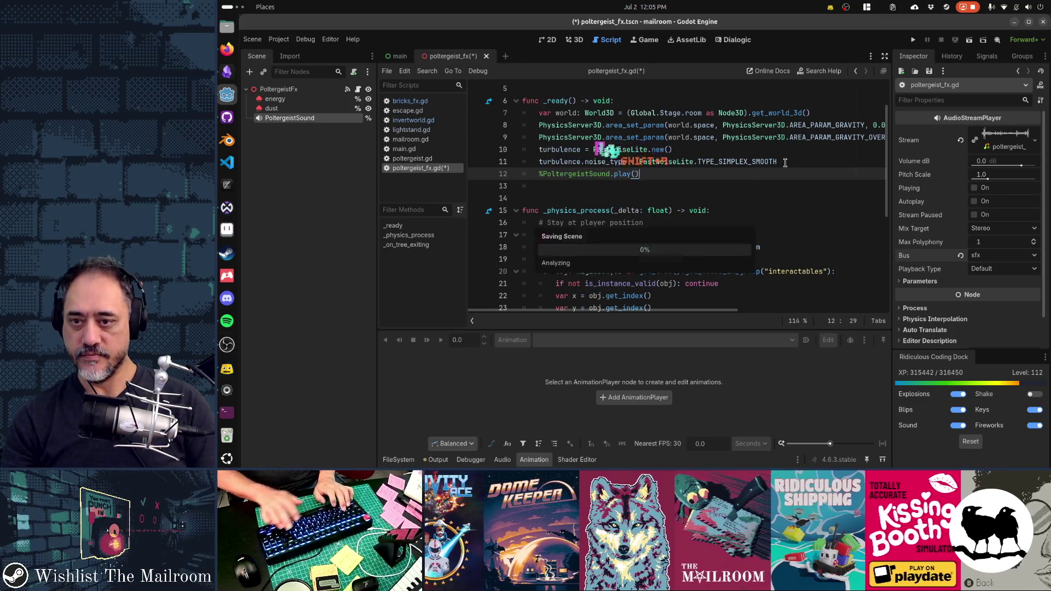
key("Tab")
key("ctrl+s")
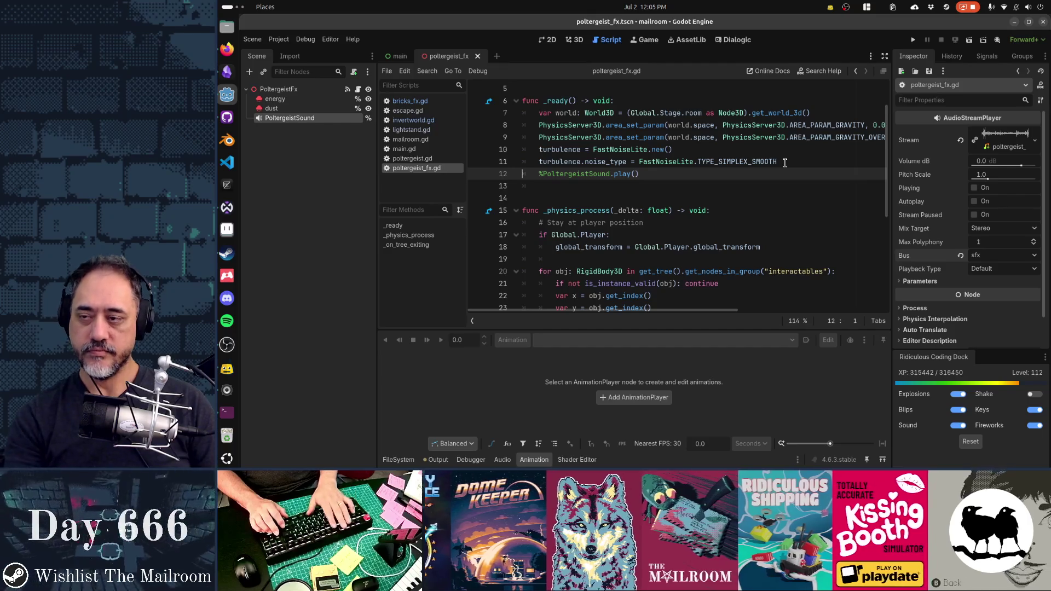
key("F5")
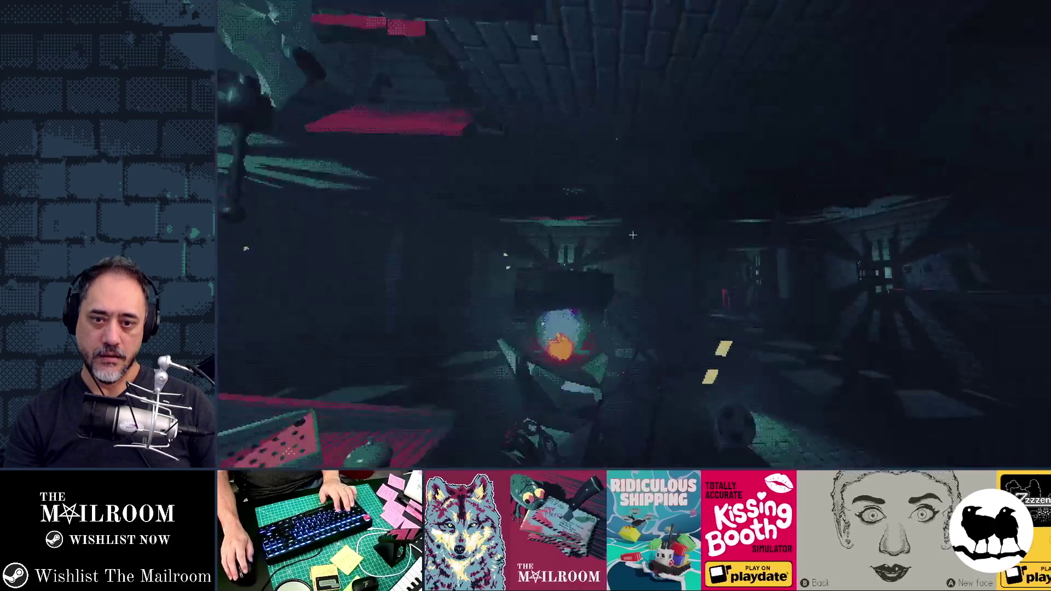
Trigger the poltergeist event from the in-game debug console and play through it.
key("grave")
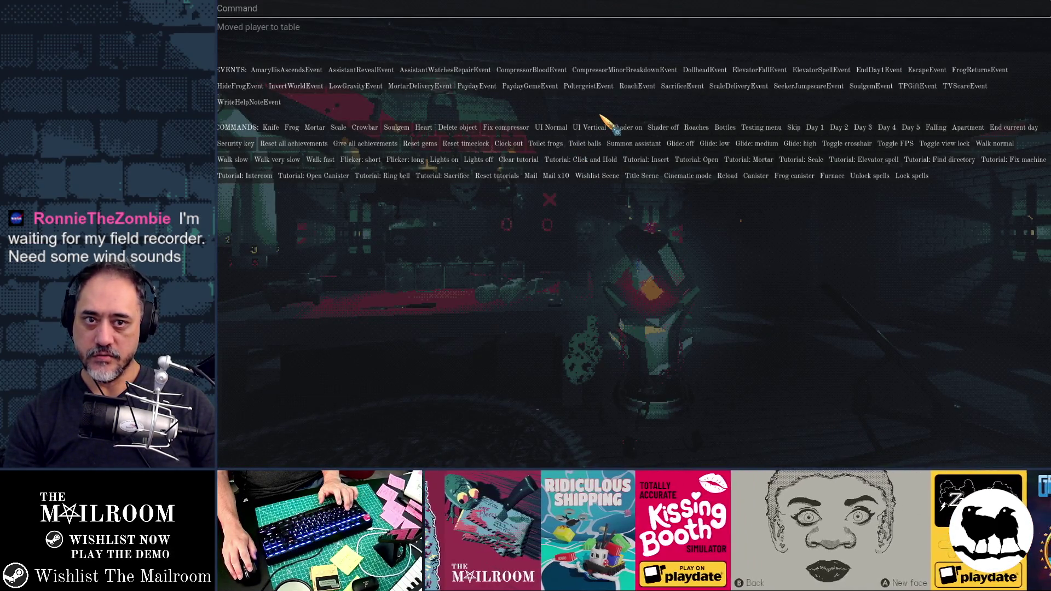
left_click(921, 73)
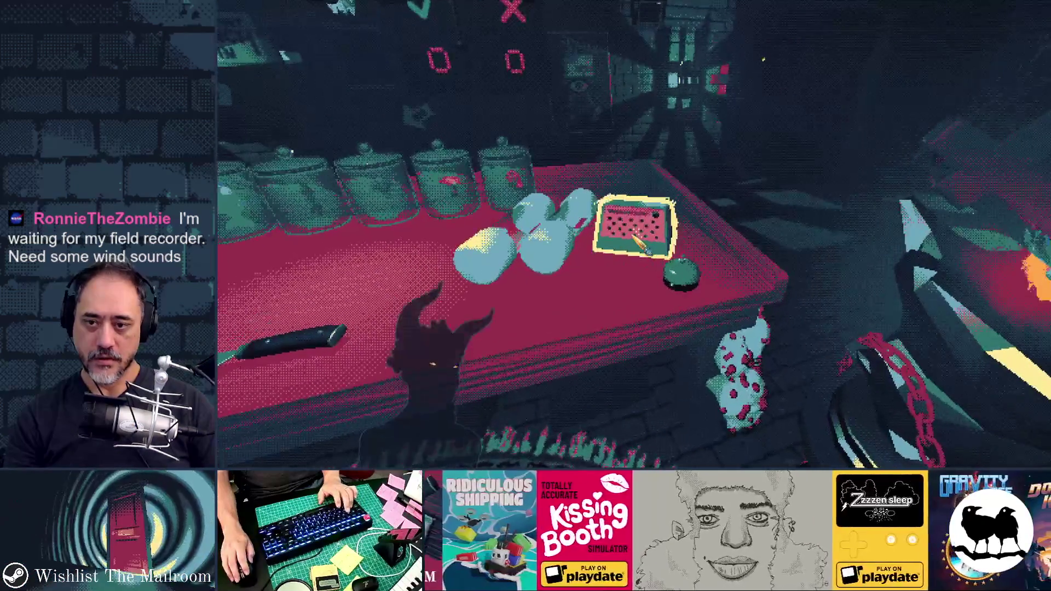
left_click(648, 251)
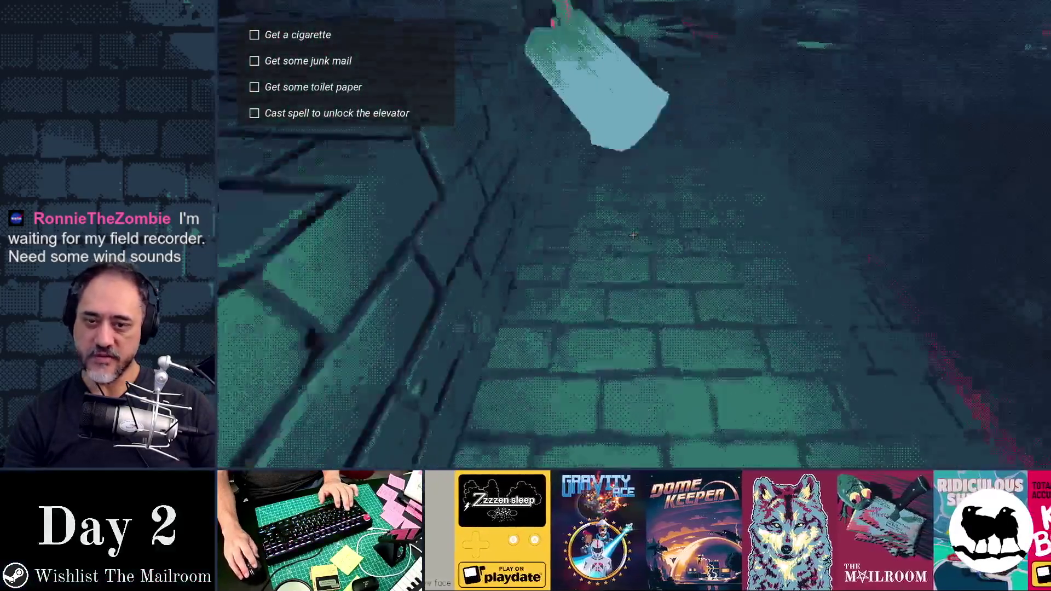
left_click(633, 234)
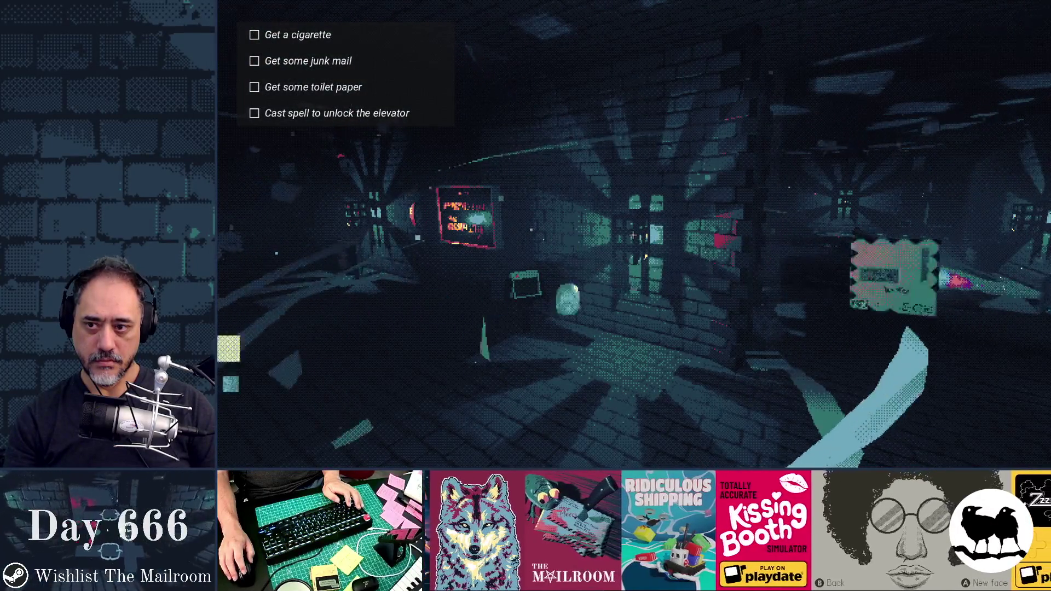
Return from the running game to the Godot editor.
key("F8")
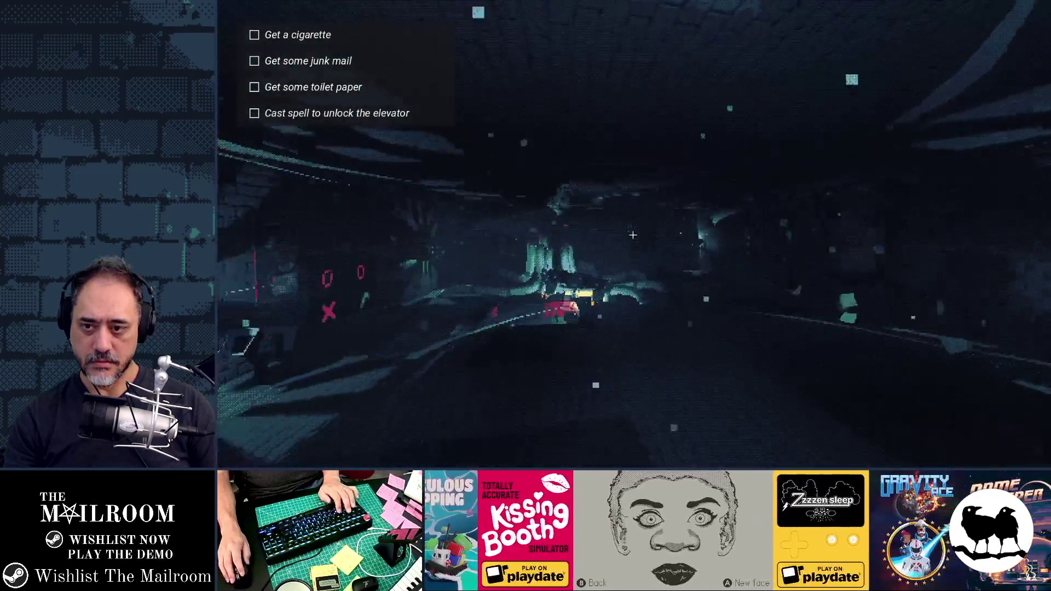
mouse_move(632, 234)
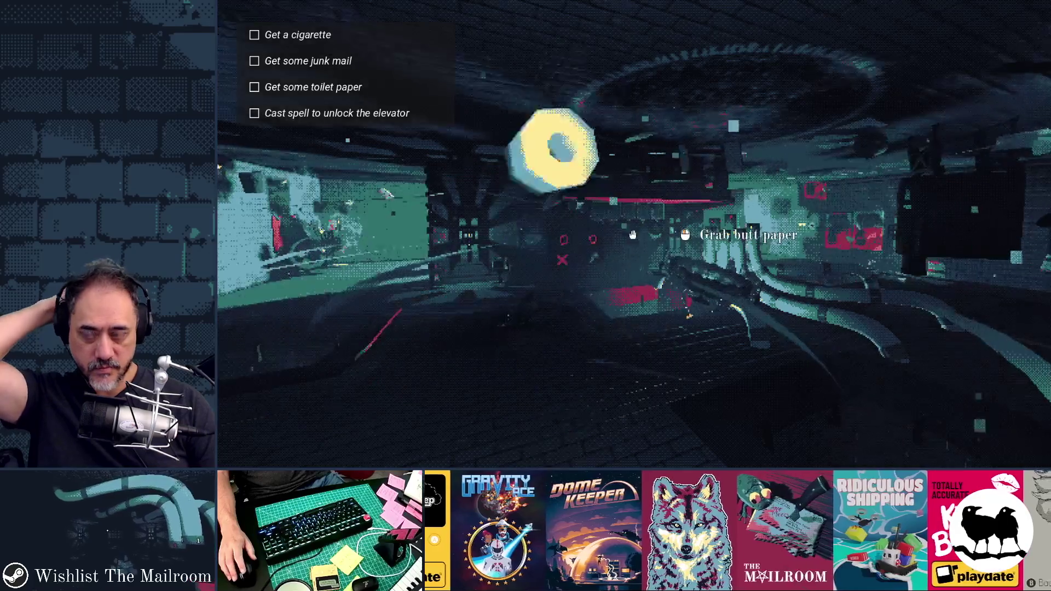
key("F8")
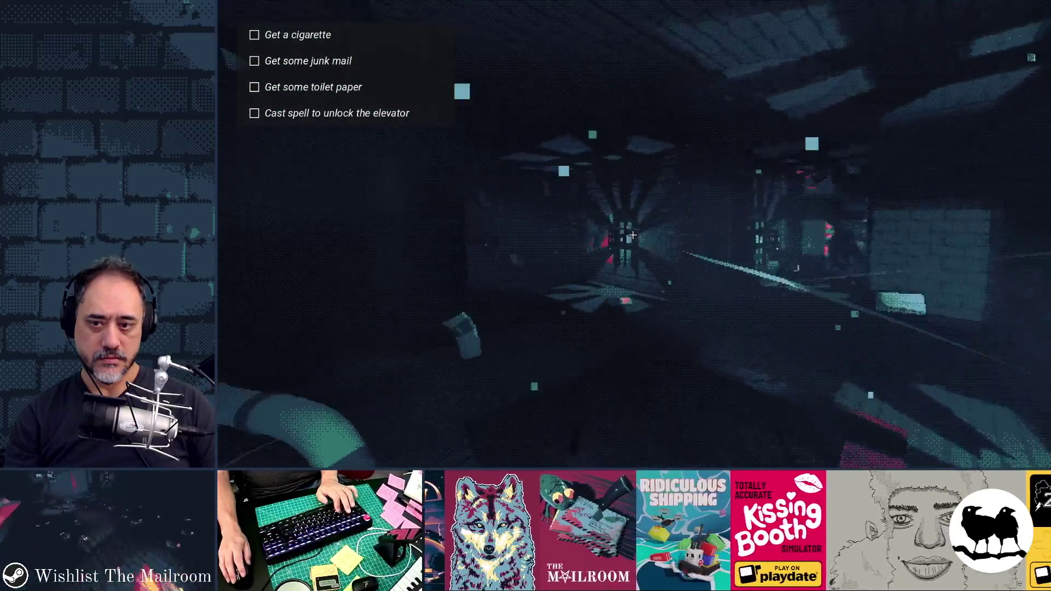
key("alt+Tab")
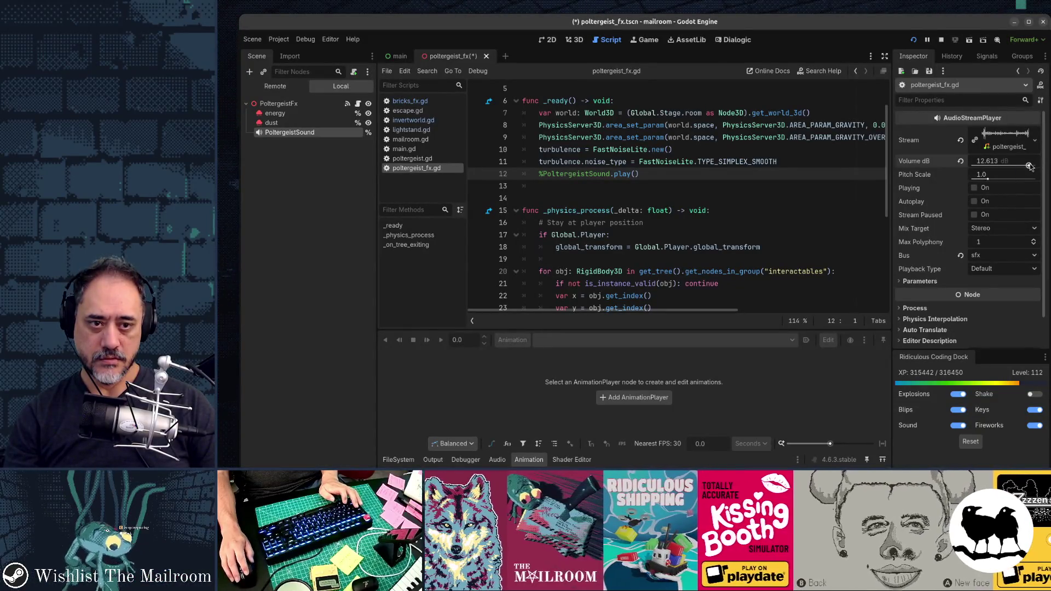
Lower PoltergeistSound's volume back to 0.0 dB and listen again in the running game.
left_click_drag(1035, 167, 1032, 168)
key("alt+Tab")
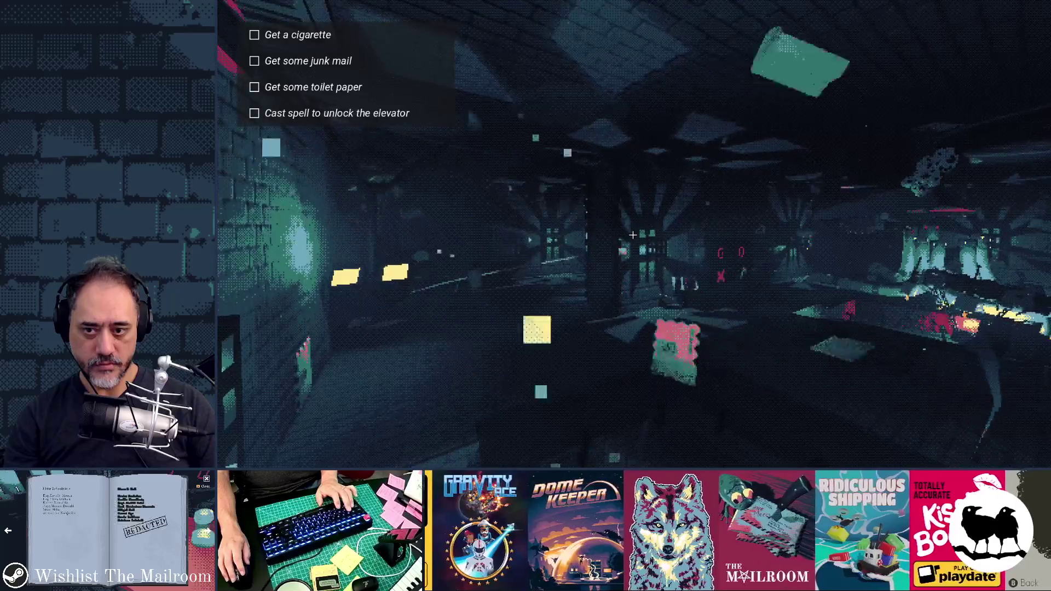
key("F8")
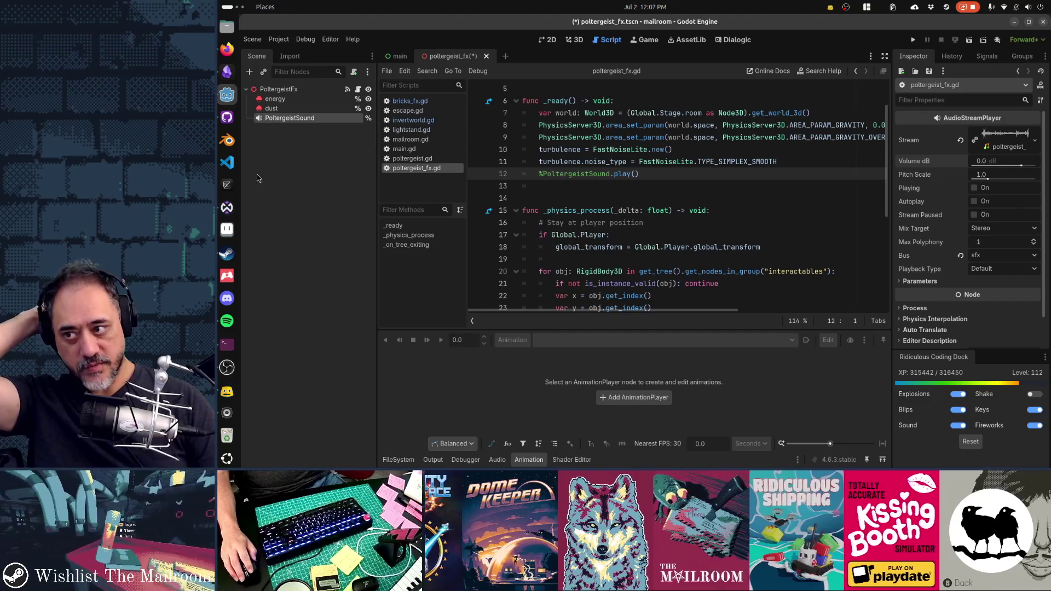
Play the wind project's clips on loop in Waveform PRO to judge the balance.
left_click(226, 208)
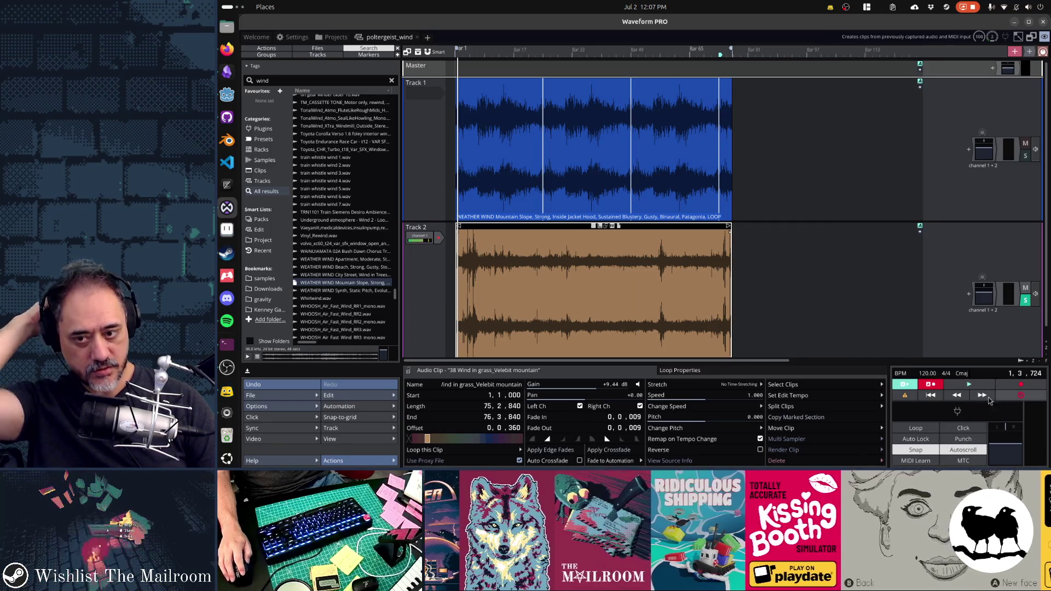
key("space")
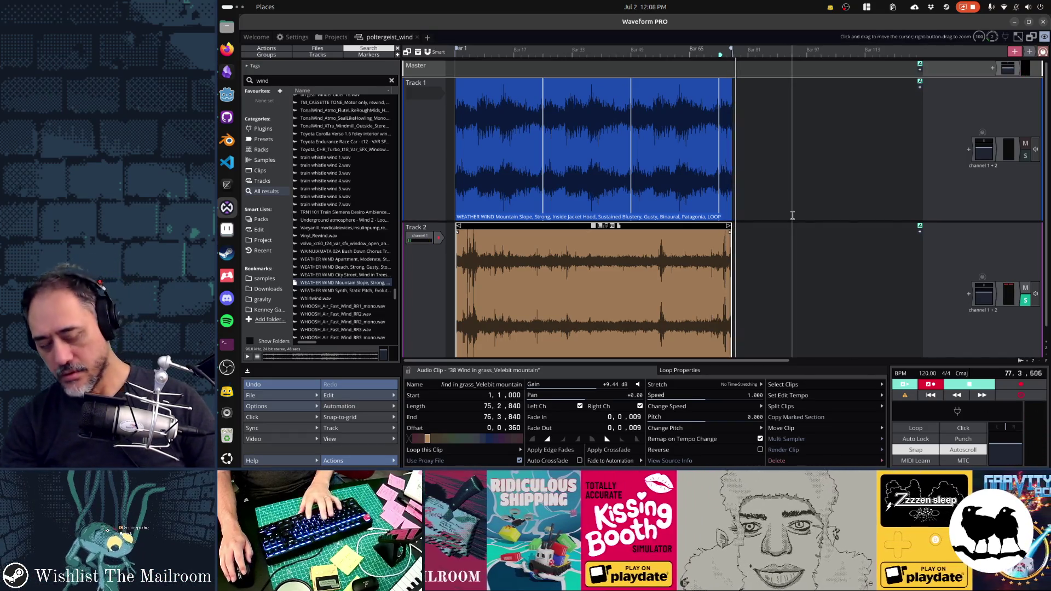
key("l")
key("space")
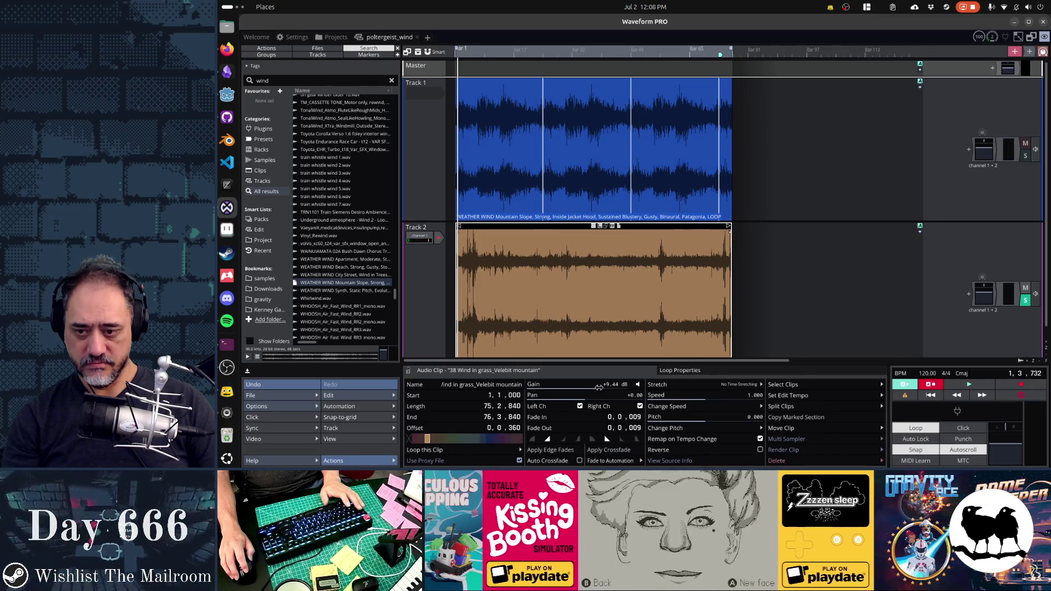
Boost the grass wind clip's gain, raise the mountain wind clip to +9.00 dB, and replay.
left_click_drag(594, 384, 619, 389)
left_click(602, 147)
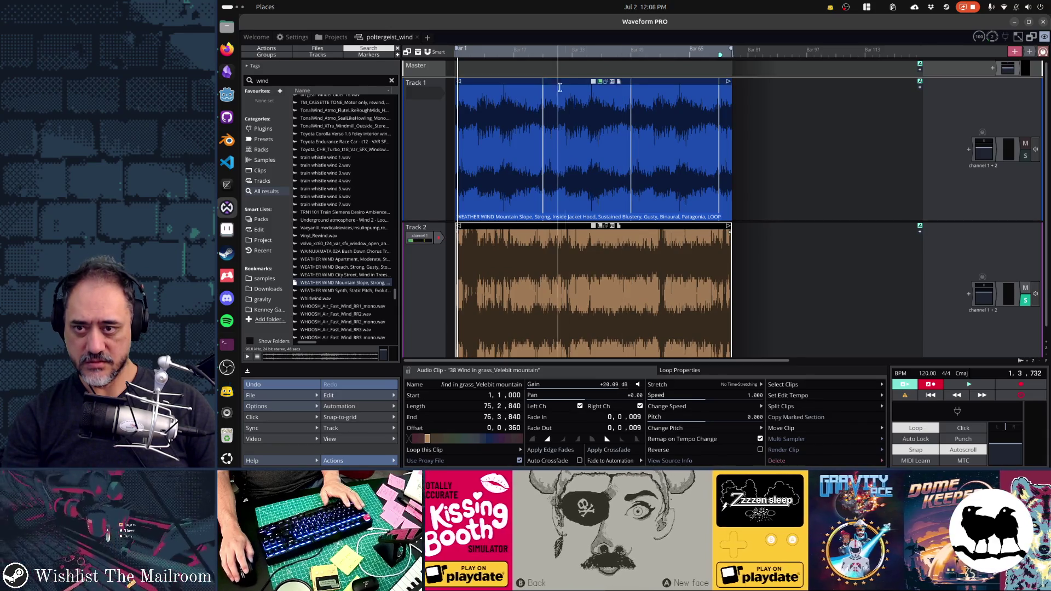
mouse_move(589, 386)
left_mouse_down()
mouse_move(607, 391)
mouse_move(596, 392)
left_mouse_up()
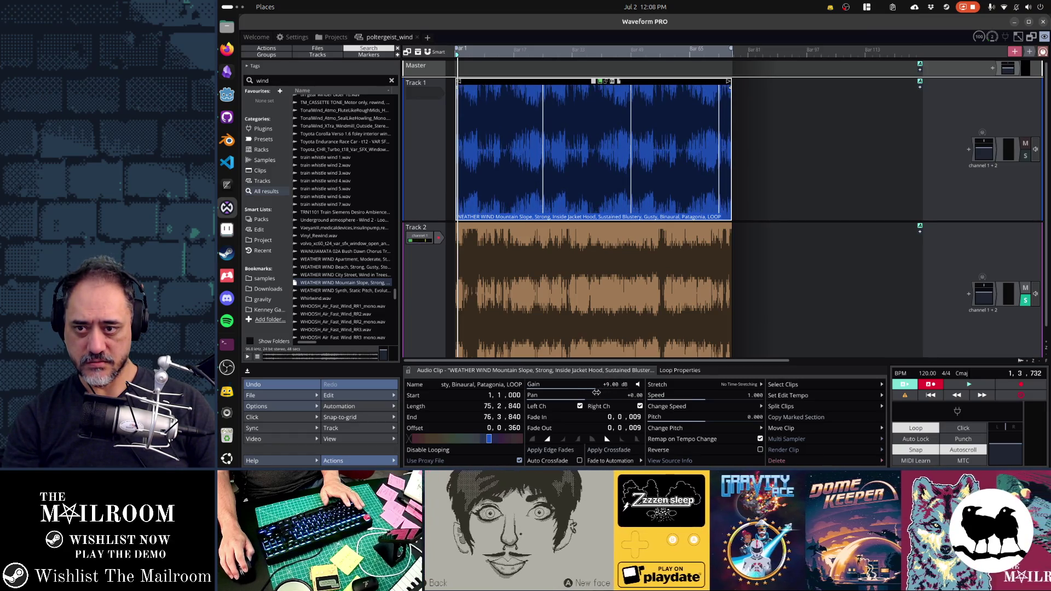
key("space")
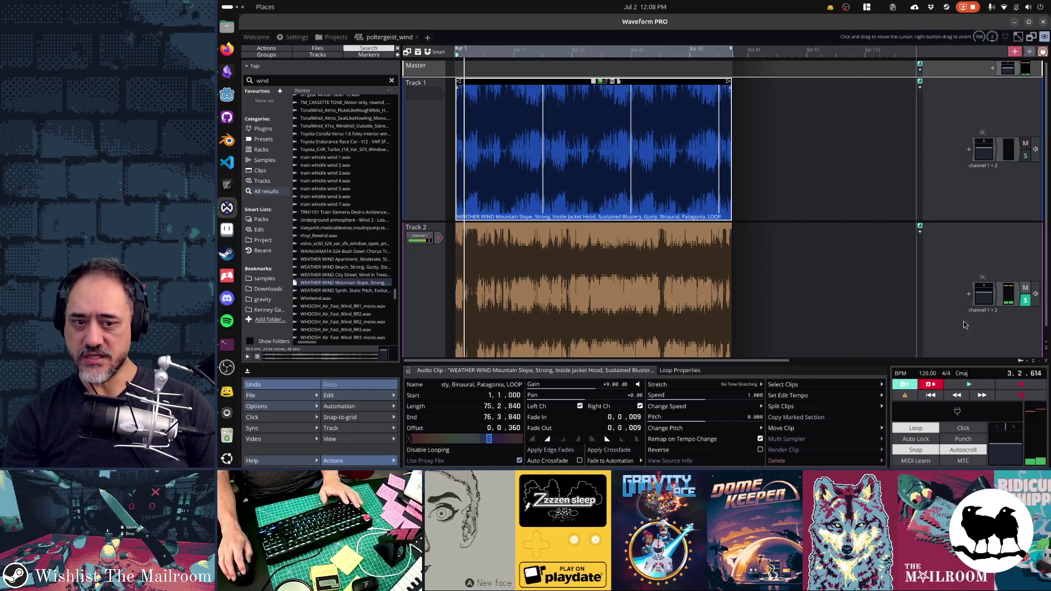
key("space")
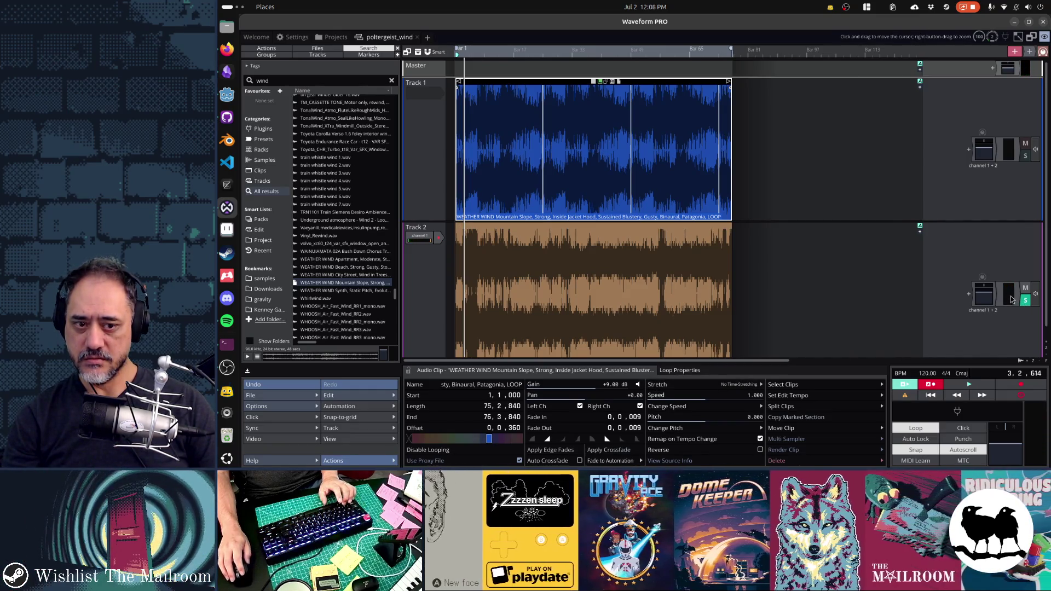
key("space")
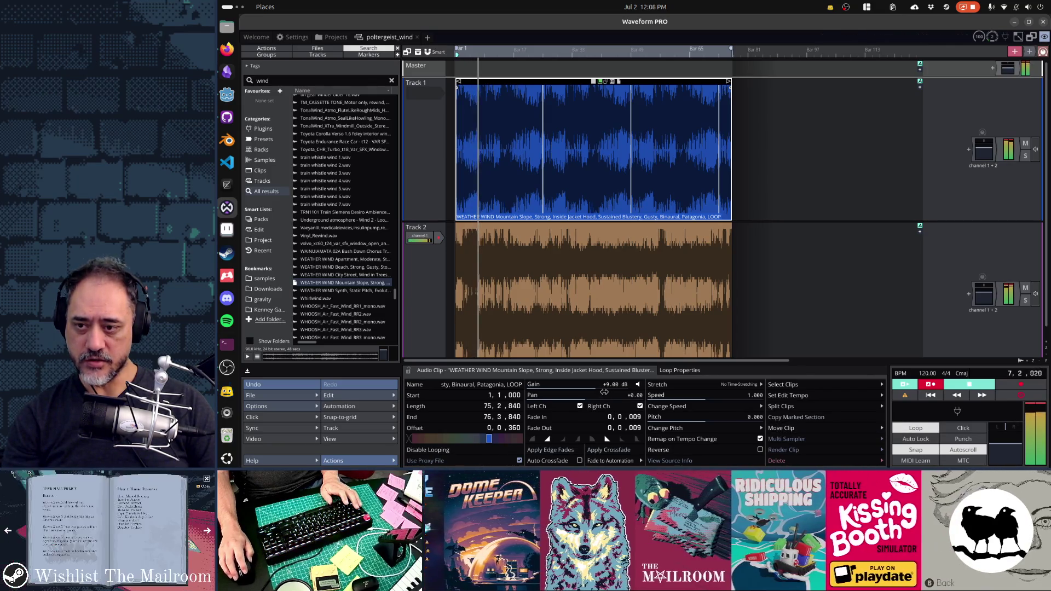
Trim the grass wind clip's gain to +17.46 dB and listen through the mix again.
left_click(566, 231)
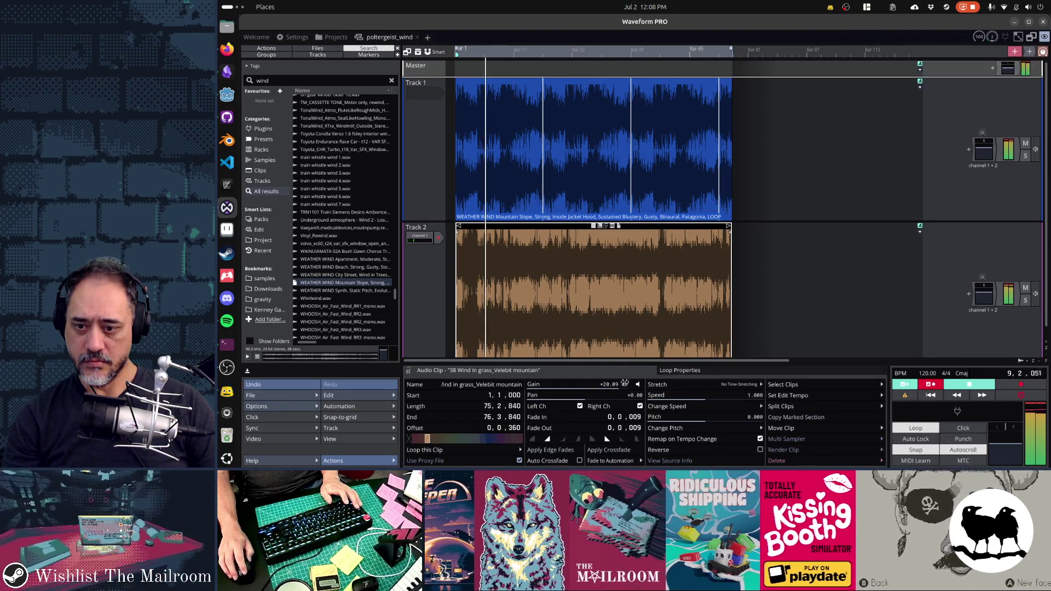
left_click_drag(616, 384, 613, 385)
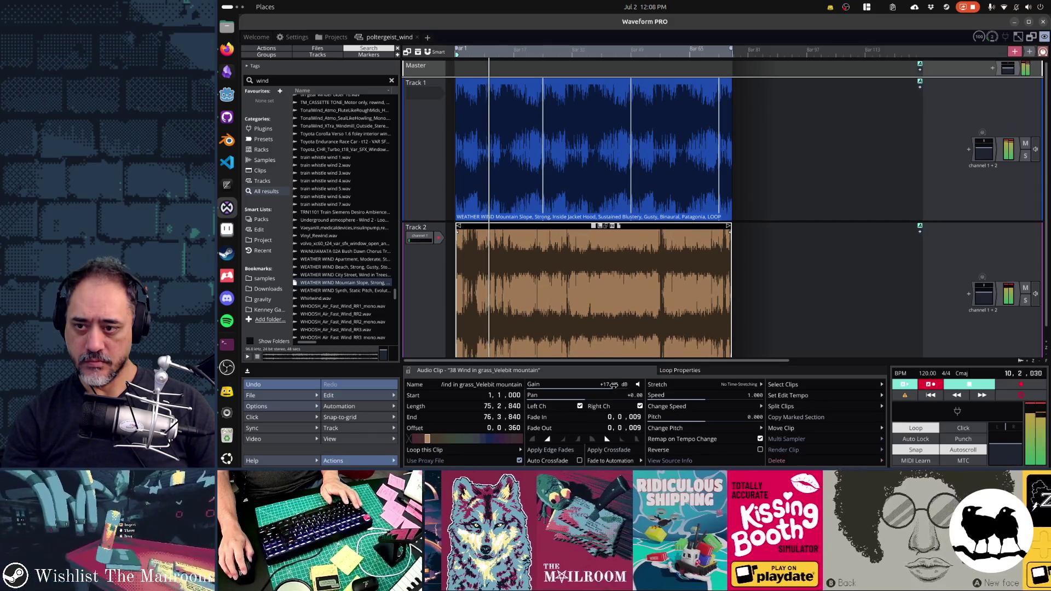
left_click(464, 252)
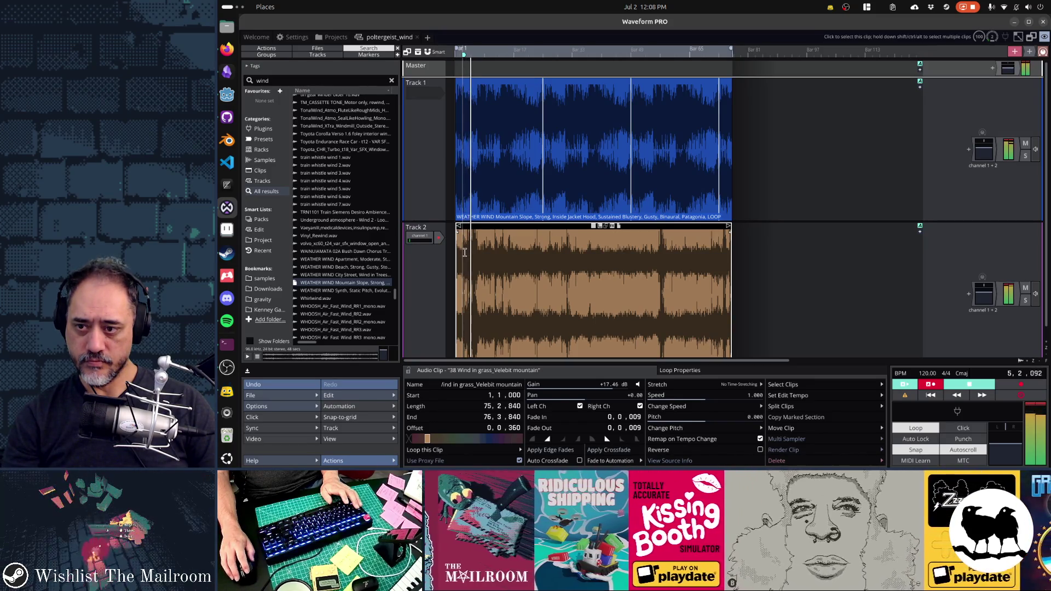
left_click(657, 253)
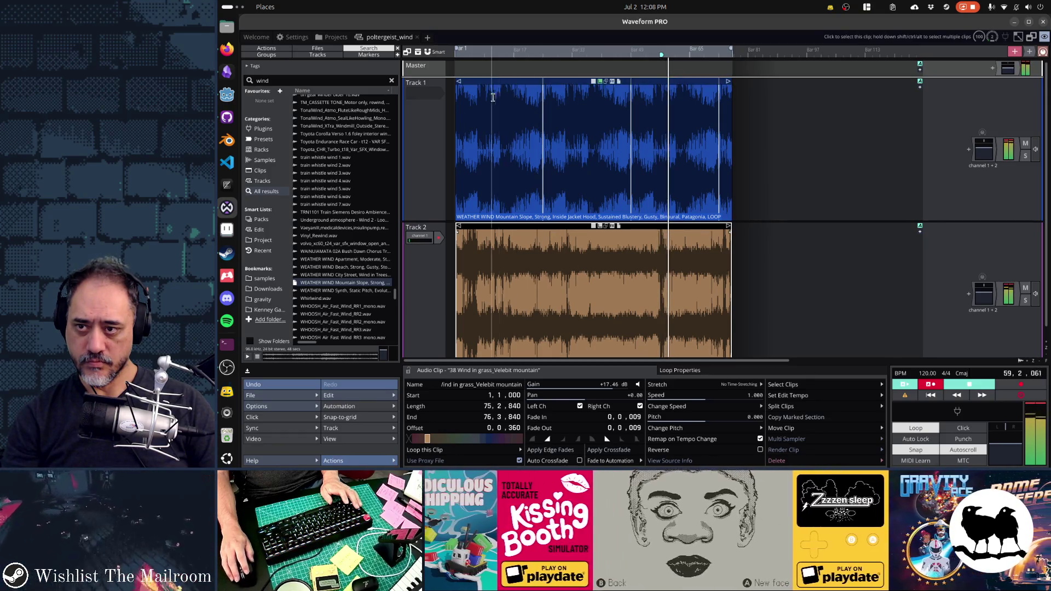
left_click(477, 107)
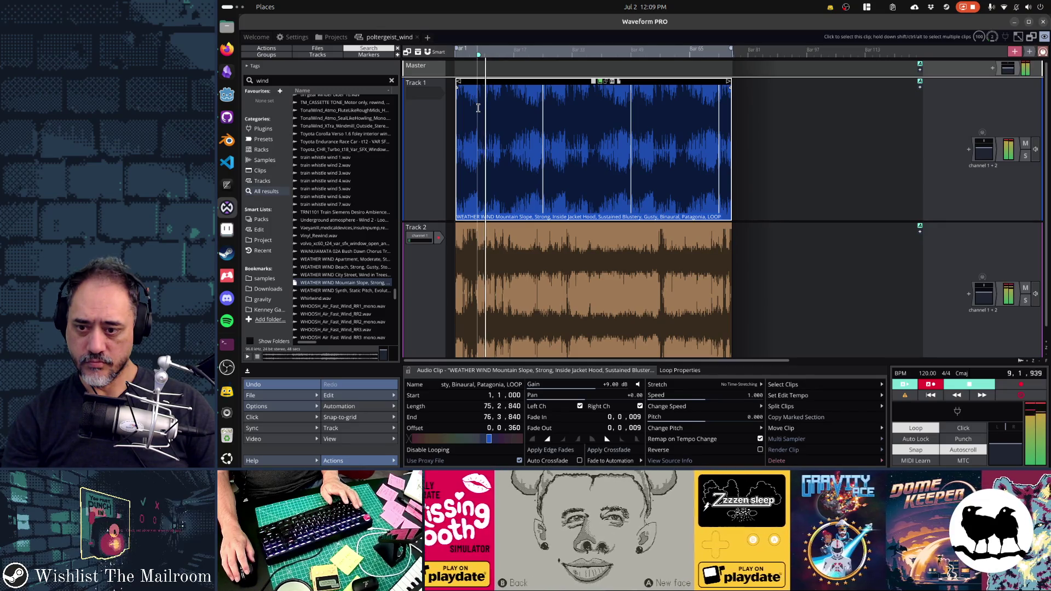
key("space")
left_click(273, 395)
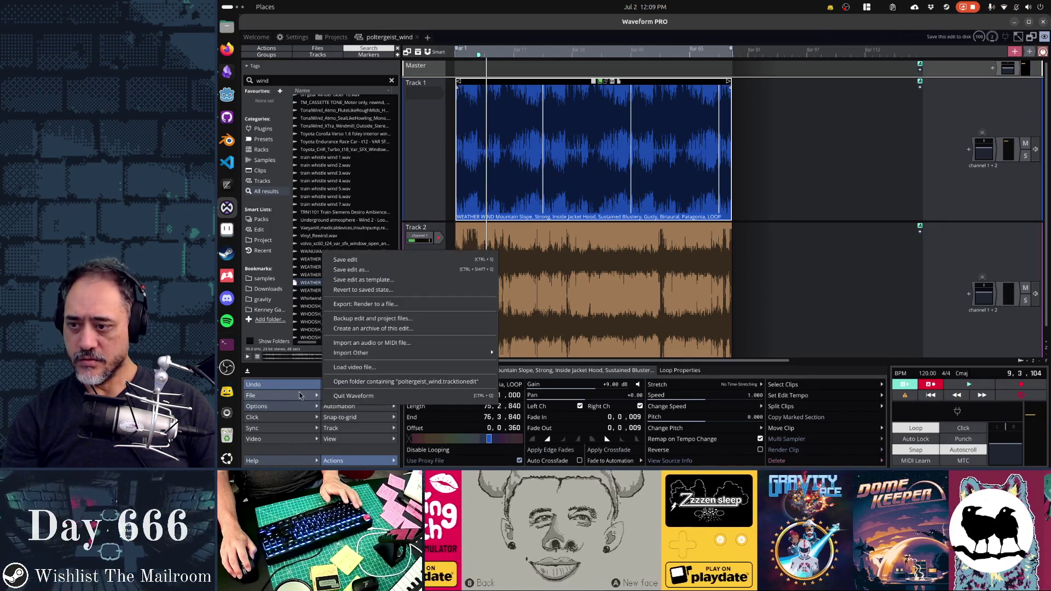
Render the wind mix to Ogg, move it into the game as poltergeist_wind.ogg, and launch The Mailroom with F5.
left_click(476, 305)
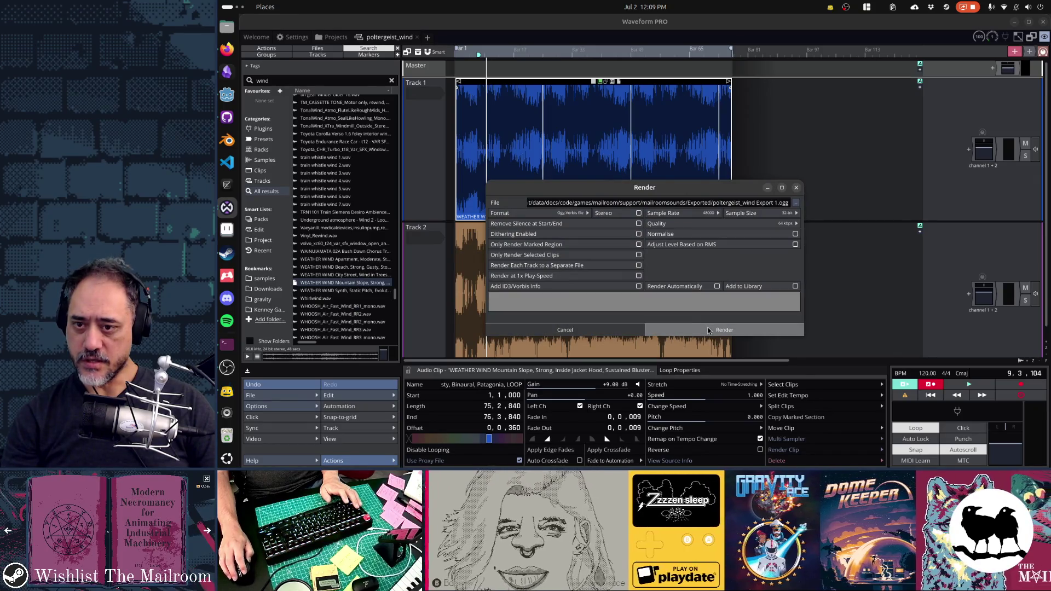
left_click(709, 330)
key("alt+Tab")
key("alt+Tab")
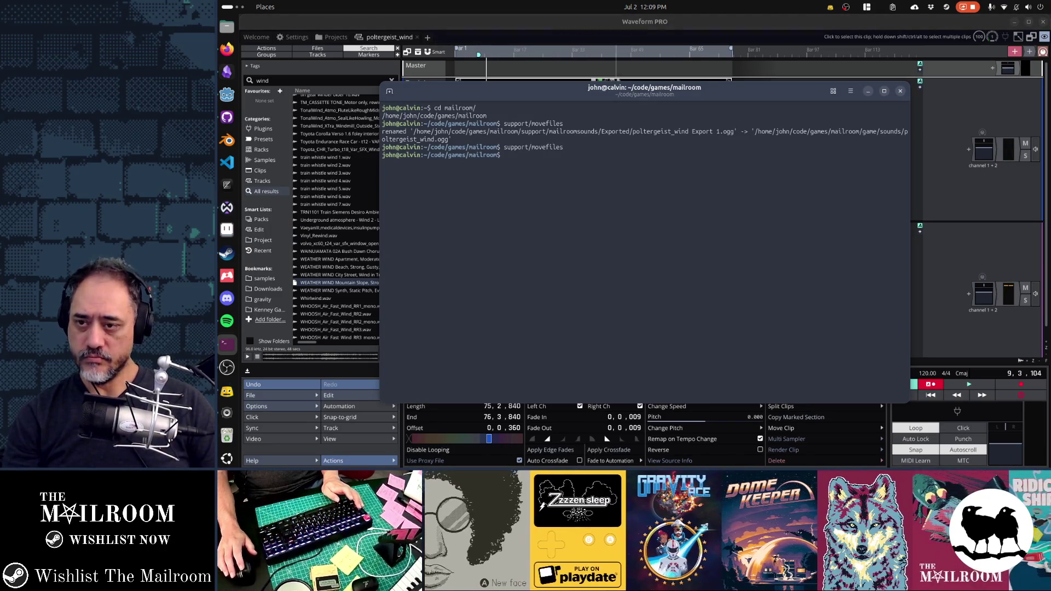
key("Return")
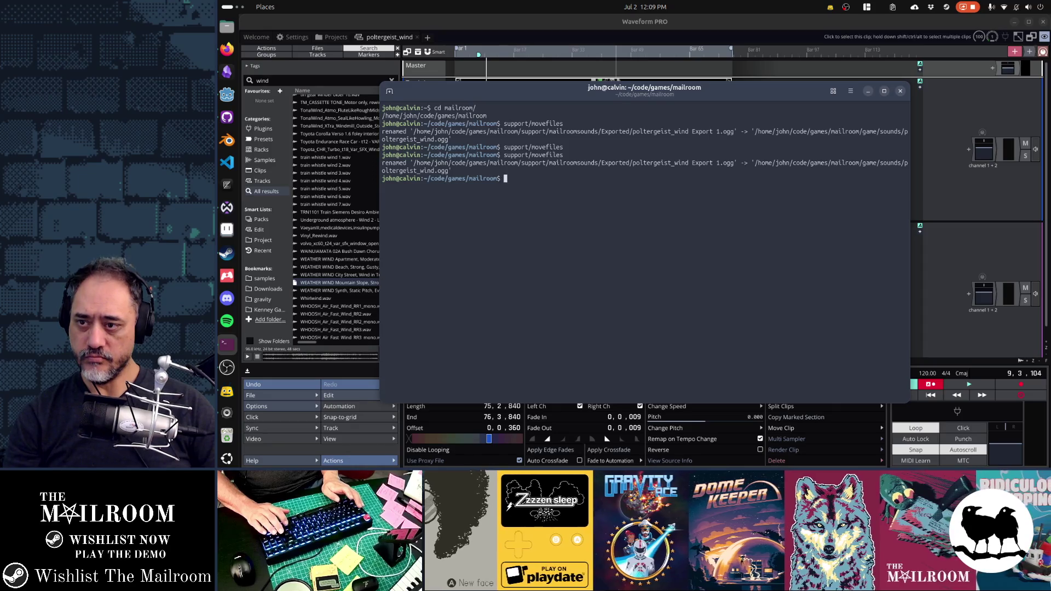
key("alt+Tab")
key("F5")
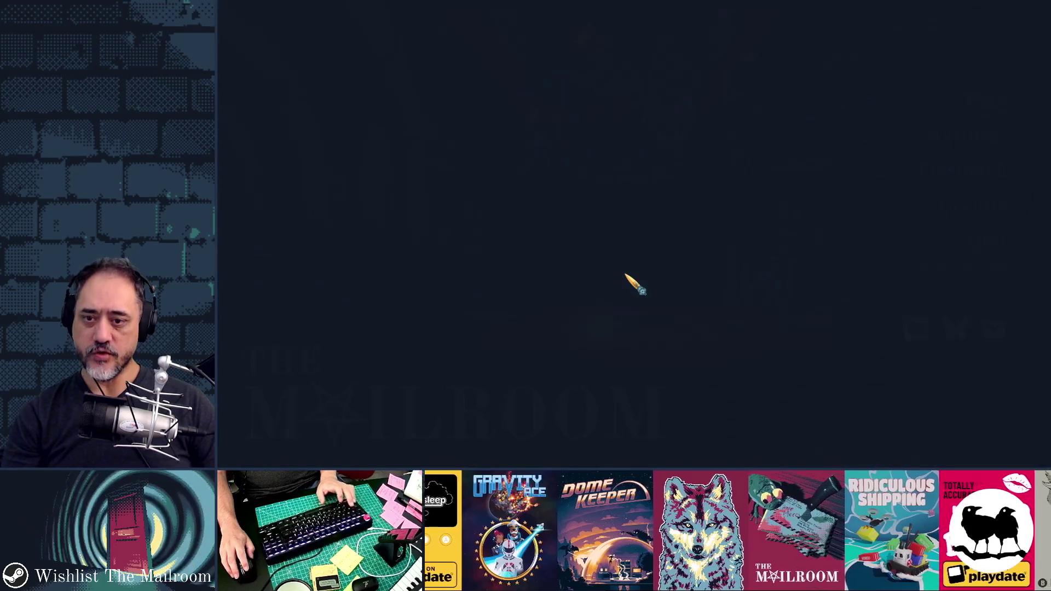
Walk down the brick corridor into the room with red-lit shelves.
key("w")
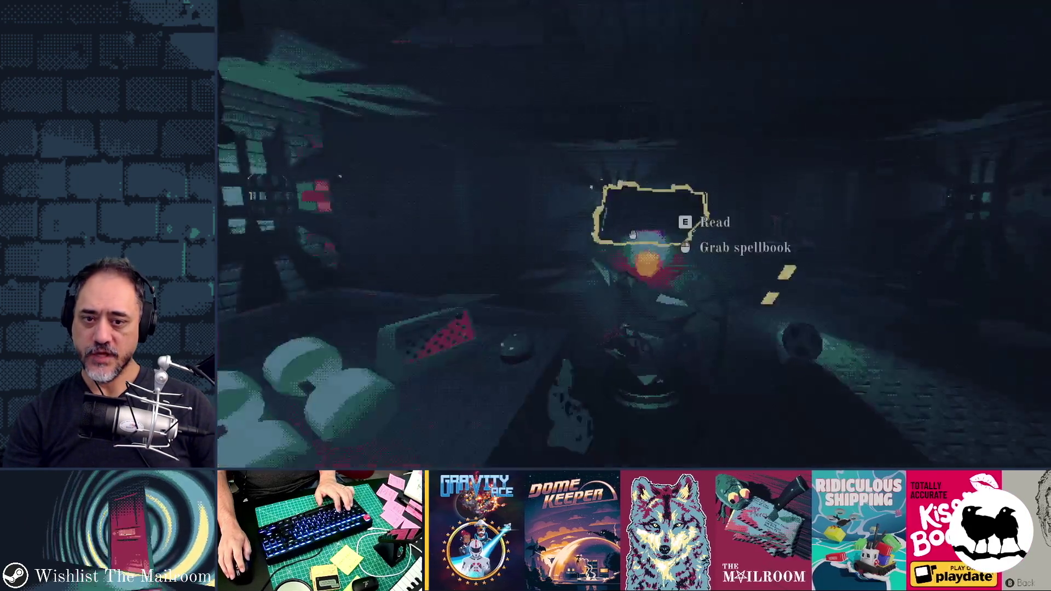
key("w")
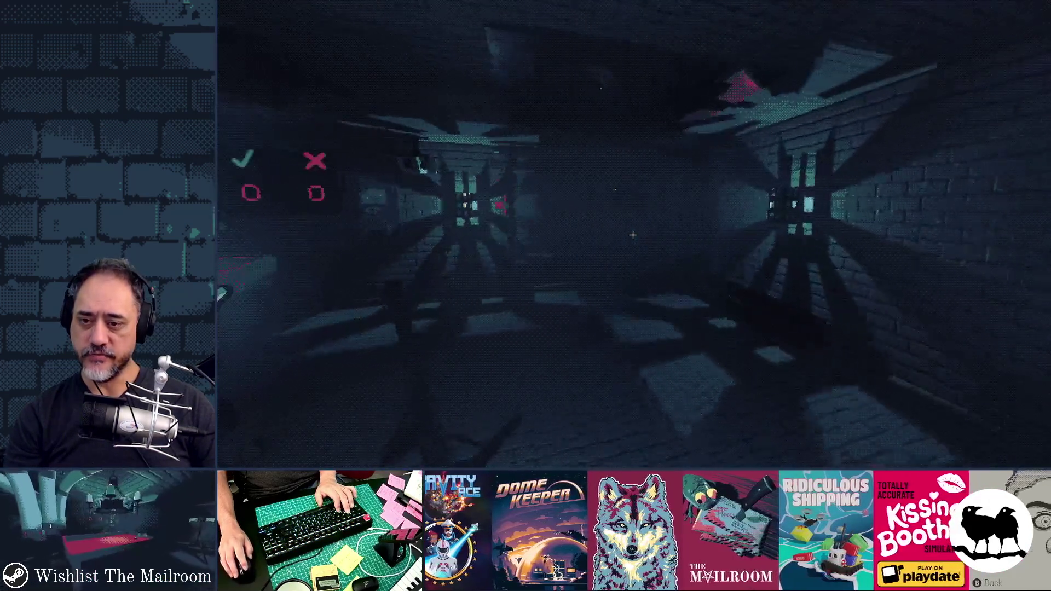
key("w")
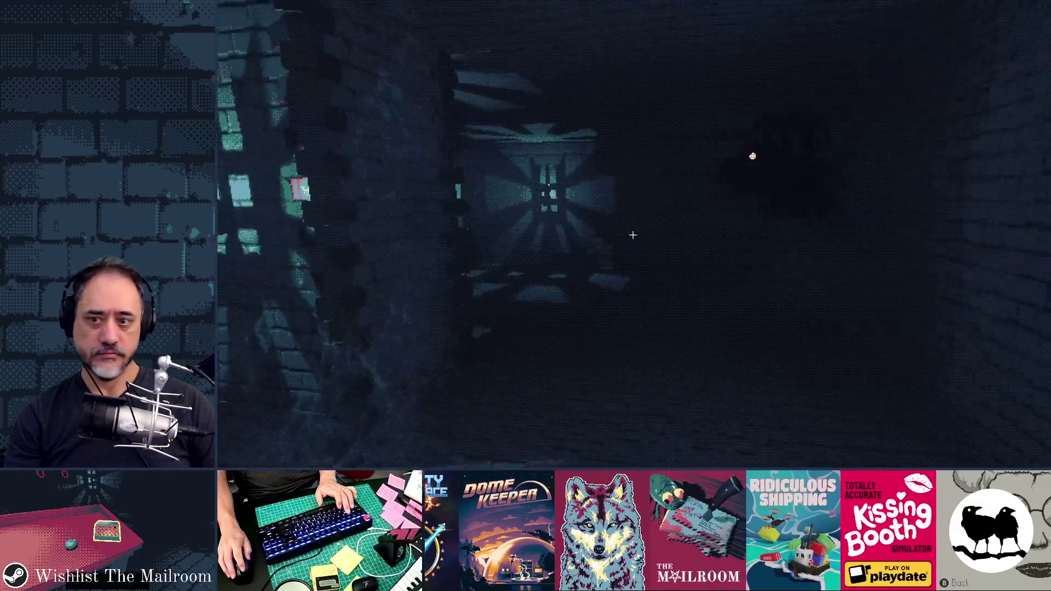
key("w")
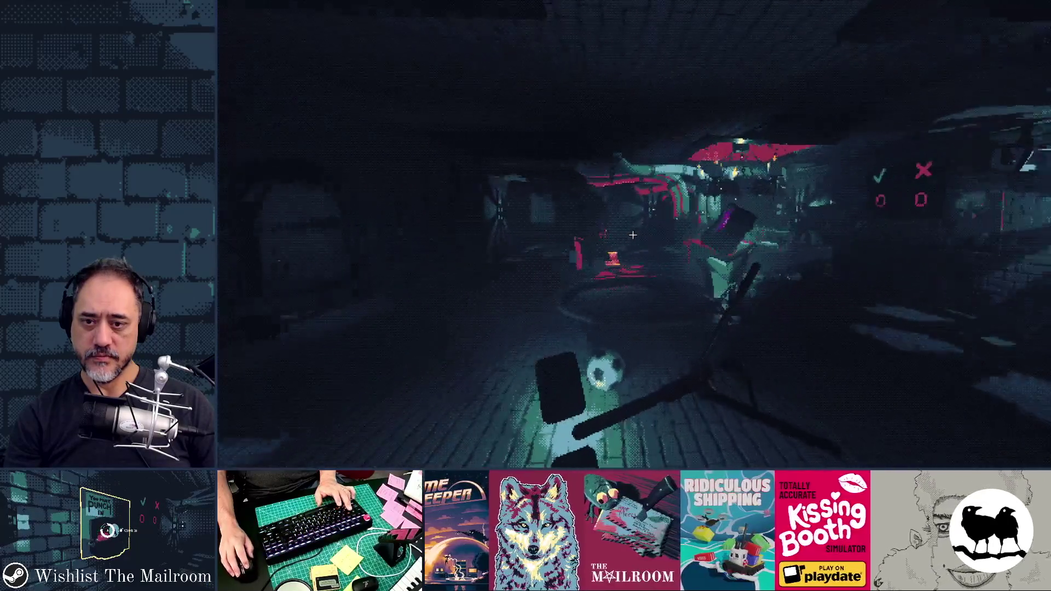
Trigger PoltergeistEvent from the debug console, then pause the game.
key("grave")
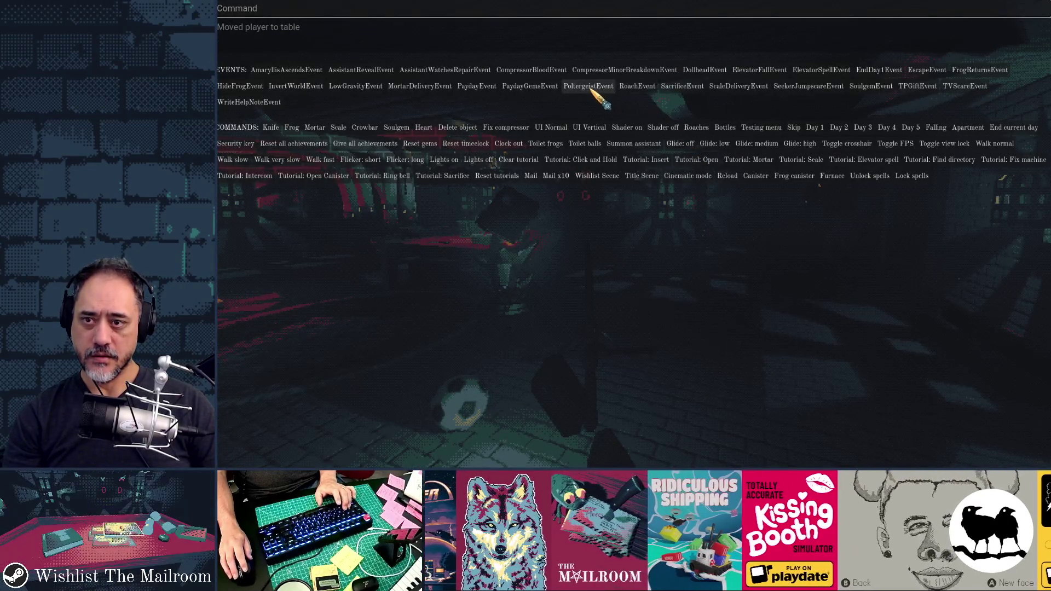
left_click(591, 88)
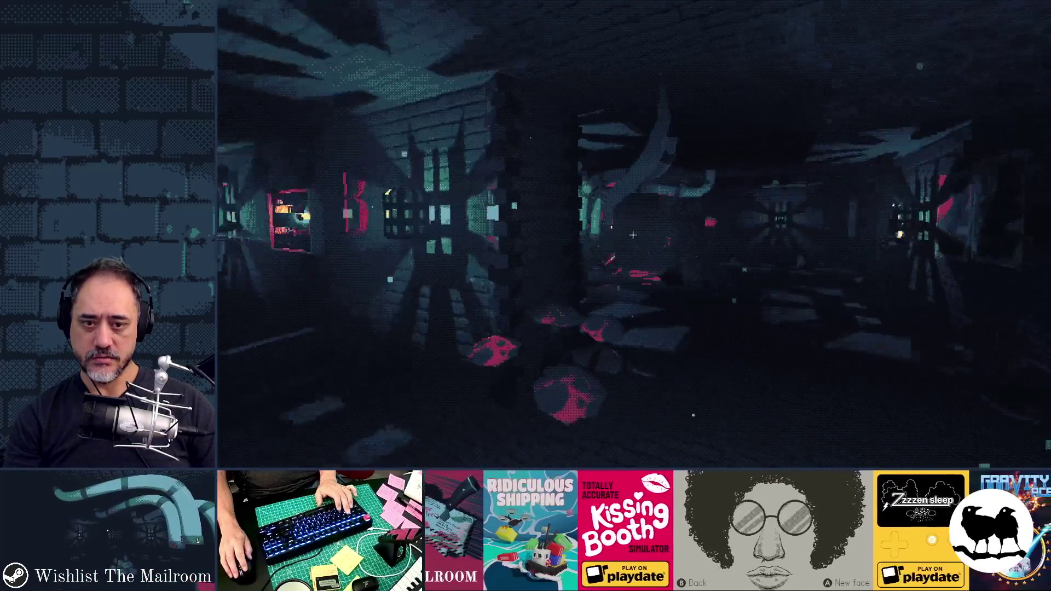
key("Escape")
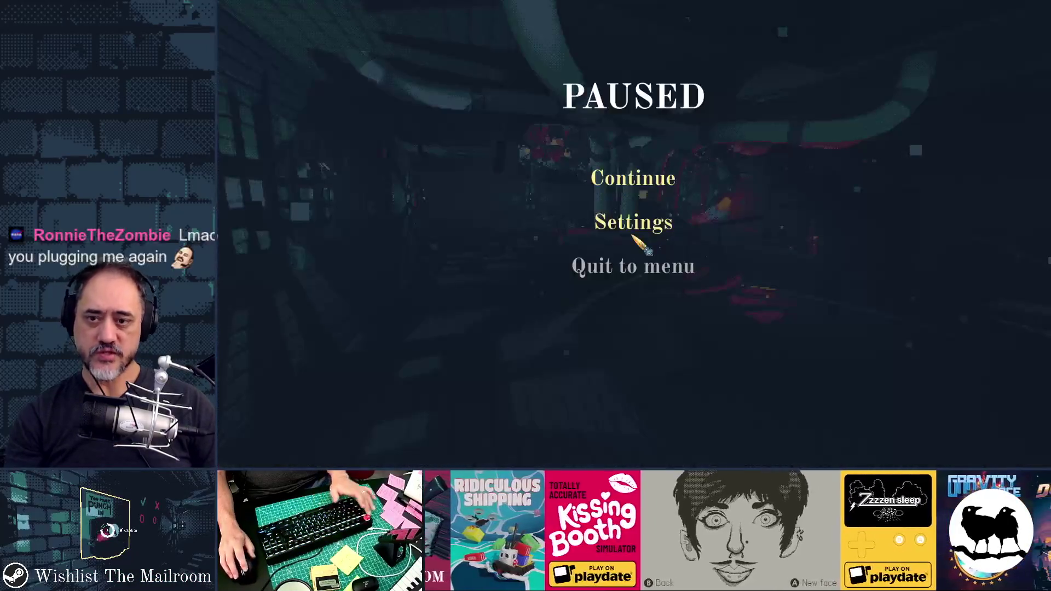
Review the Sound settings: Main volume at maximum, Sfx, Music and Ambience near two-thirds.
left_click(635, 225)
left_click(819, 104)
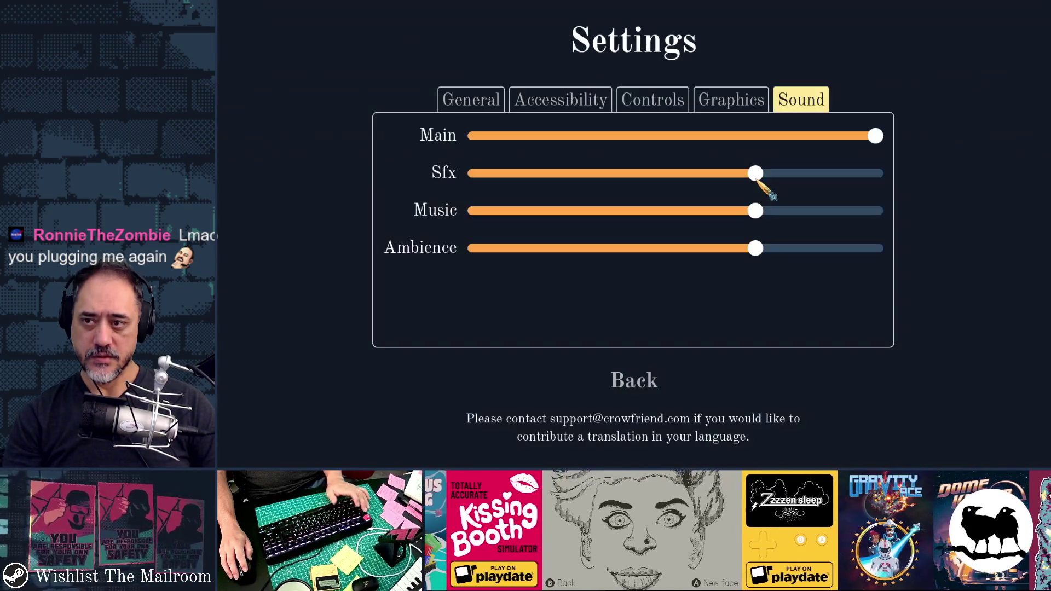
key("Escape")
key("Escape")
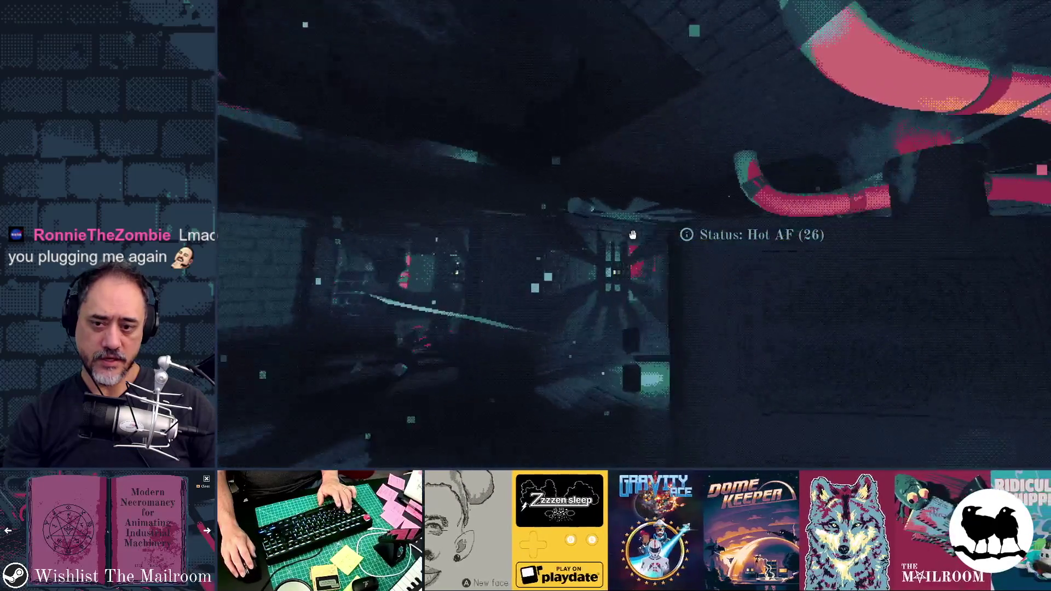
Resume play and pick up a nearby object while the poltergeist event runs.
key("Escape")
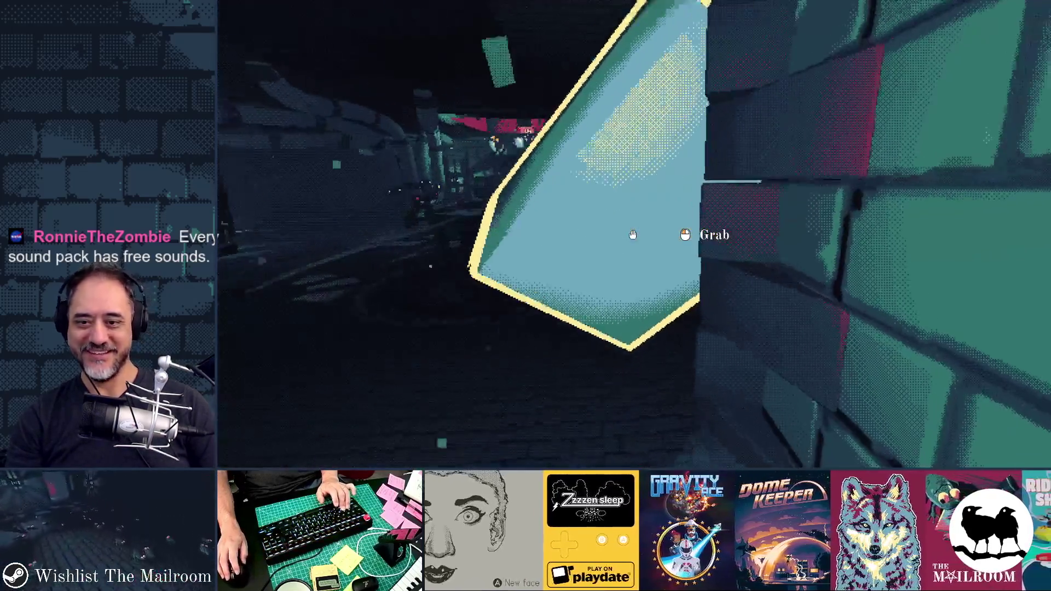
left_click(633, 234)
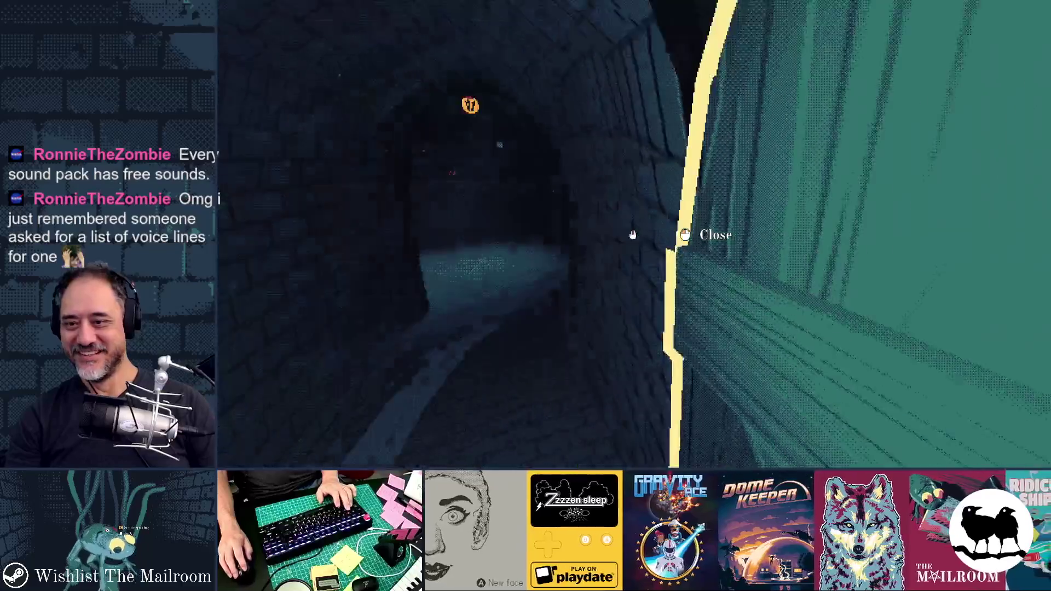